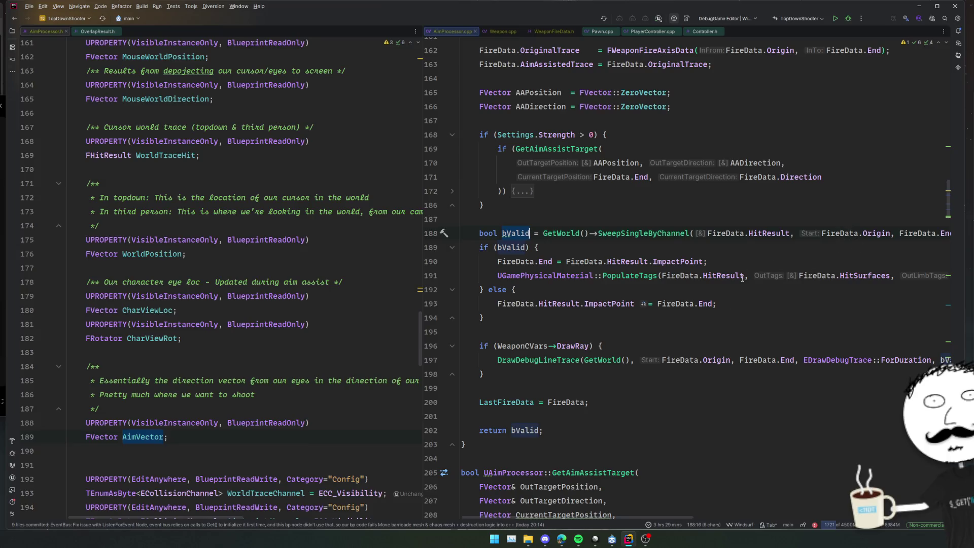
Review the hit-result handling and sweep code in WeaponFireTrace in AimProcessor.cpp
{"action": "left_click", "coordinate": [685, 260]}
{"action": "scroll", "coordinate": [720, 285], "scroll_direction": "right", "scroll_amount": 5}
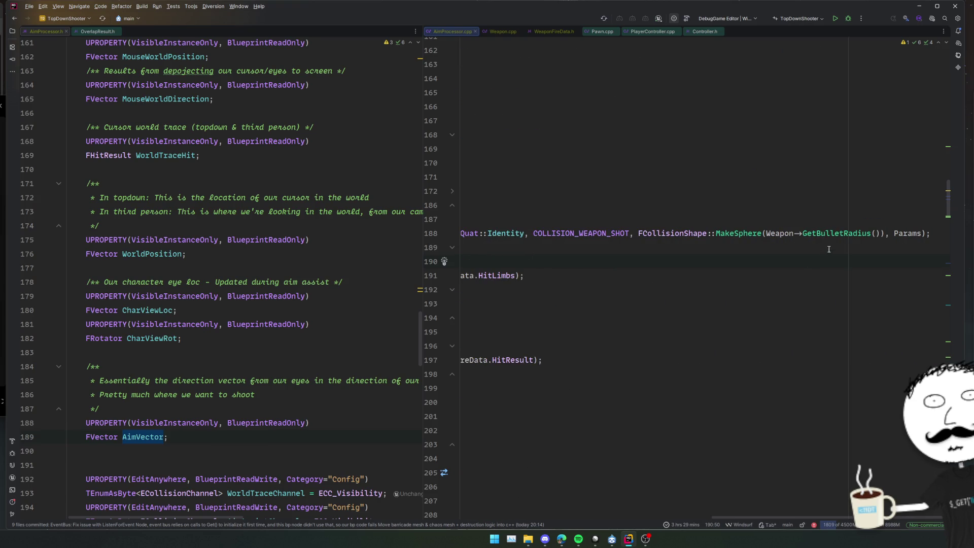
{"action": "scroll", "coordinate": [835, 256], "scroll_direction": "left", "scroll_amount": 5}
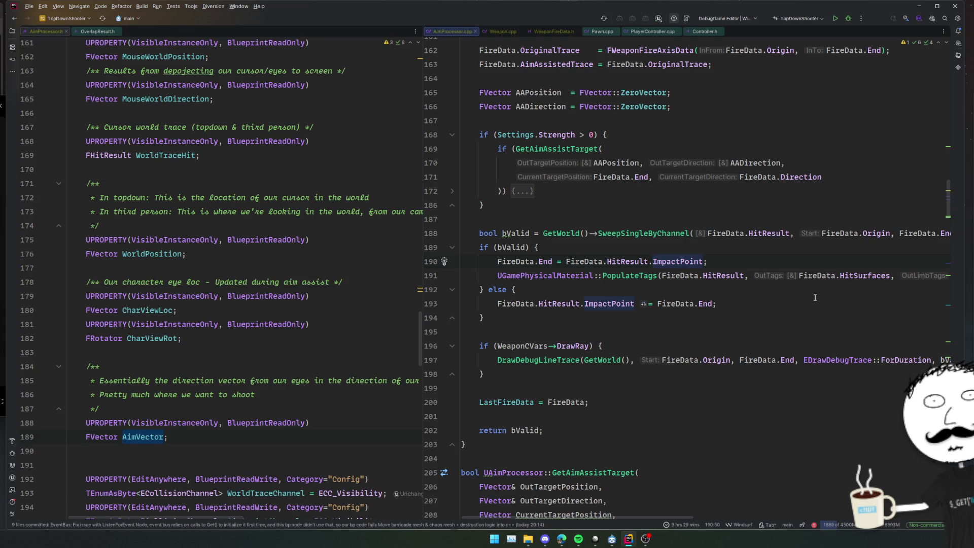
{"action": "scroll", "coordinate": [796, 313], "scroll_direction": "down", "scroll_amount": 15}
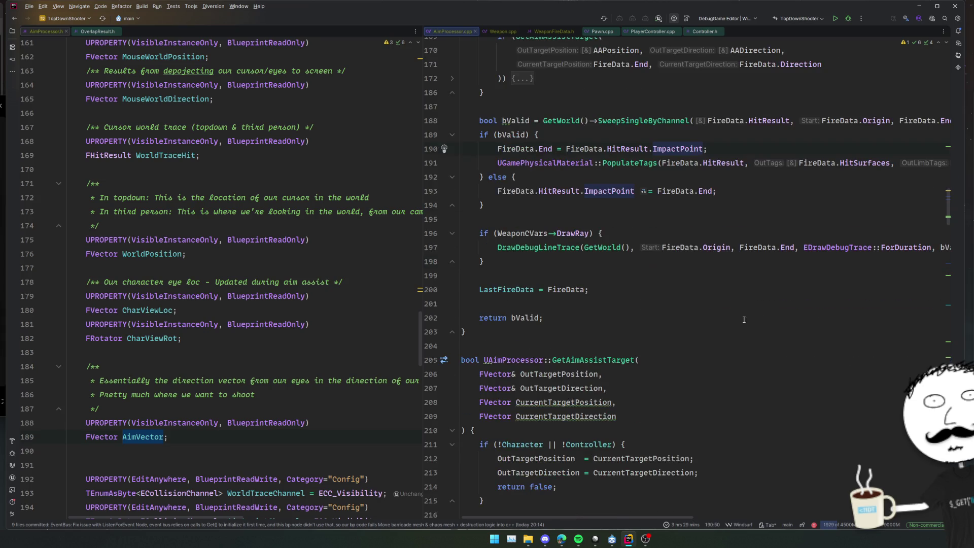
{"action": "scroll", "coordinate": [723, 343], "scroll_direction": "down", "scroll_amount": 15}
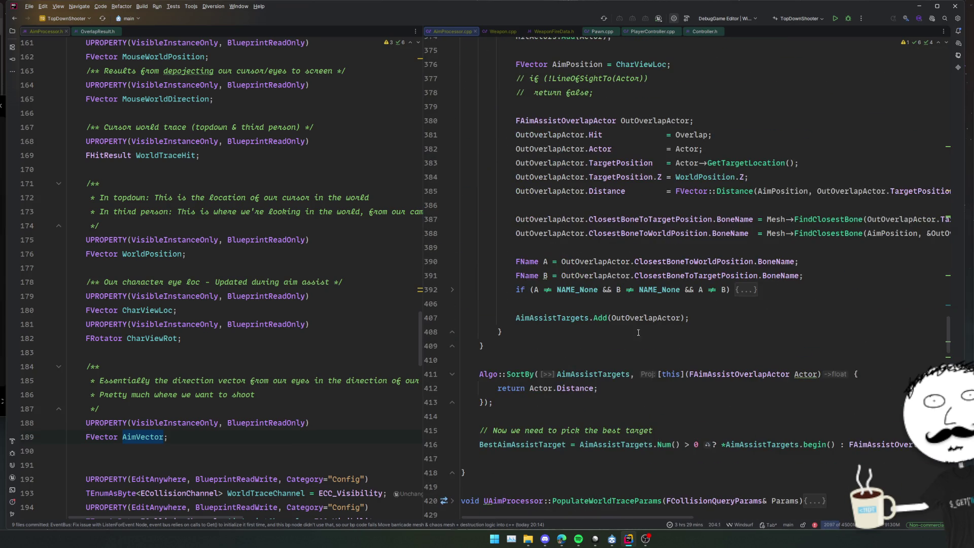
{"action": "scroll", "coordinate": [639, 333], "scroll_direction": "down", "scroll_amount": 3}
{"action": "scroll", "coordinate": [636, 329], "scroll_direction": "up", "scroll_amount": 15}
Return above the aim assist strength check, then build the TopDownShooter project
{"action": "left_click", "coordinate": [654, 275]}
{"action": "scroll", "coordinate": [654, 275], "scroll_direction": "up", "scroll_amount": 2}
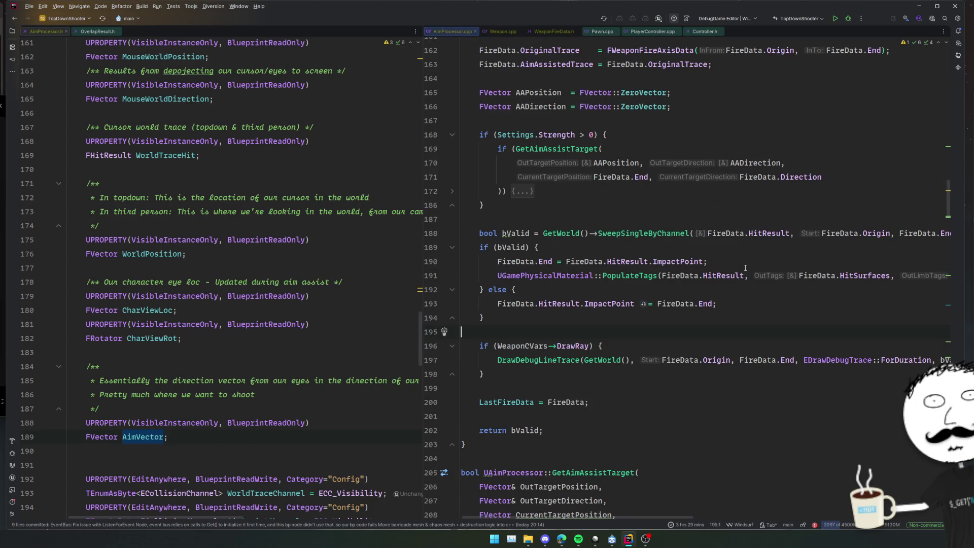
{"action": "scroll", "coordinate": [743, 267], "scroll_direction": "up", "scroll_amount": 12}
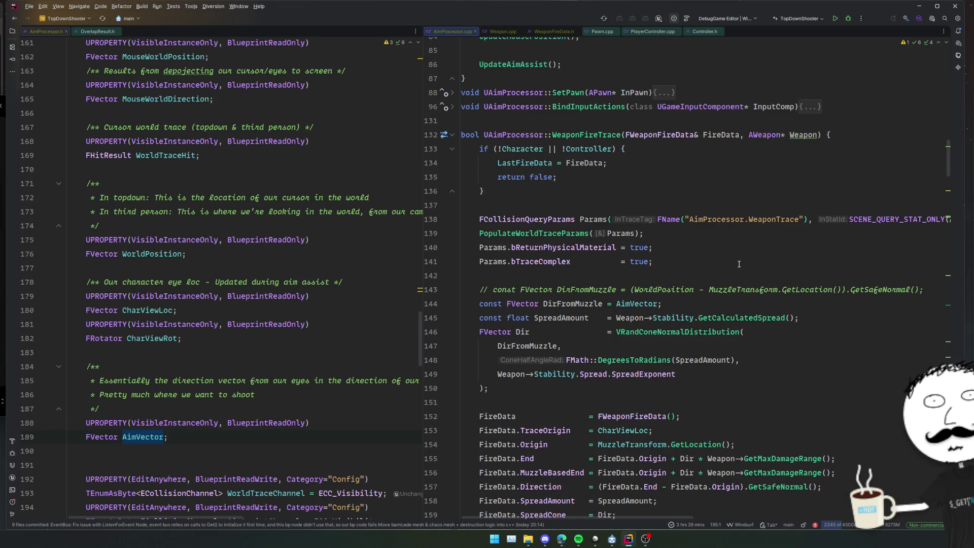
{"action": "scroll", "coordinate": [738, 266], "scroll_direction": "up", "scroll_amount": 2}
{"action": "scroll", "coordinate": [737, 271], "scroll_direction": "down", "scroll_amount": 2}
{"action": "left_click", "coordinate": [738, 270]}
{"action": "key", "text": "ctrl+alt+Left"}
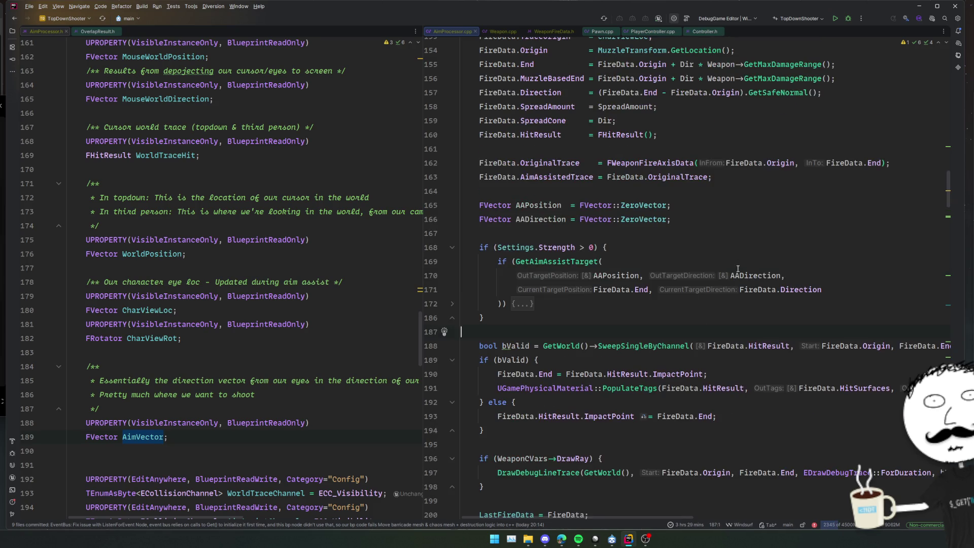
{"action": "key", "text": "ctrl+alt+Left"}
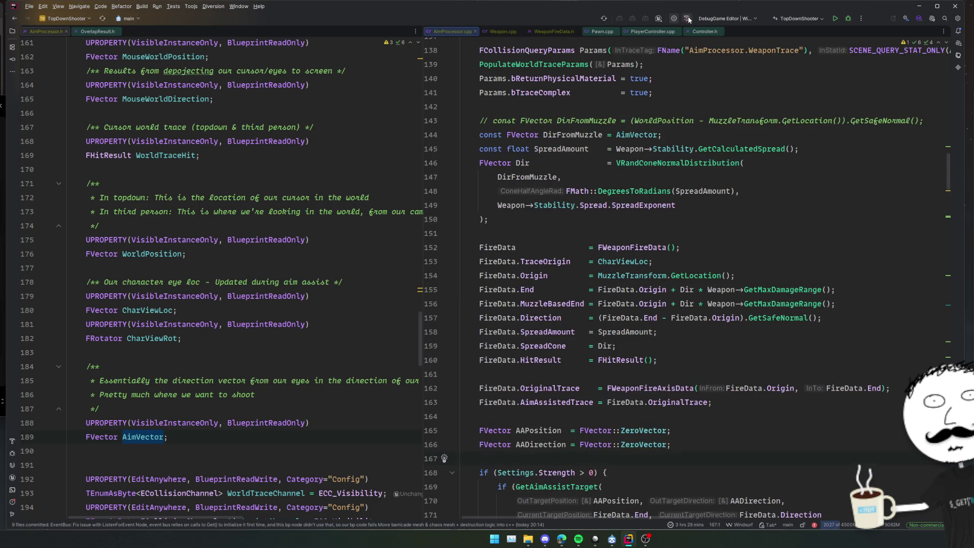
{"action": "left_click", "coordinate": [687, 19]}
{"action": "left_click", "coordinate": [808, 165]}
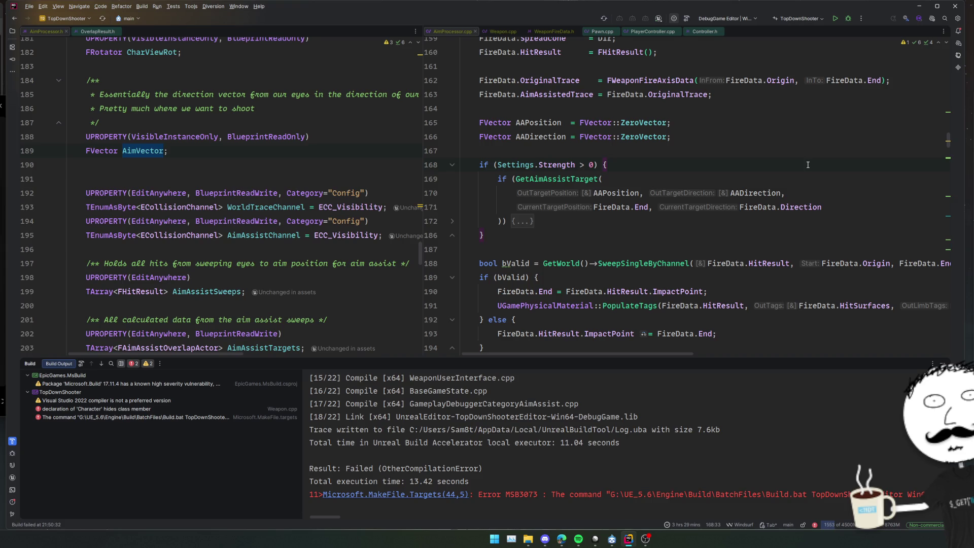
Rename both 'Character' occurrences on lines 421–422 of Weapon.cpp to 'Char' and relaunch debugging
{"action": "double_click", "coordinate": [100, 407]}
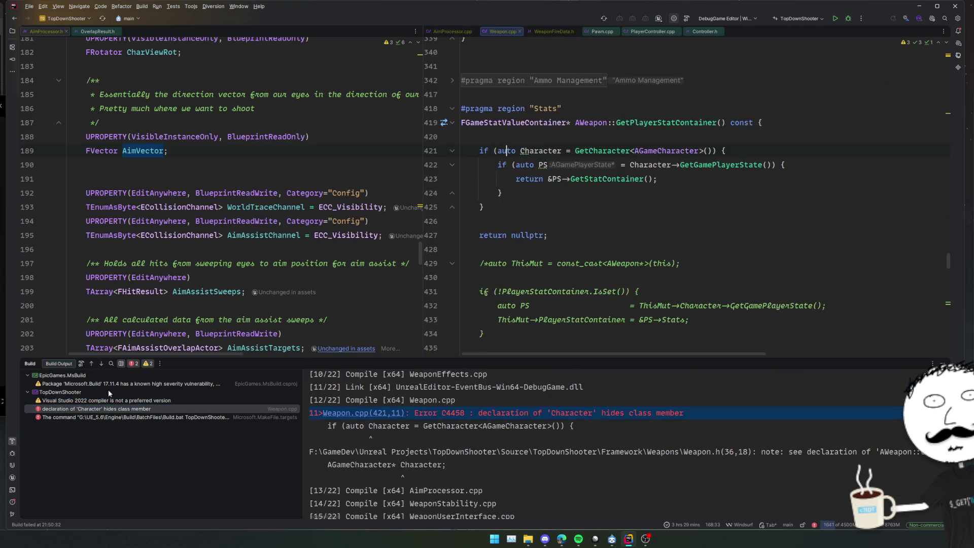
{"action": "left_click", "coordinate": [658, 151]}
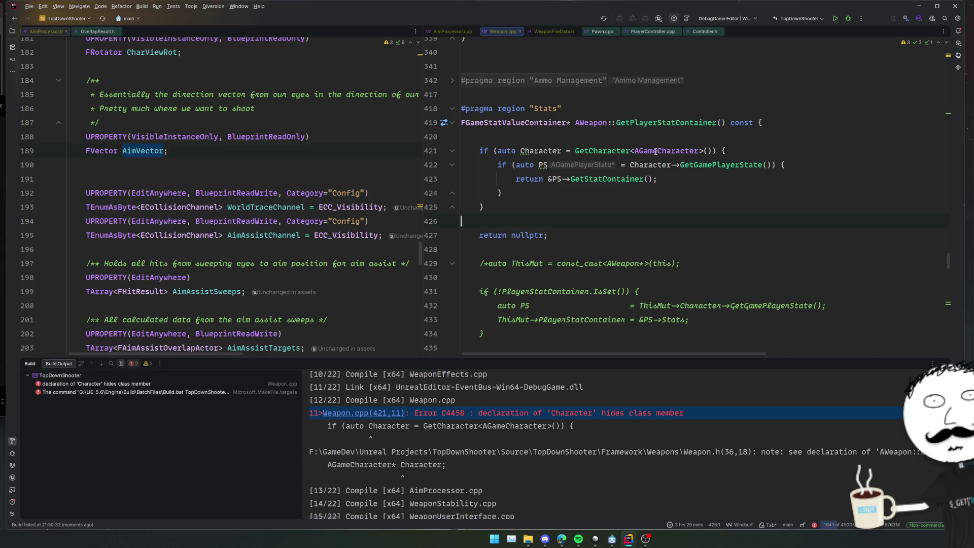
{"action": "double_click", "coordinate": [541, 150]}
{"action": "key", "text": "alt+j"}
{"action": "type", "text": "Char"}
{"action": "key", "text": "Escape"}
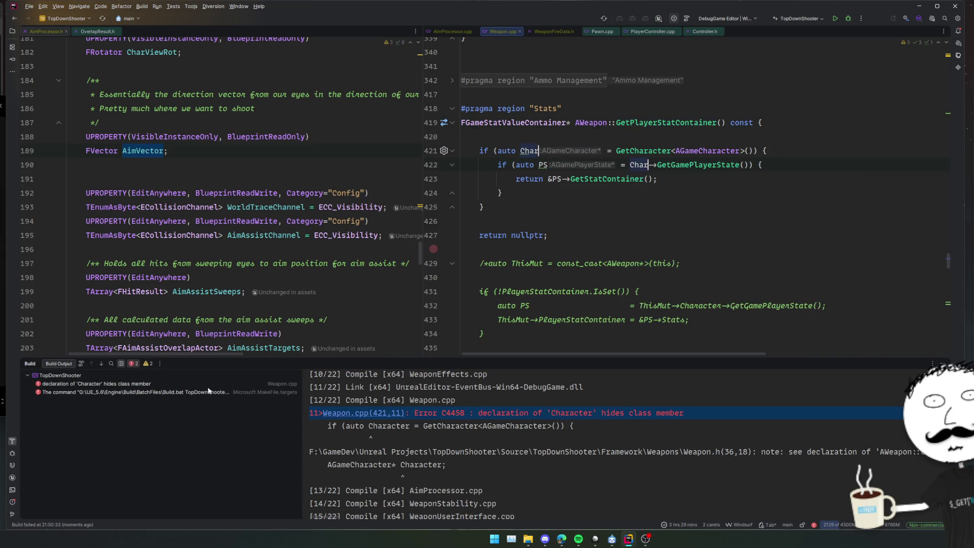
{"action": "left_click", "coordinate": [848, 19]}
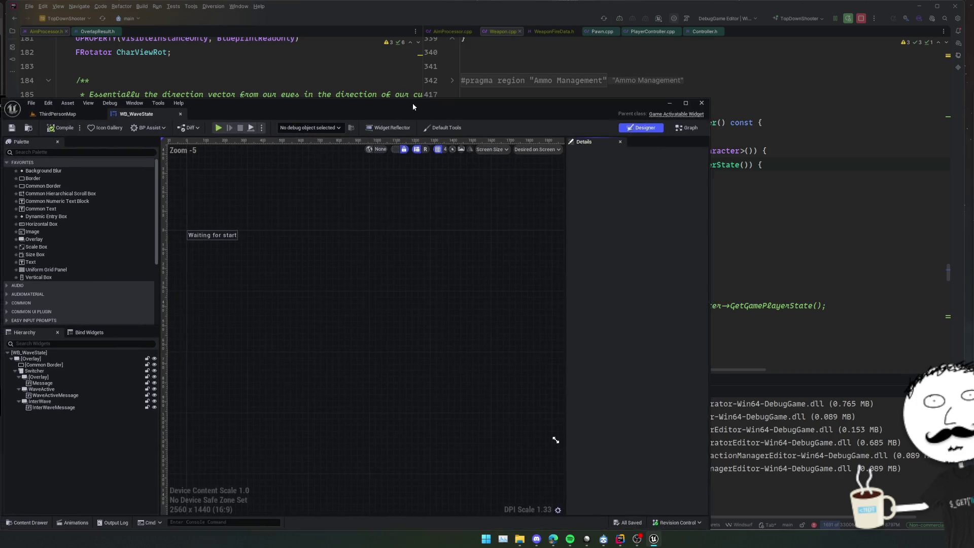
Close the WB_WaveState widget editor and snap Unreal Editor and Rider side by side
{"action": "mouse_move", "coordinate": [412, 102]}
{"action": "left_mouse_down"}
{"action": "mouse_move", "coordinate": [366, 105]}
{"action": "mouse_move", "coordinate": [382, 109]}
{"action": "left_mouse_up"}
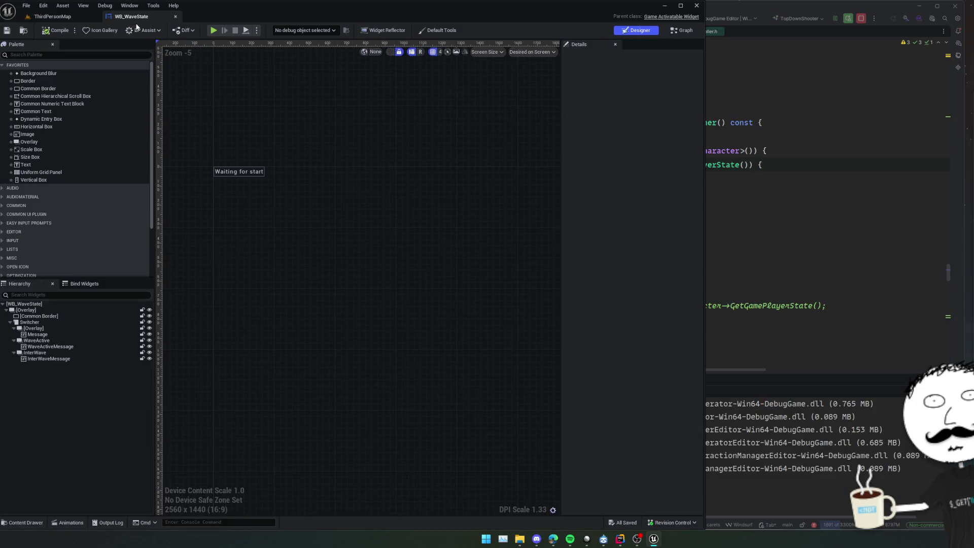
{"action": "left_click", "coordinate": [175, 17]}
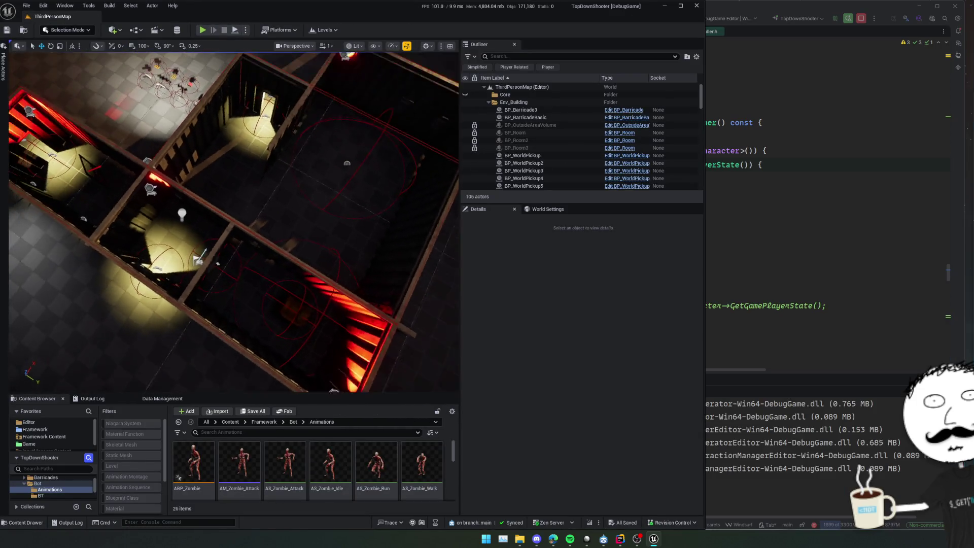
{"action": "key", "text": "alt+Tab"}
{"action": "scroll", "coordinate": [751, 215], "scroll_direction": "up", "scroll_amount": 3}
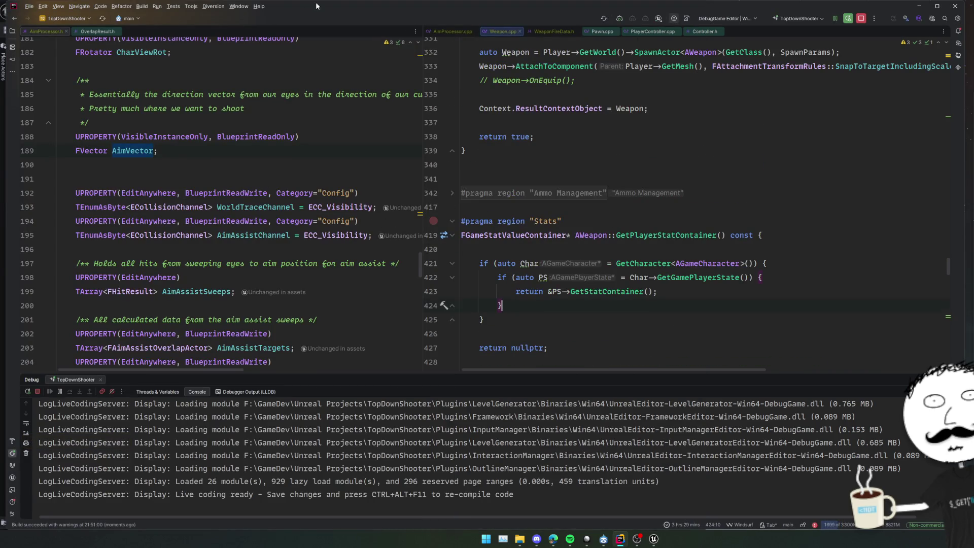
{"action": "left_click_drag", "start_coordinate": [321, 5], "coordinate": [456, 152]}
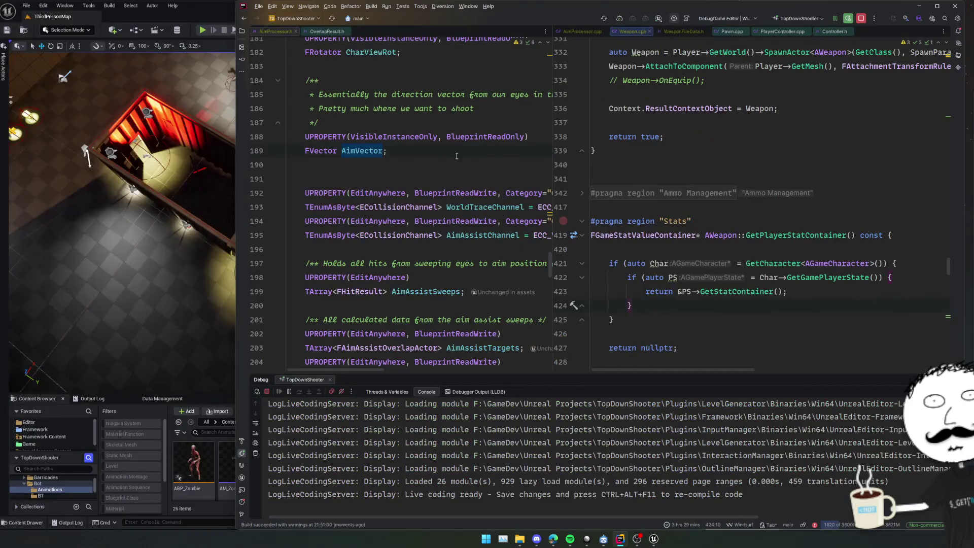
{"action": "left_click", "coordinate": [163, 182]}
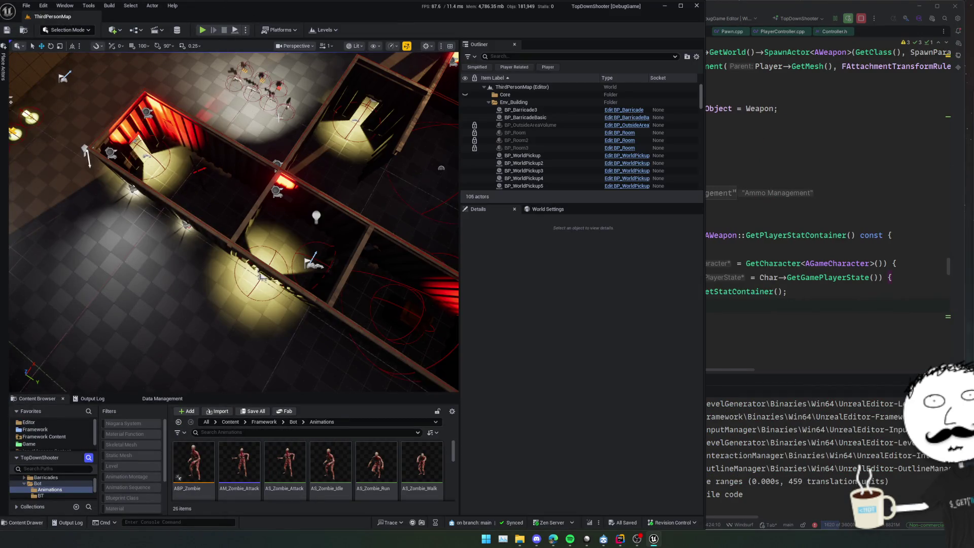
Open the BP_GameCharacter blueprint by searching assets for 'game'
{"action": "key", "text": "ctrl+p"}
{"action": "type", "text": "game"}
{"action": "key", "text": "Return"}
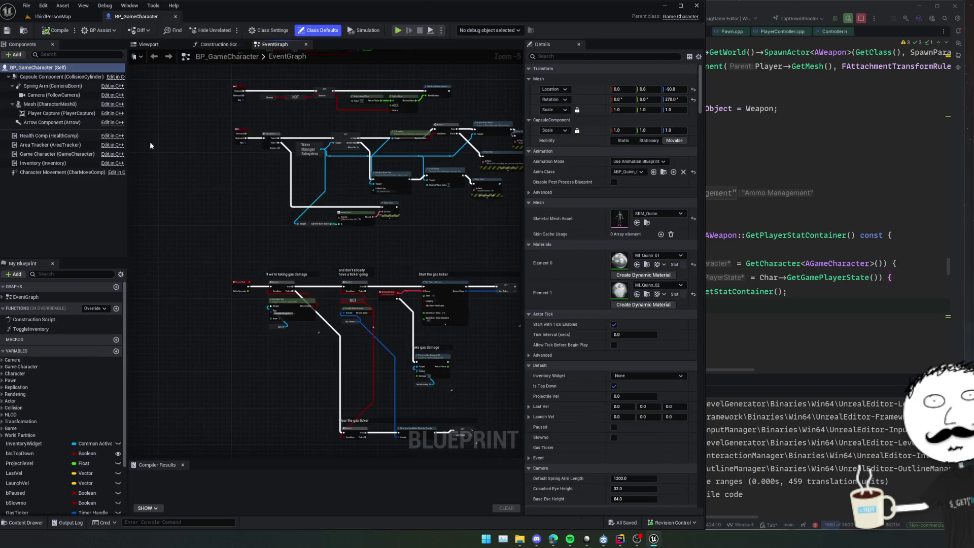
Open the BP_GamePlayerController blueprint by searching assets for 'gamecontroller'
{"action": "left_click", "coordinate": [66, 154]}
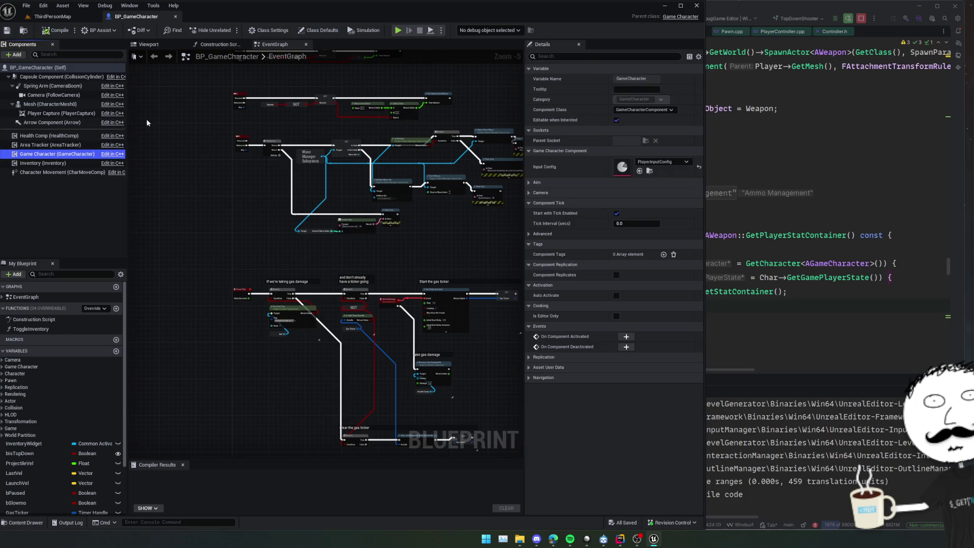
{"action": "key", "text": "alt+Tab"}
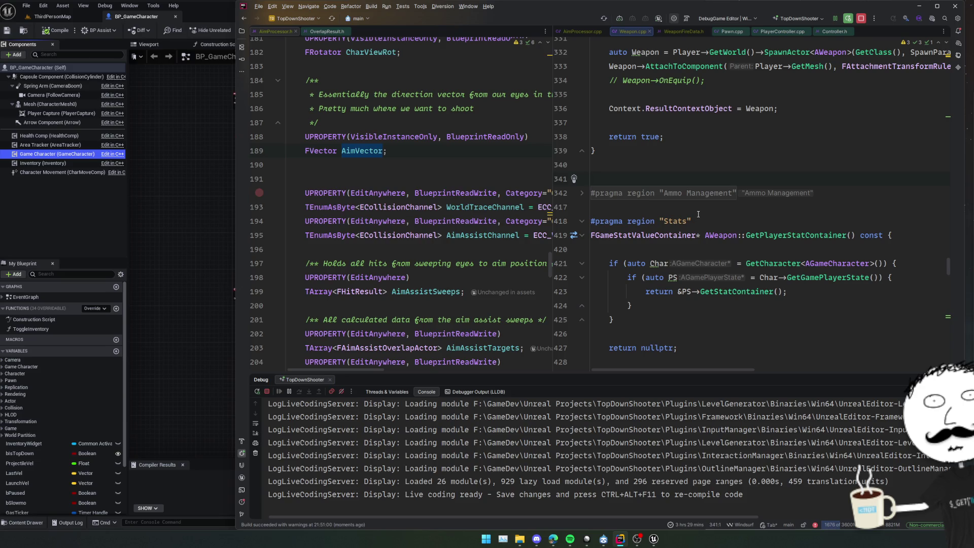
{"action": "left_click", "coordinate": [582, 31]}
{"action": "scroll", "coordinate": [668, 205], "scroll_direction": "up", "scroll_amount": 15}
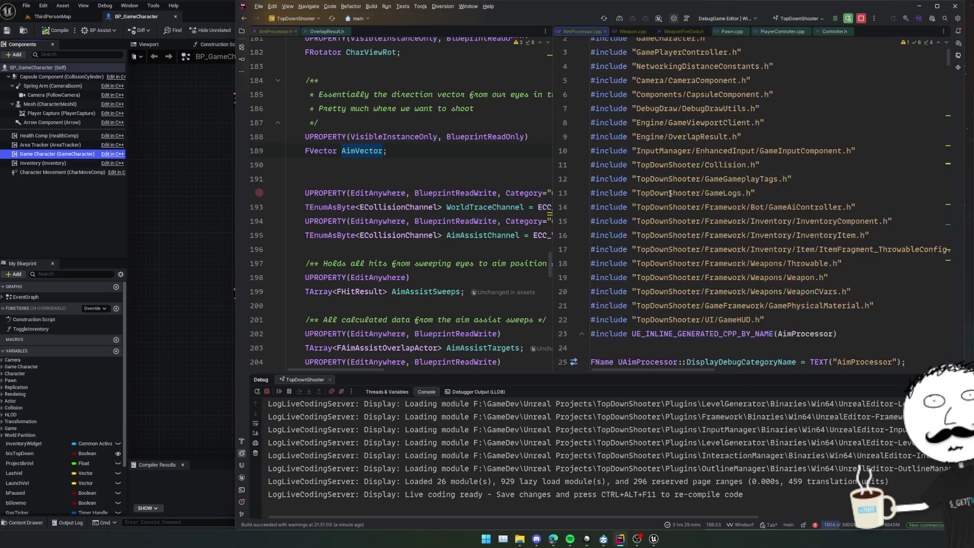
{"action": "left_click", "coordinate": [178, 199]}
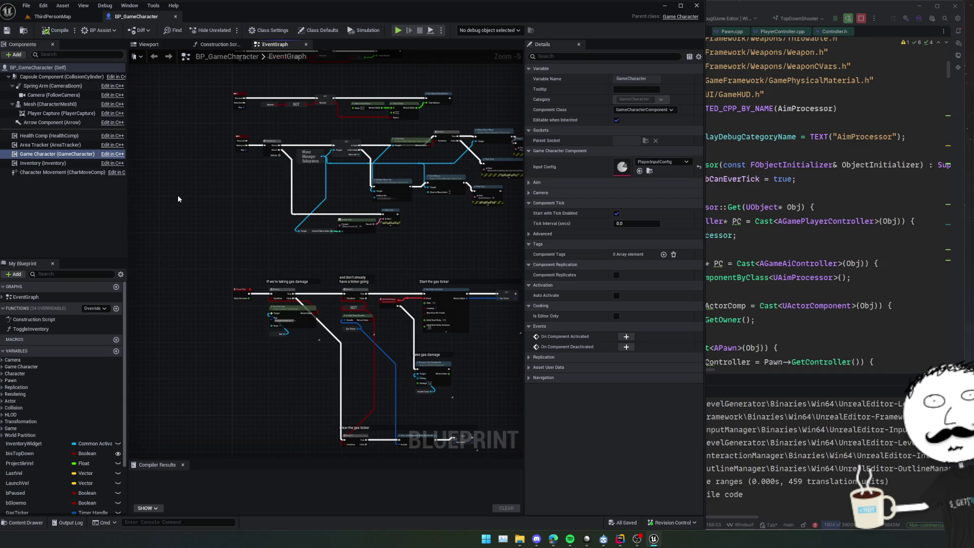
{"action": "key", "text": "ctrl+p"}
{"action": "type", "text": "game"}
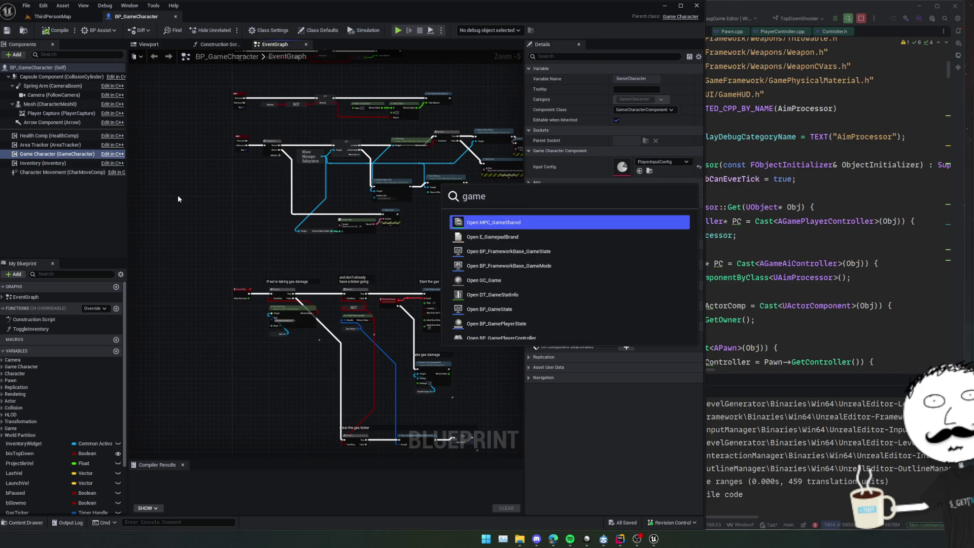
{"action": "type", "text": "controller"}
{"action": "key", "text": "Return"}
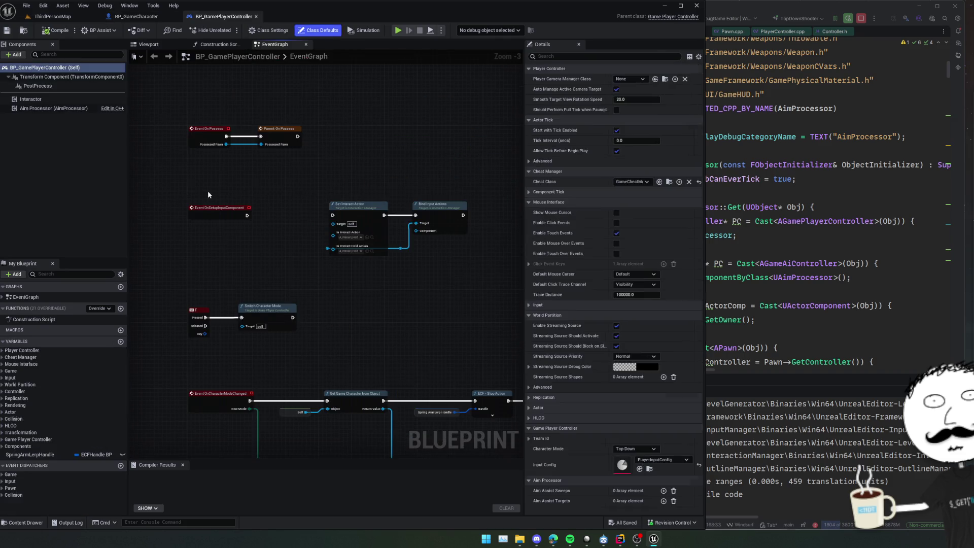
Box-select and delete the Set Interact Action and Bind Input Actions nodes in EventGraph
{"action": "left_click_drag", "start_coordinate": [230, 177], "coordinate": [251, 191]}
{"action": "scroll", "coordinate": [328, 191], "scroll_direction": "up", "scroll_amount": 1}
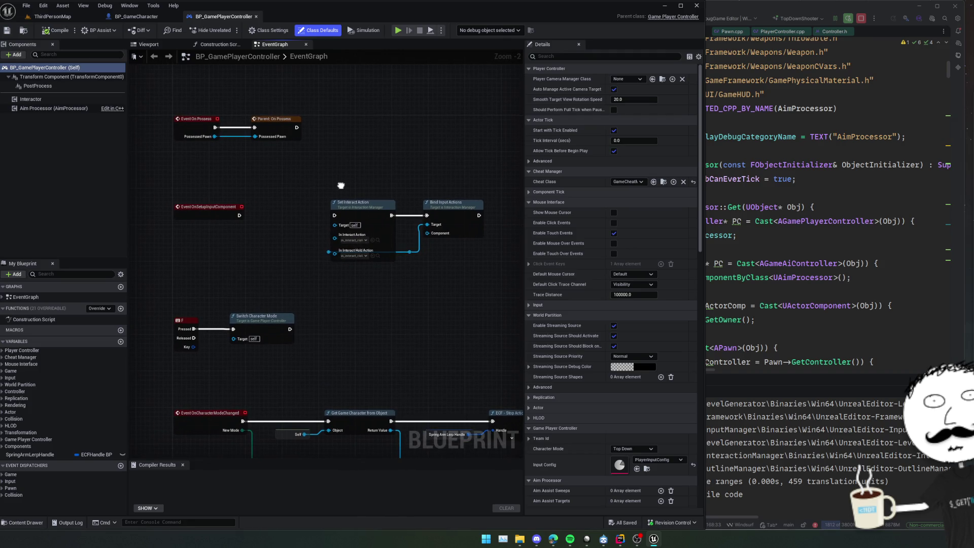
{"action": "scroll", "coordinate": [418, 133], "scroll_direction": "up", "scroll_amount": 1}
{"action": "mouse_move", "coordinate": [341, 186]}
{"action": "left_mouse_down"}
{"action": "mouse_move", "coordinate": [417, 134]}
{"action": "mouse_move", "coordinate": [414, 105]}
{"action": "mouse_move", "coordinate": [326, 158]}
{"action": "left_mouse_up"}
{"action": "scroll", "coordinate": [352, 252], "scroll_direction": "up", "scroll_amount": 1}
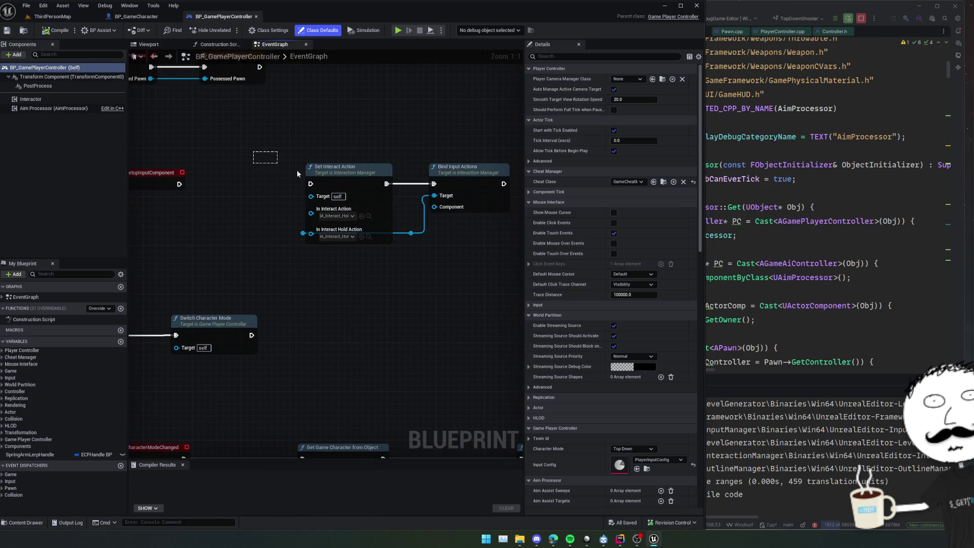
{"action": "left_click_drag", "start_coordinate": [256, 155], "coordinate": [515, 252]}
{"action": "key", "text": "Delete"}
{"action": "mouse_move", "coordinate": [358, 265]}
{"action": "left_mouse_down"}
{"action": "mouse_move", "coordinate": [359, 249]}
{"action": "mouse_move", "coordinate": [368, 276]}
{"action": "mouse_move", "coordinate": [366, 178]}
{"action": "mouse_move", "coordinate": [362, 199]}
{"action": "left_mouse_up"}
{"action": "scroll", "coordinate": [329, 175], "scroll_direction": "down", "scroll_amount": 2}
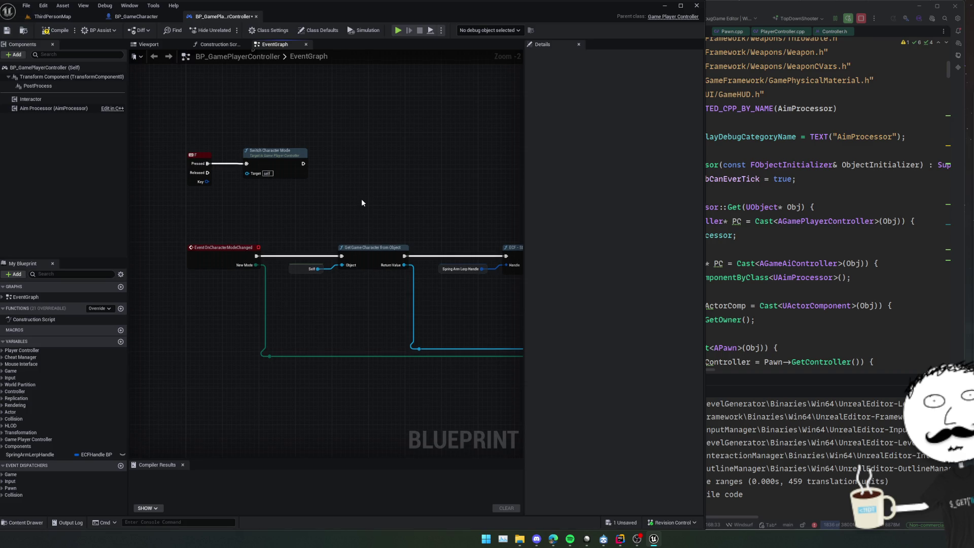
Save BP_GamePlayerController and switch to the ThirdPersonMap level view
{"action": "key", "text": "ctrl+s"}
{"action": "left_click", "coordinate": [47, 17]}
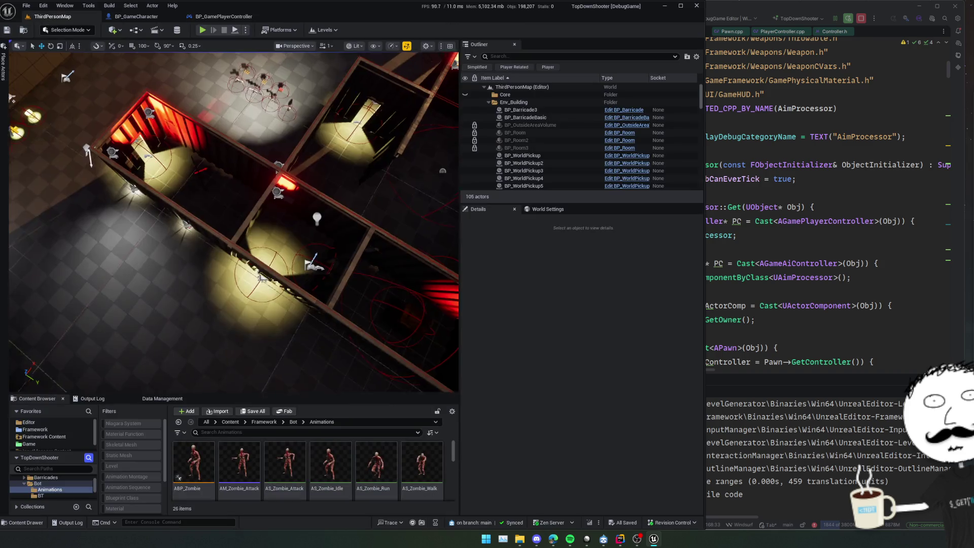
{"action": "scroll", "coordinate": [226, 217], "scroll_direction": "up", "scroll_amount": 5}
{"action": "left_click", "coordinate": [226, 217]}
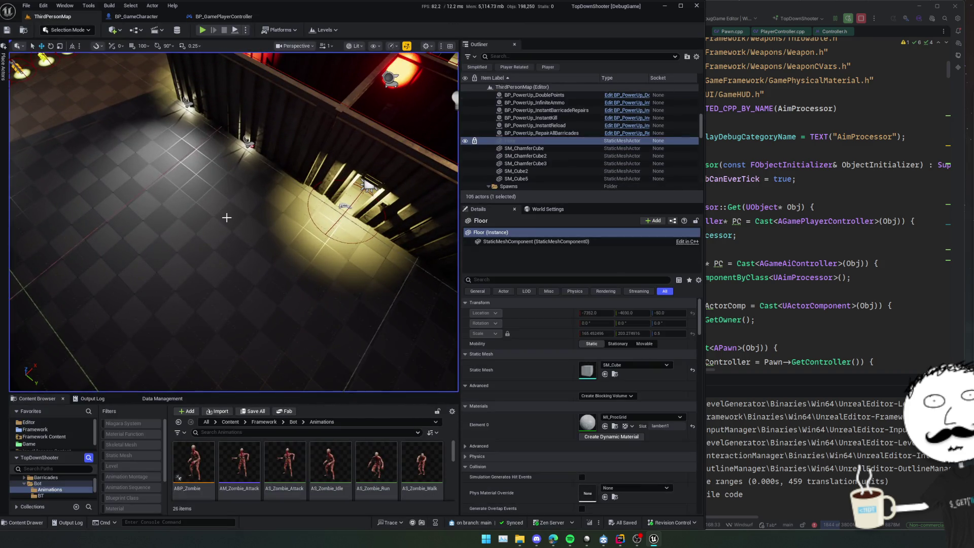
{"action": "mouse_move", "coordinate": [294, 255]}
{"action": "left_mouse_down"}
{"action": "mouse_move", "coordinate": [228, 304]}
{"action": "mouse_move", "coordinate": [294, 293]}
{"action": "left_mouse_up"}
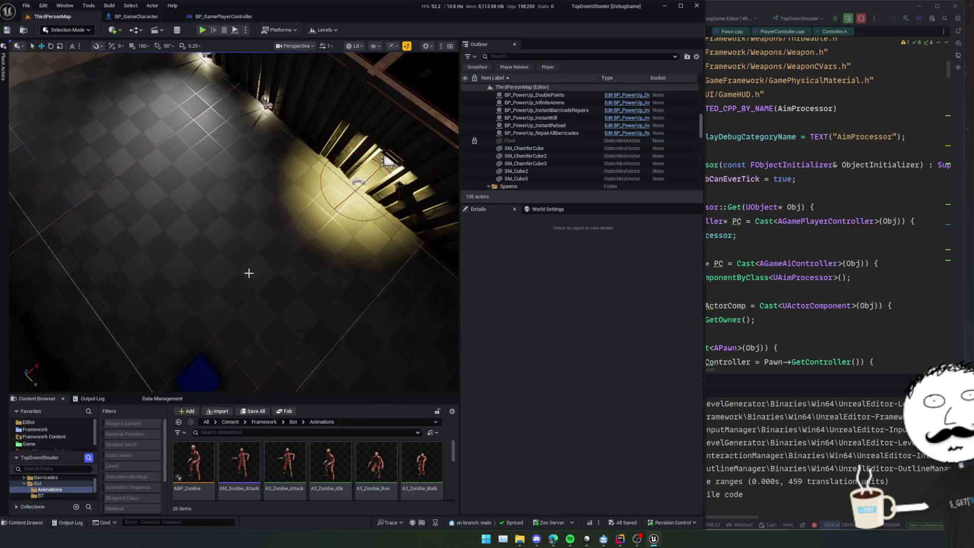
Filter the Outliner for 'fog', hide the fog volume's visibility, and save the level
{"action": "left_click", "coordinate": [542, 56]}
{"action": "type", "text": "fog"}
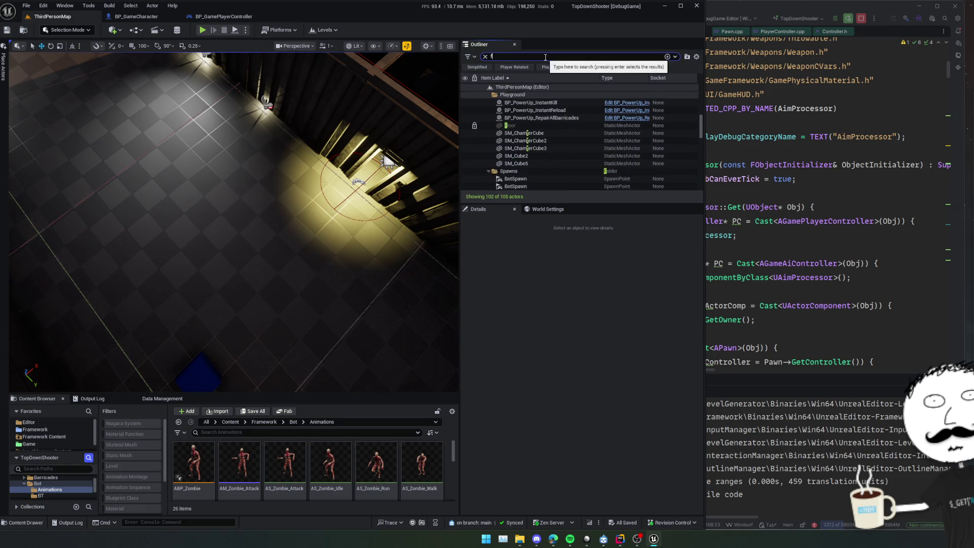
{"action": "left_click", "coordinate": [523, 96]}
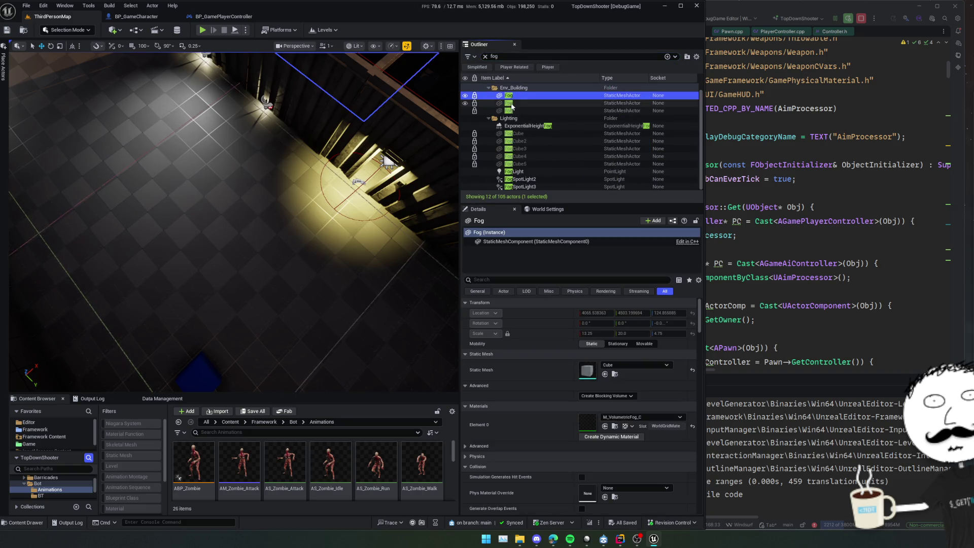
{"action": "left_click", "coordinate": [529, 103]}
{"action": "double_click", "coordinate": [522, 111]}
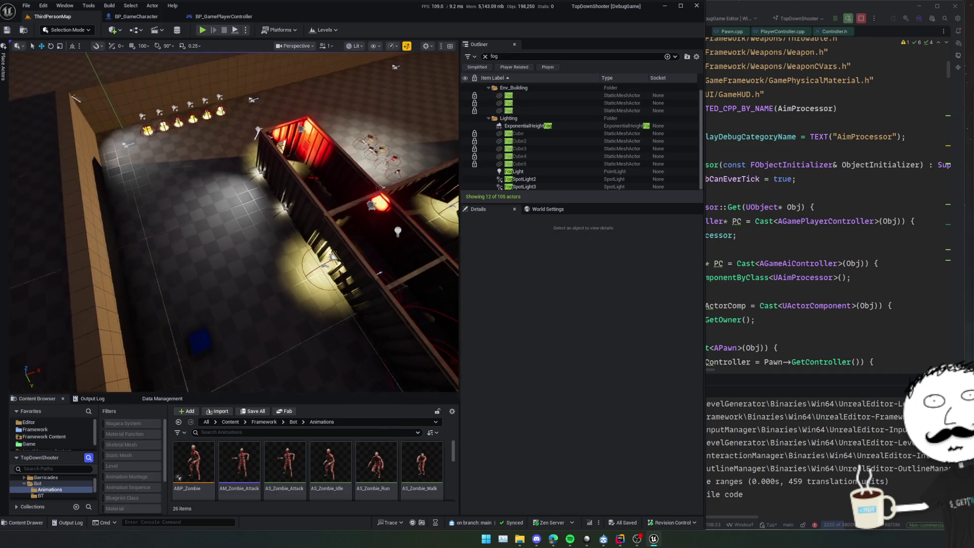
{"action": "left_click", "coordinate": [477, 110]}
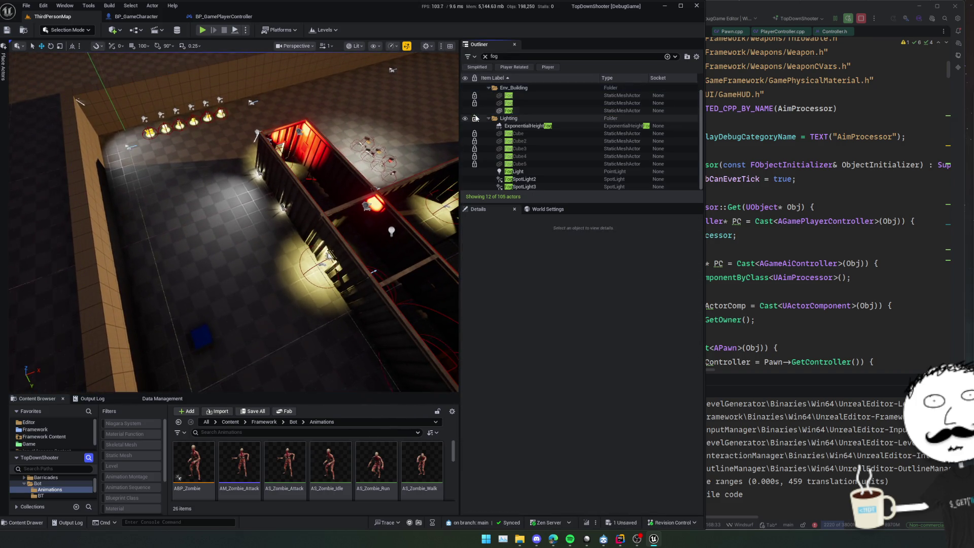
{"action": "left_click", "coordinate": [234, 224]}
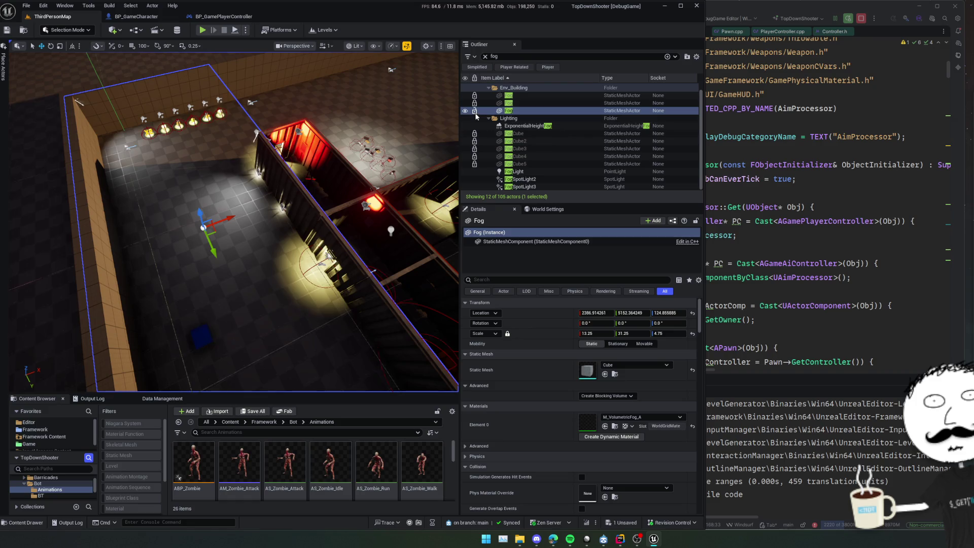
{"action": "left_click", "coordinate": [273, 242]}
{"action": "left_click_drag", "start_coordinate": [257, 235], "coordinate": [243, 241]}
{"action": "key", "text": "ctrl+s"}
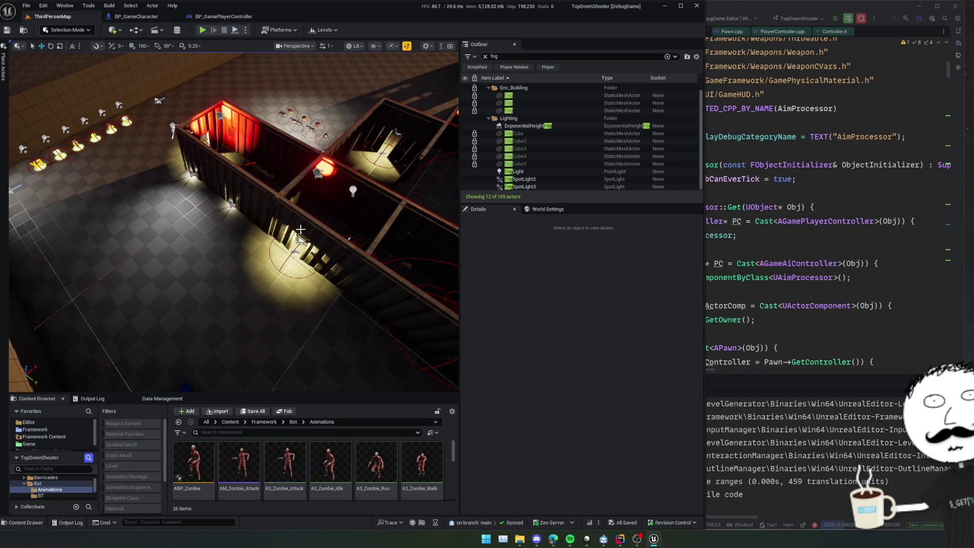
{"action": "key", "text": "alt+Tab"}
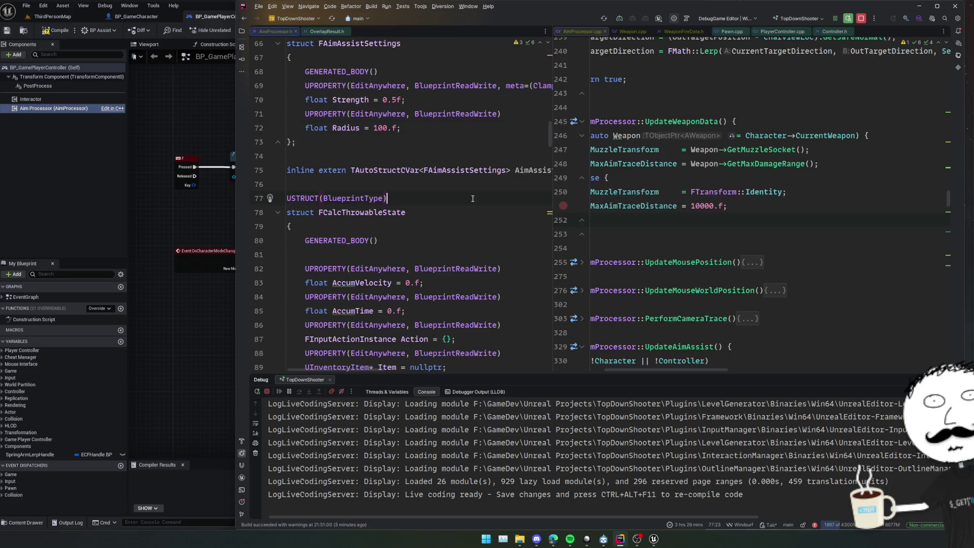
Live-compile the MaxTraceDist = 100000 change with Ctrl+Alt+F11 and close the Live Coding window
{"action": "left_click", "coordinate": [473, 199]}
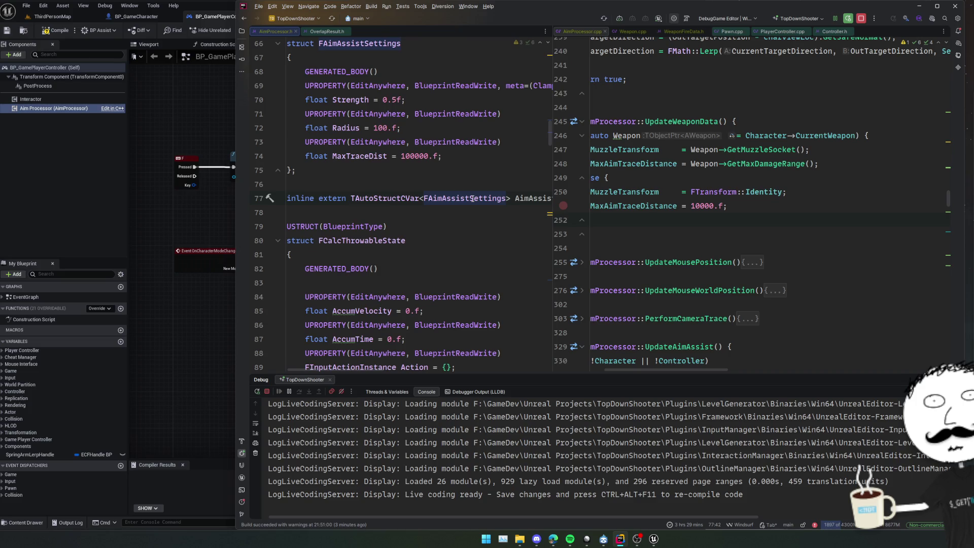
{"action": "key", "text": "ctrl+alt+F11"}
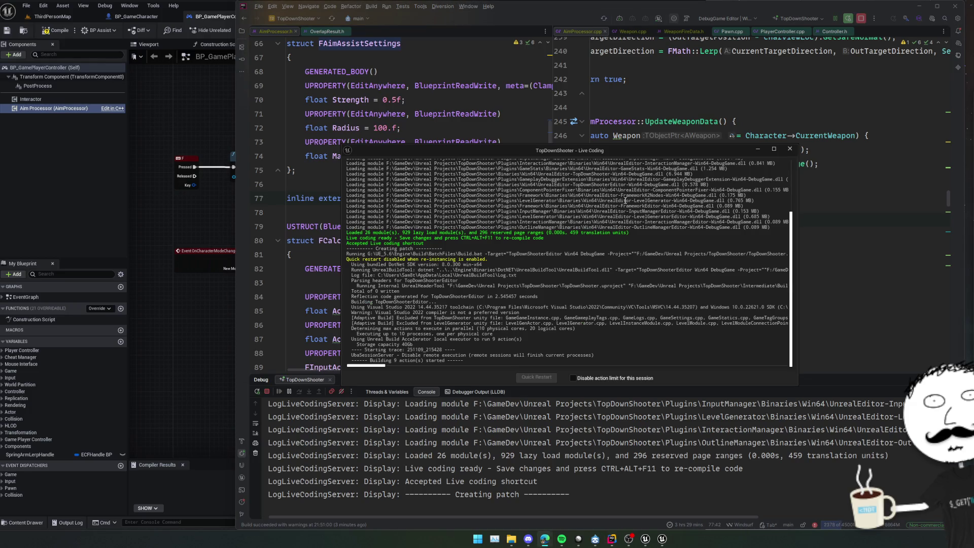
{"action": "left_click_drag", "start_coordinate": [562, 154], "coordinate": [663, 175]}
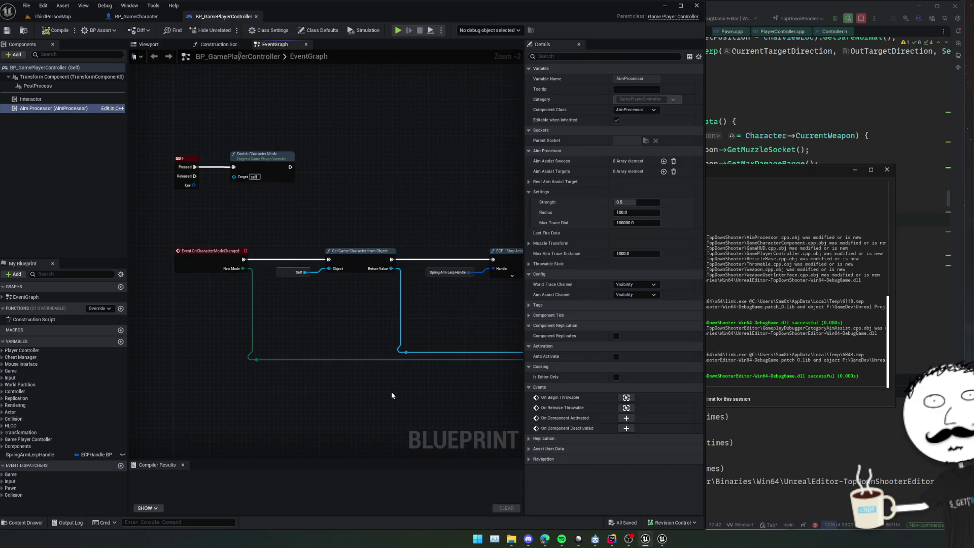
{"action": "left_click", "coordinate": [726, 432]}
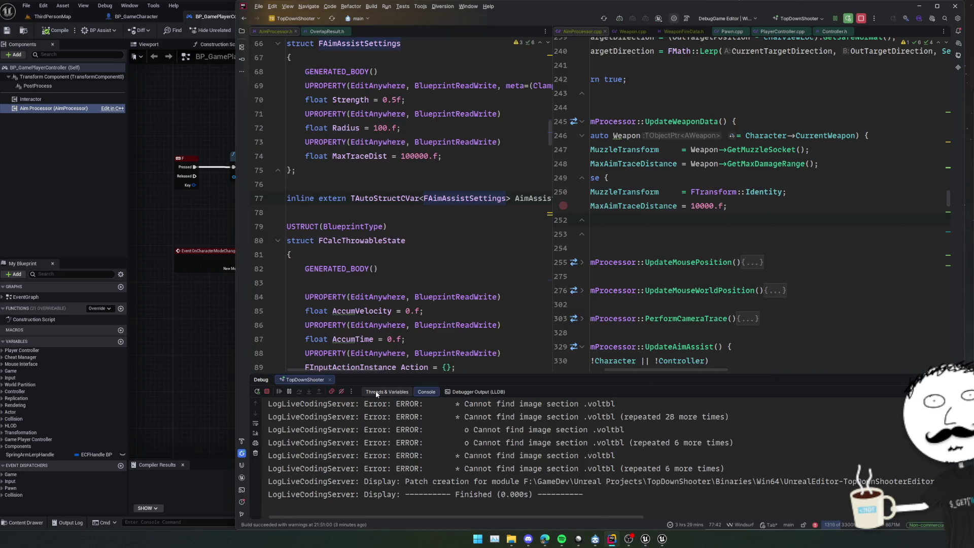
{"action": "left_click", "coordinate": [217, 346]}
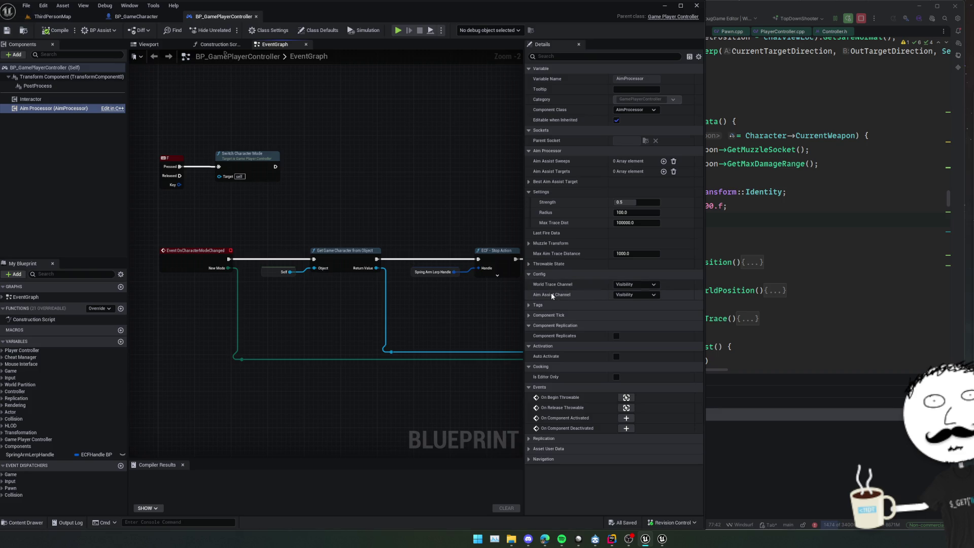
Inspect the aim assist collision channel in the player controller, leaving it unchanged
{"action": "left_click", "coordinate": [633, 296]}
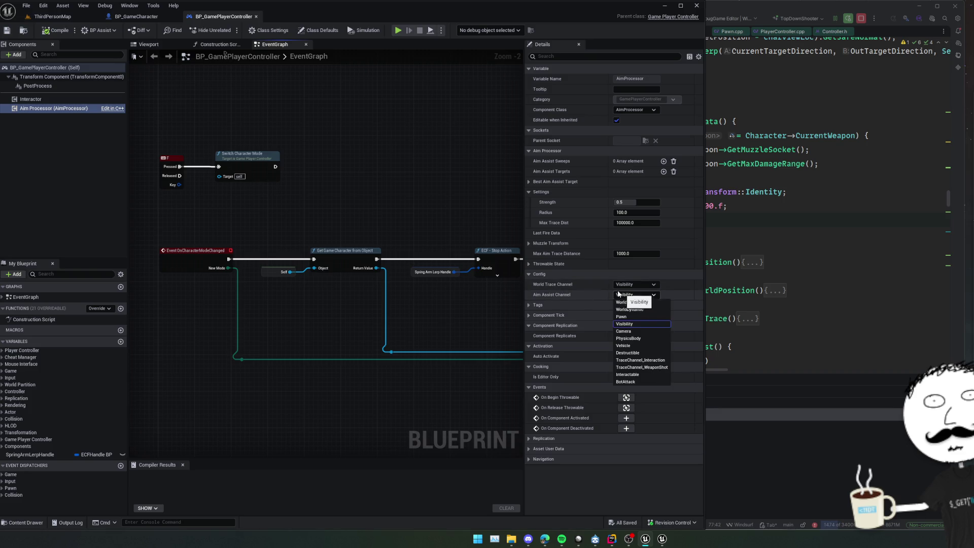
{"action": "left_click", "coordinate": [555, 293]}
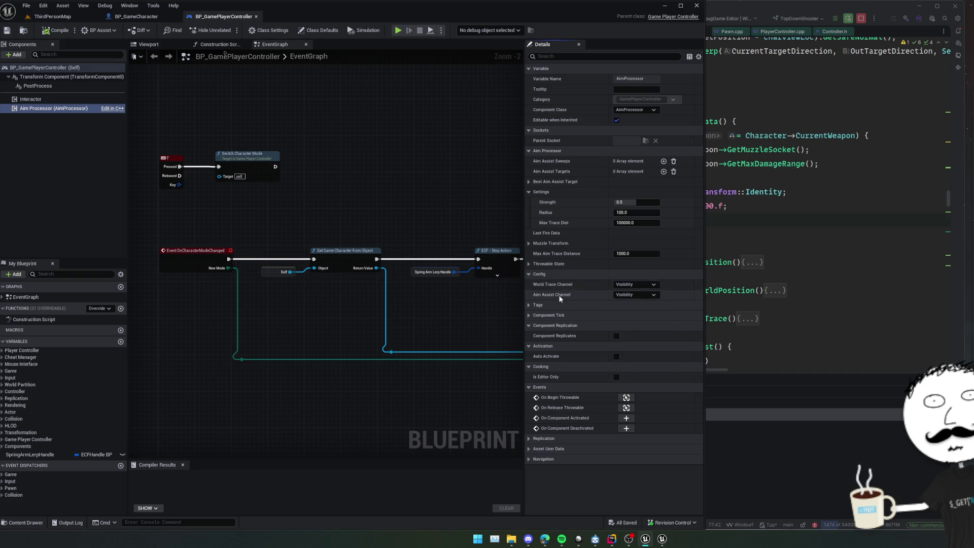
{"action": "left_click_drag", "start_coordinate": [353, 229], "coordinate": [385, 258]}
Drag a BP_GameAiCharacter from Content/Framework/Bot into the ThirdPersonMap viewport
{"action": "left_click", "coordinate": [51, 17]}
{"action": "left_click_drag", "start_coordinate": [324, 152], "coordinate": [289, 153]}
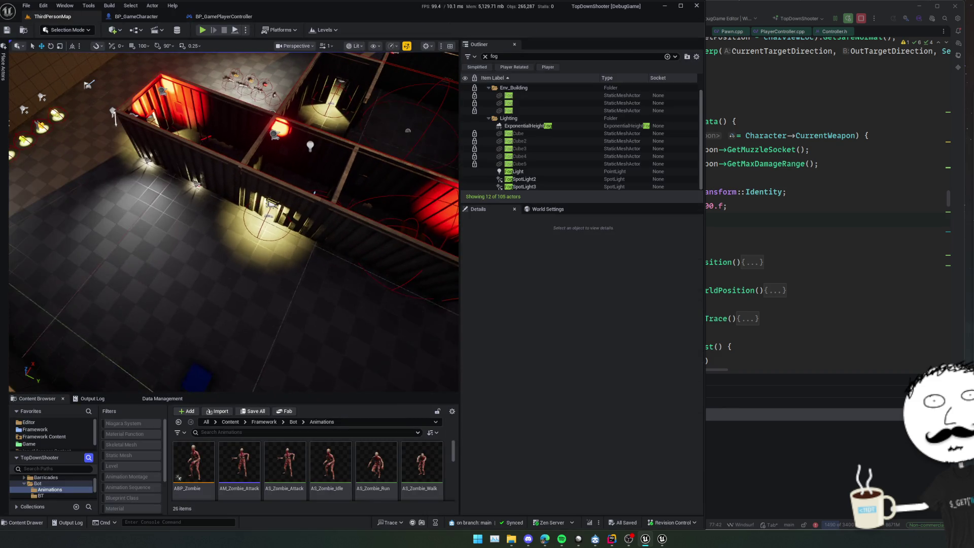
{"action": "left_click", "coordinate": [265, 421]}
{"action": "left_click_drag", "start_coordinate": [349, 396], "coordinate": [355, 248]}
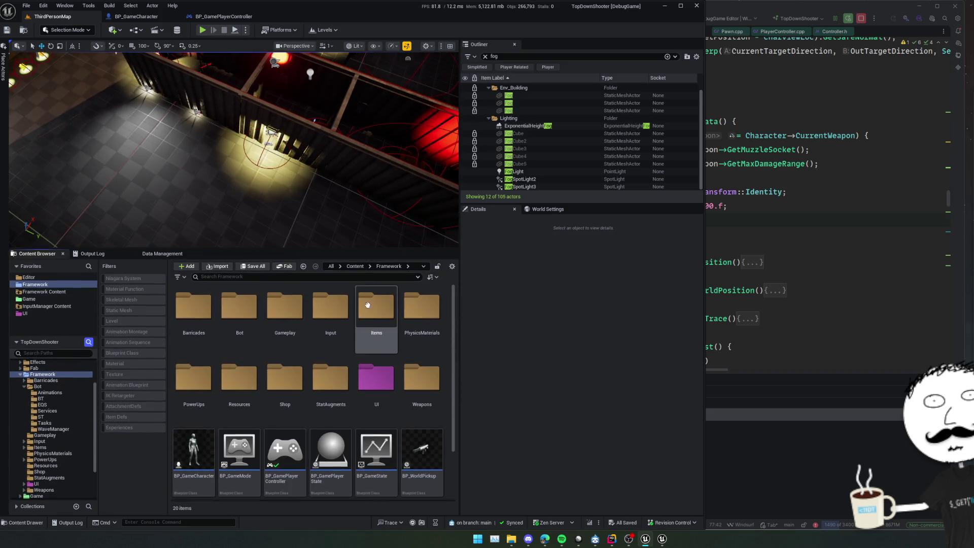
{"action": "double_click", "coordinate": [256, 310]}
{"action": "mouse_move", "coordinate": [239, 388]}
{"action": "left_mouse_down"}
{"action": "mouse_move", "coordinate": [269, 379]}
{"action": "mouse_move", "coordinate": [215, 199]}
{"action": "left_mouse_up"}
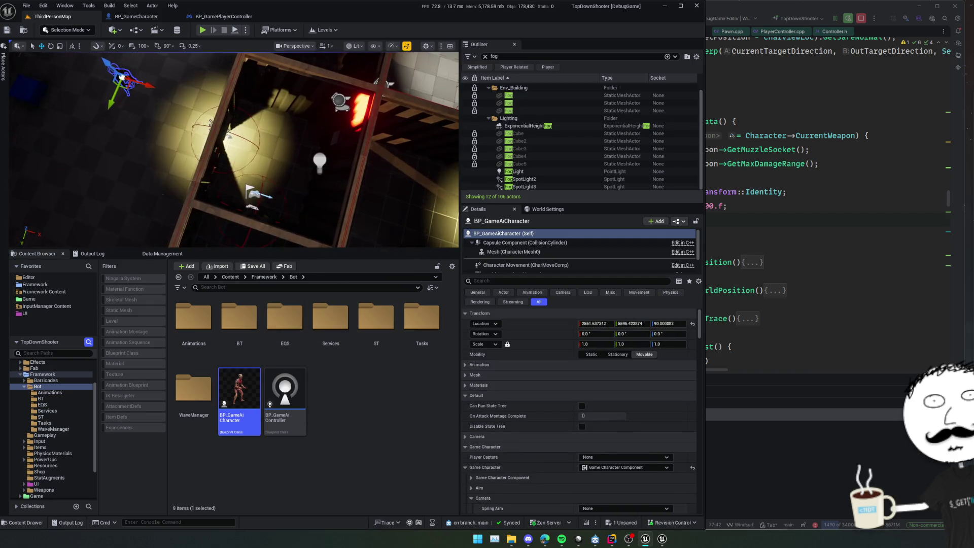
Move PlayerSpawn3 next to the bot, to roughly X 2193.9, Y 5999.4
{"action": "left_click", "coordinate": [254, 194]}
{"action": "key", "text": "f"}
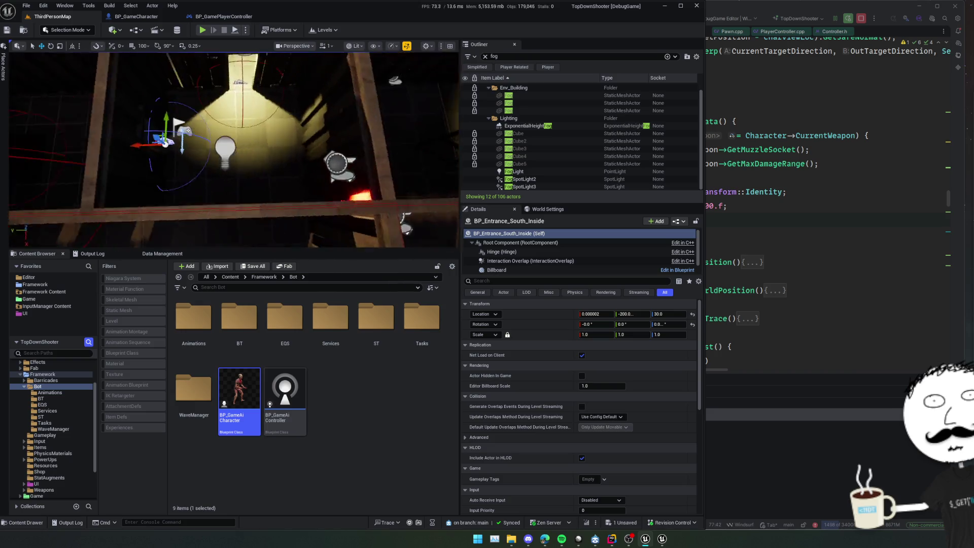
{"action": "scroll", "coordinate": [274, 220], "scroll_direction": "down", "scroll_amount": 1}
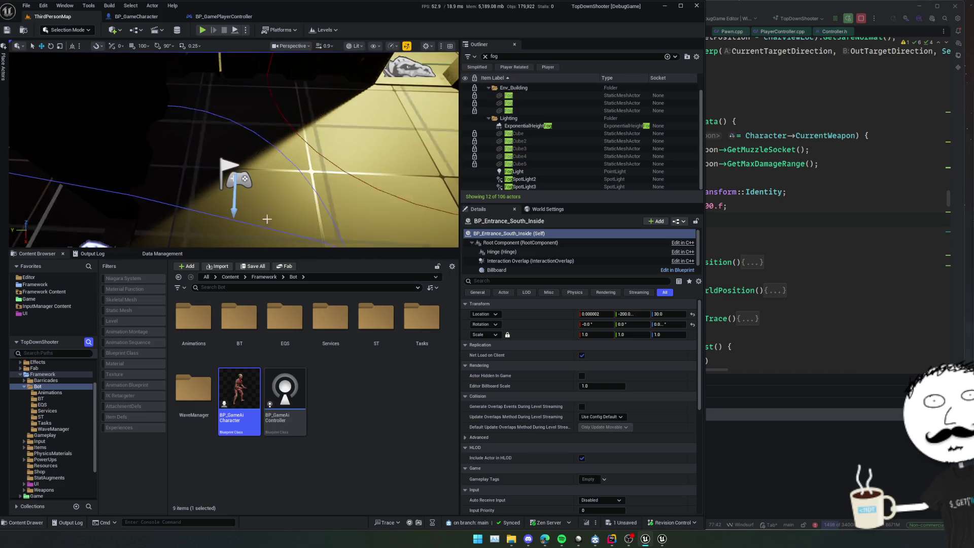
{"action": "left_click", "coordinate": [230, 170]}
{"action": "key", "text": "f"}
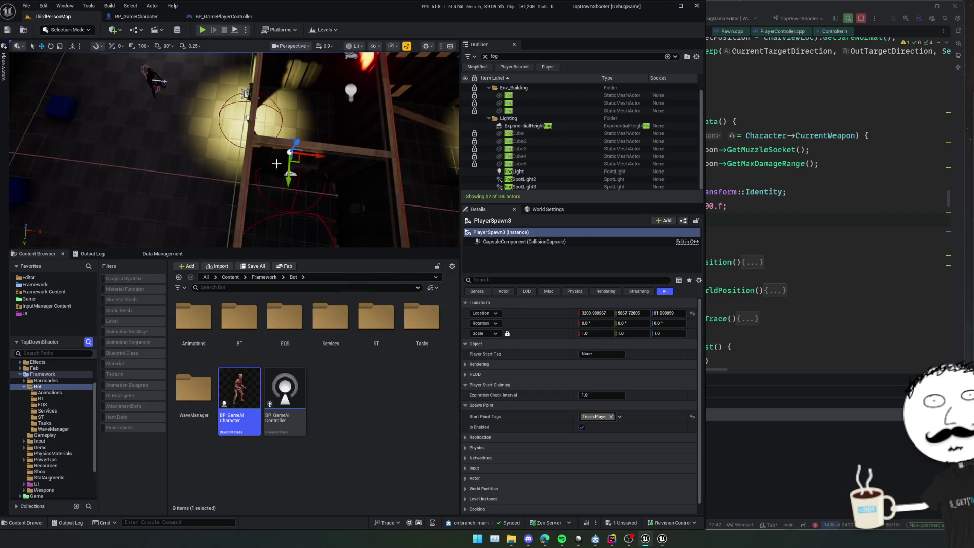
{"action": "mouse_move", "coordinate": [289, 154]}
{"action": "left_mouse_down"}
{"action": "mouse_move", "coordinate": [98, 141]}
{"action": "mouse_move", "coordinate": [109, 157]}
{"action": "mouse_move", "coordinate": [90, 81]}
{"action": "mouse_move", "coordinate": [94, 104]}
{"action": "mouse_move", "coordinate": [179, 113]}
{"action": "mouse_move", "coordinate": [192, 127]}
{"action": "mouse_move", "coordinate": [127, 124]}
{"action": "left_mouse_up"}
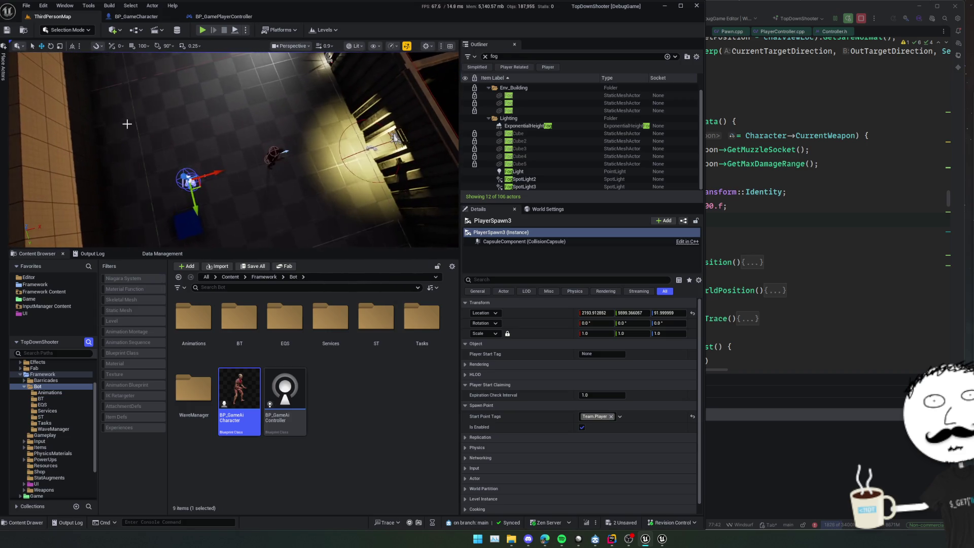
Select the placed BP_GameAiCharacter and tick Disable State Tree
{"action": "left_click", "coordinate": [274, 154]}
{"action": "left_click_drag", "start_coordinate": [274, 154], "coordinate": [284, 147]}
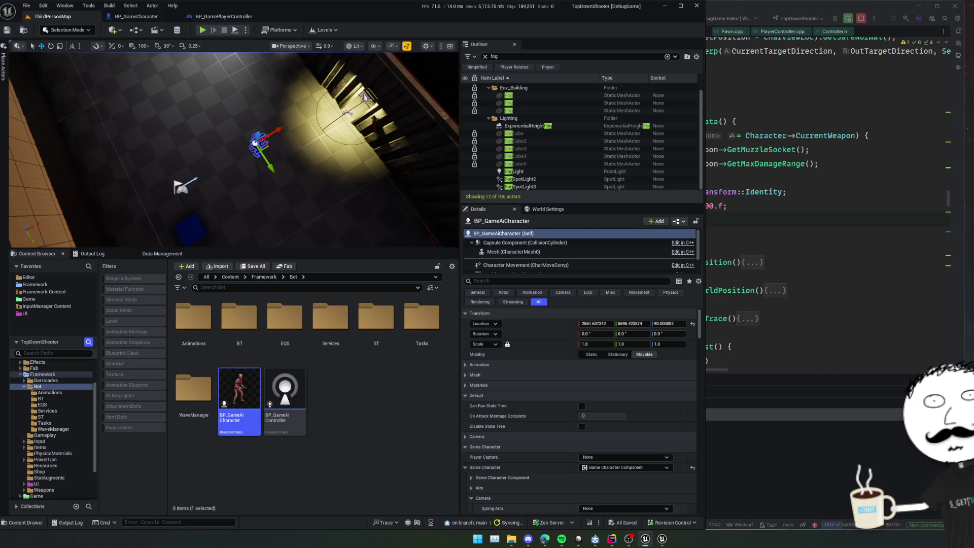
{"action": "left_click", "coordinate": [582, 427]}
{"action": "scroll", "coordinate": [517, 372], "scroll_direction": "down", "scroll_amount": 1}
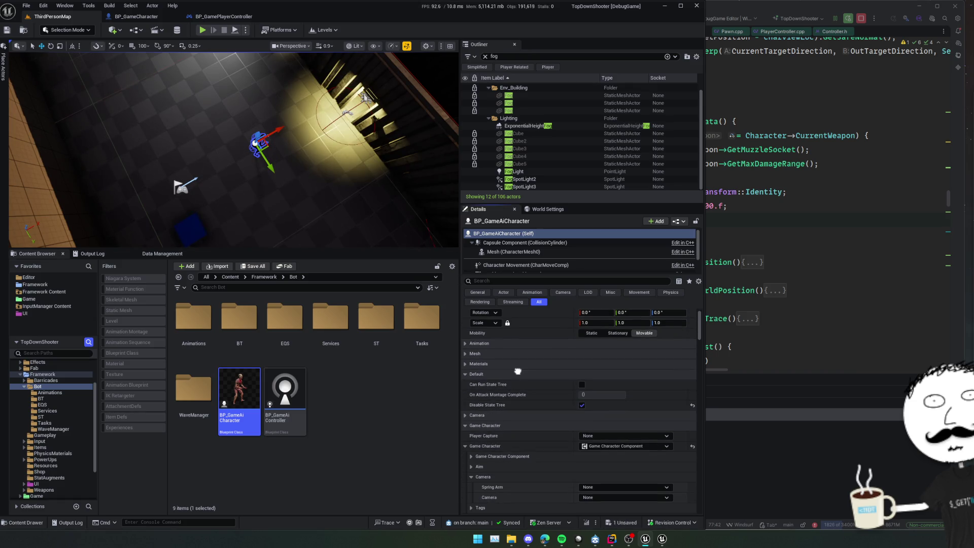
{"action": "left_click", "coordinate": [507, 446]}
Raise the bot's Health Comp stat from 100 to about 3398.35
{"action": "scroll", "coordinate": [541, 266], "scroll_direction": "down", "scroll_amount": 1}
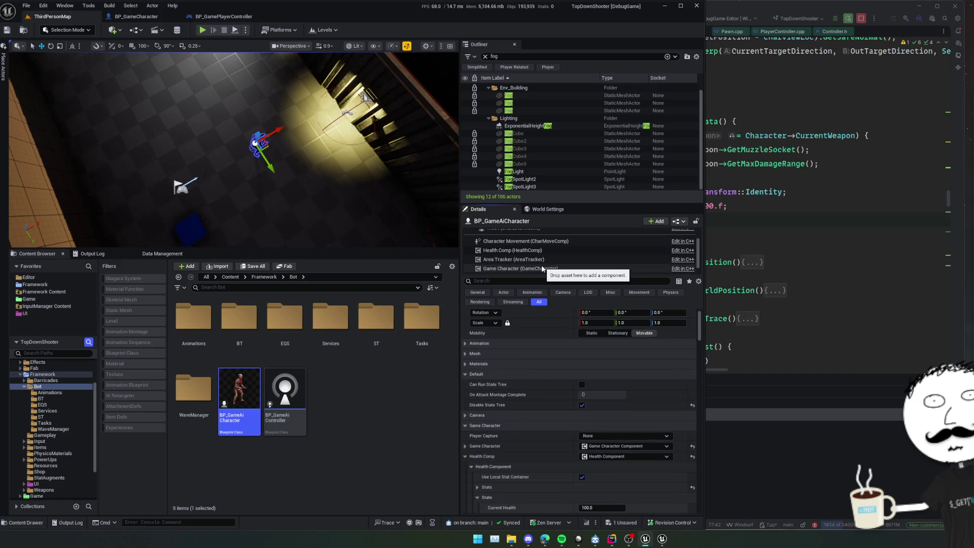
{"action": "left_click", "coordinate": [552, 251]}
{"action": "scroll", "coordinate": [515, 436], "scroll_direction": "down", "scroll_amount": 2}
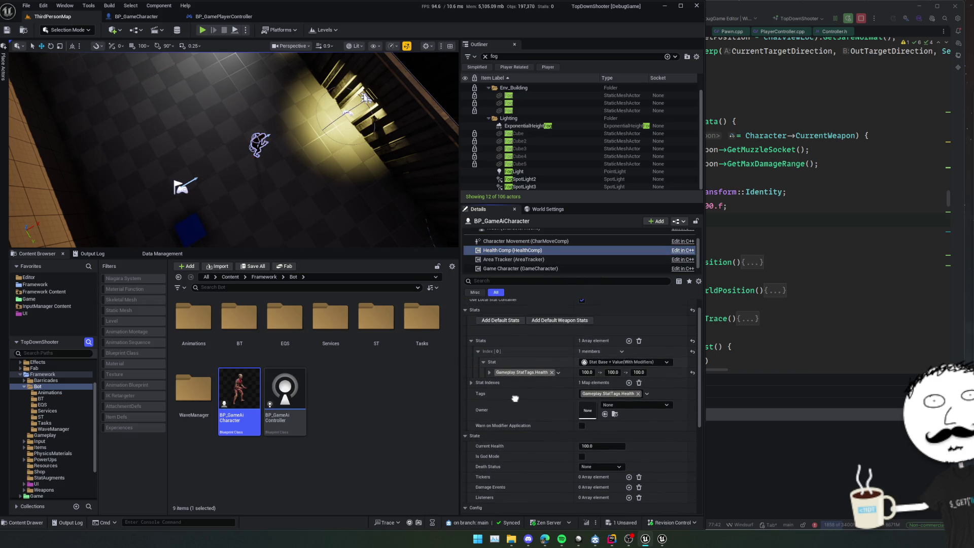
{"action": "scroll", "coordinate": [515, 399], "scroll_direction": "down", "scroll_amount": 1}
{"action": "scroll", "coordinate": [515, 393], "scroll_direction": "down", "scroll_amount": 1}
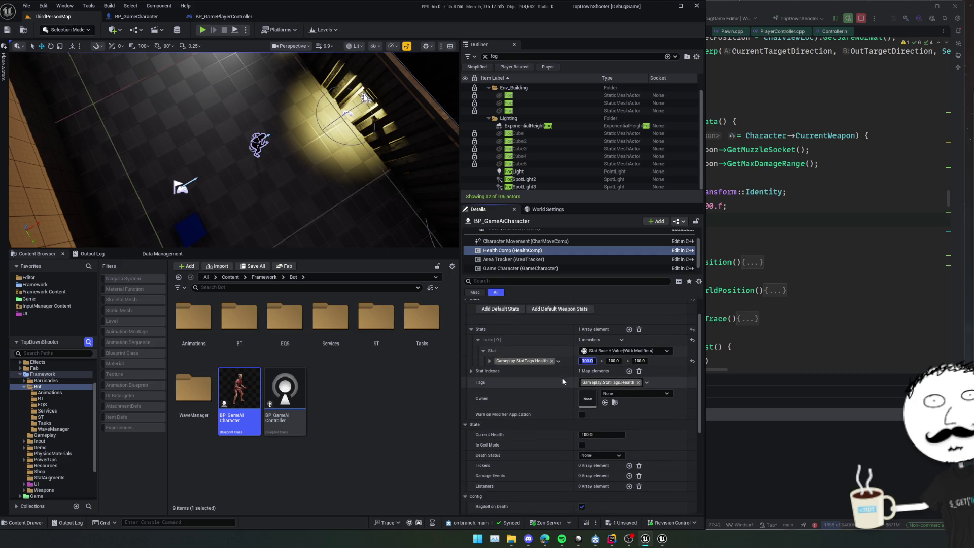
{"action": "mouse_move", "coordinate": [586, 358]}
{"action": "left_mouse_down"}
{"action": "mouse_move", "coordinate": [639, 358]}
{"action": "mouse_move", "coordinate": [584, 361]}
{"action": "left_mouse_up"}
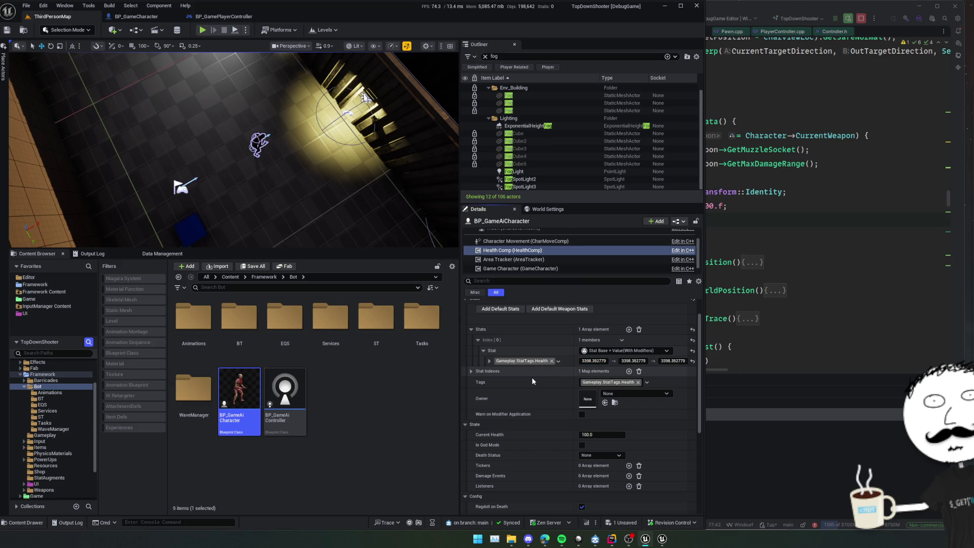
{"action": "mouse_move", "coordinate": [370, 182]}
{"action": "left_mouse_down"}
{"action": "mouse_move", "coordinate": [359, 248]}
{"action": "mouse_move", "coordinate": [378, 410]}
{"action": "left_mouse_up"}
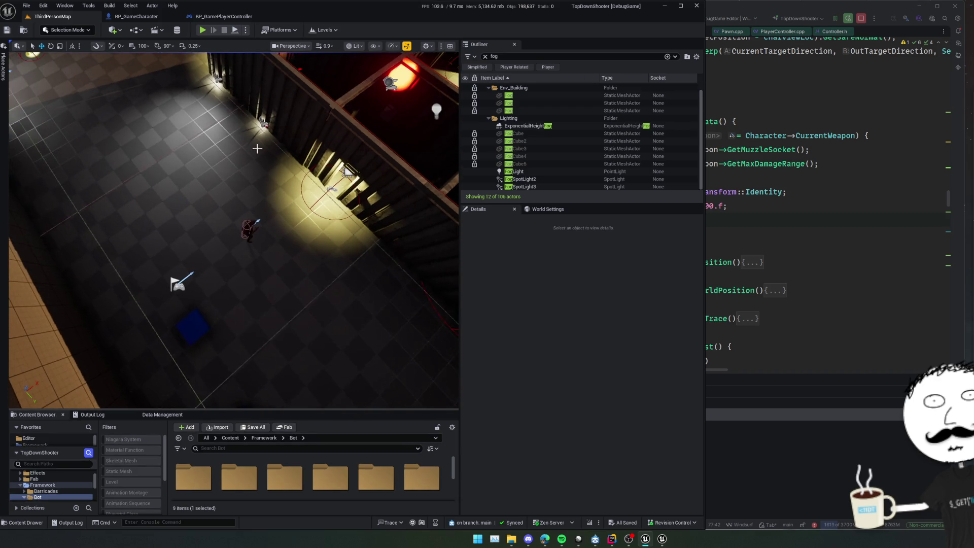
Start a play-in-editor session and enable weapon auto reload and infinite ammo via console
{"action": "key", "text": "alt+p"}
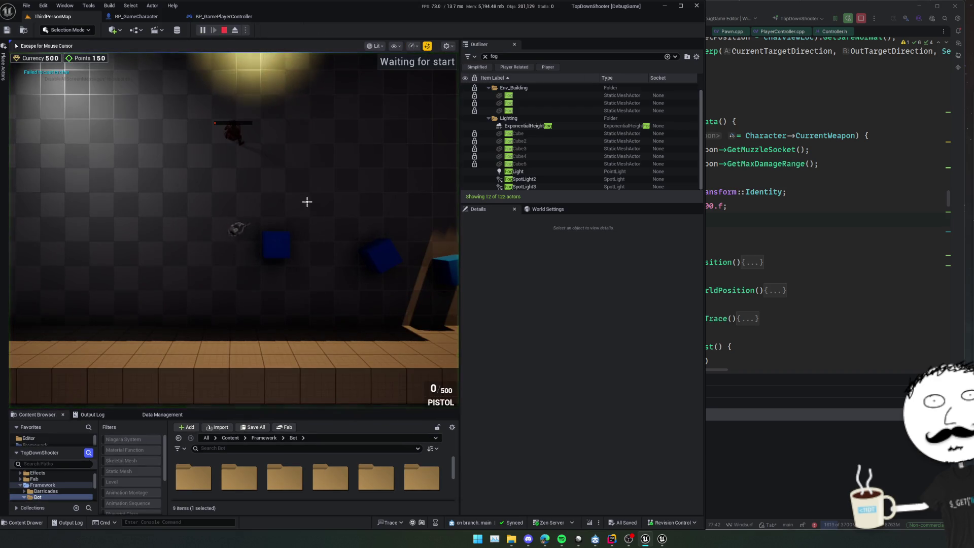
{"action": "key", "text": "grave"}
{"action": "type", "text": "weapon."}
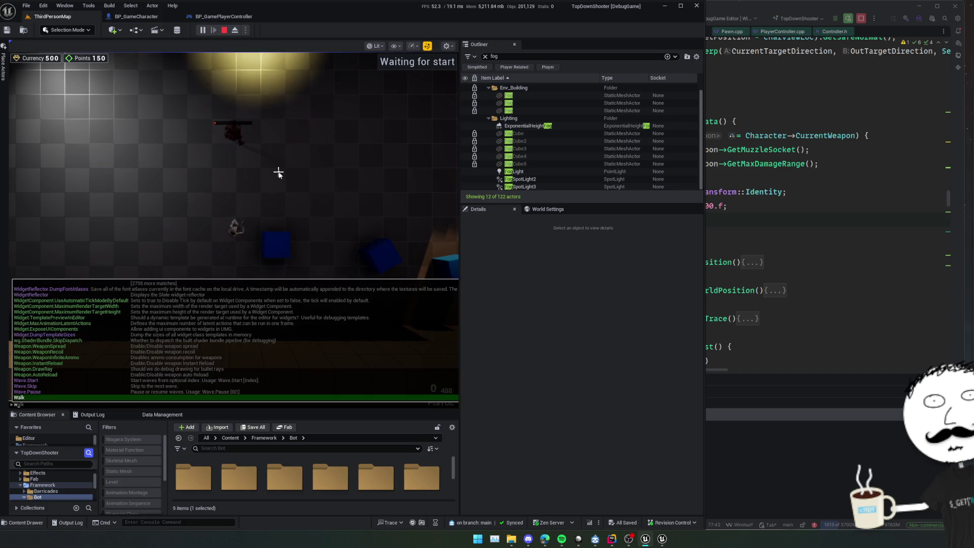
{"action": "key", "text": "Return"}
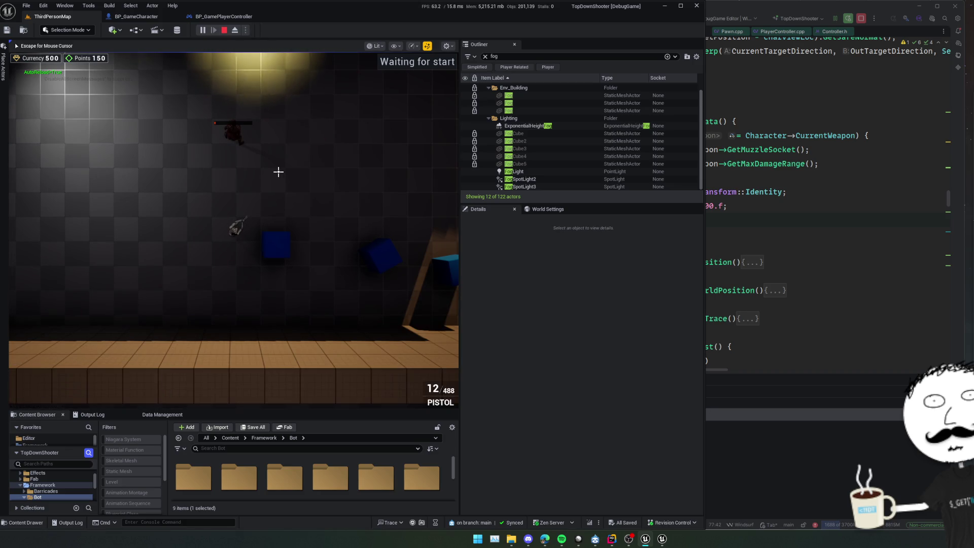
{"action": "type", "text": "weapon"}
{"action": "key", "text": "Up"}
{"action": "key", "text": "Up"}
{"action": "key", "text": "Up"}
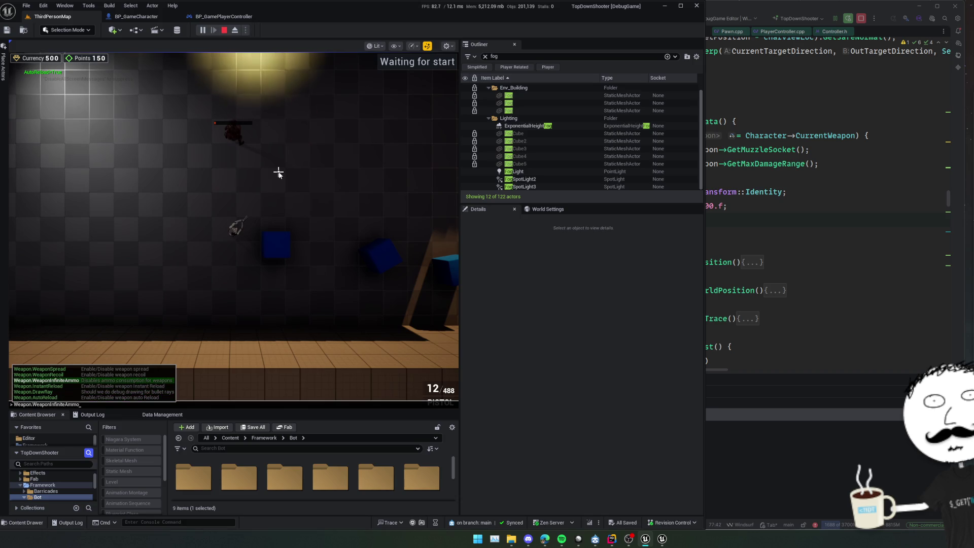
{"action": "key", "text": "Return"}
Move the player up-left and fire several shots at the enemy
{"action": "left_click", "coordinate": [278, 172]}
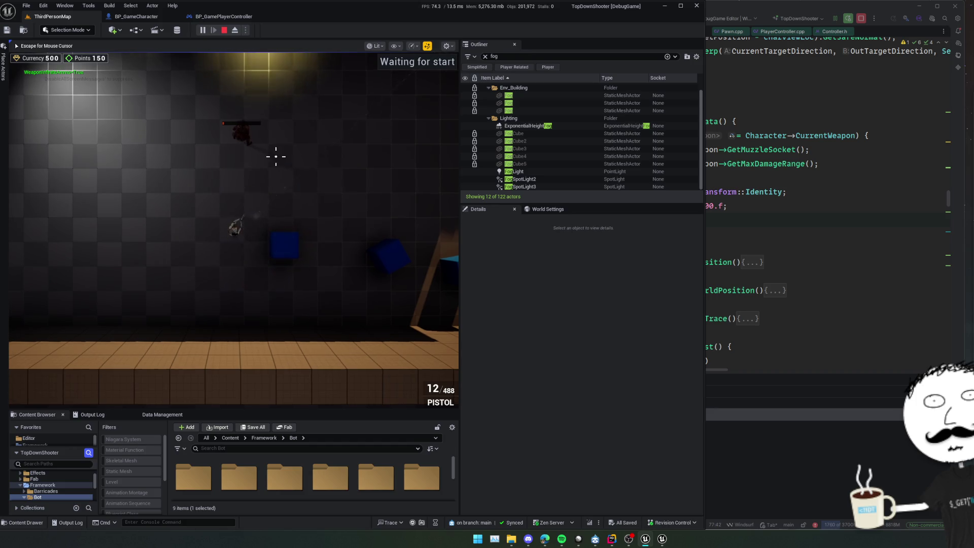
{"action": "key", "text": "w+a"}
{"action": "left_click", "coordinate": [255, 135]}
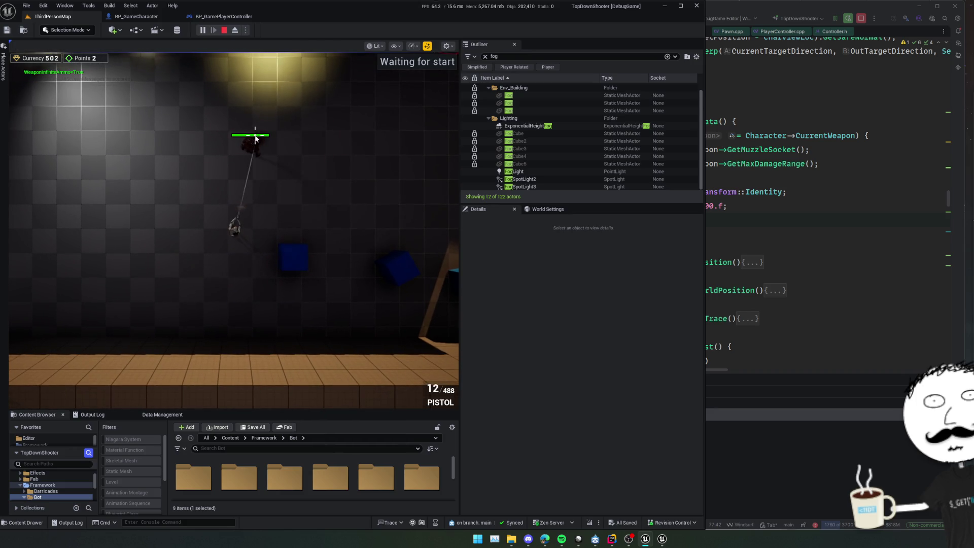
{"action": "left_click", "coordinate": [262, 142]}
{"action": "left_click", "coordinate": [223, 120]}
Show the Gameplay Debugger with only the AimAssist category and fire a test shot
{"action": "key", "text": "apostrophe"}
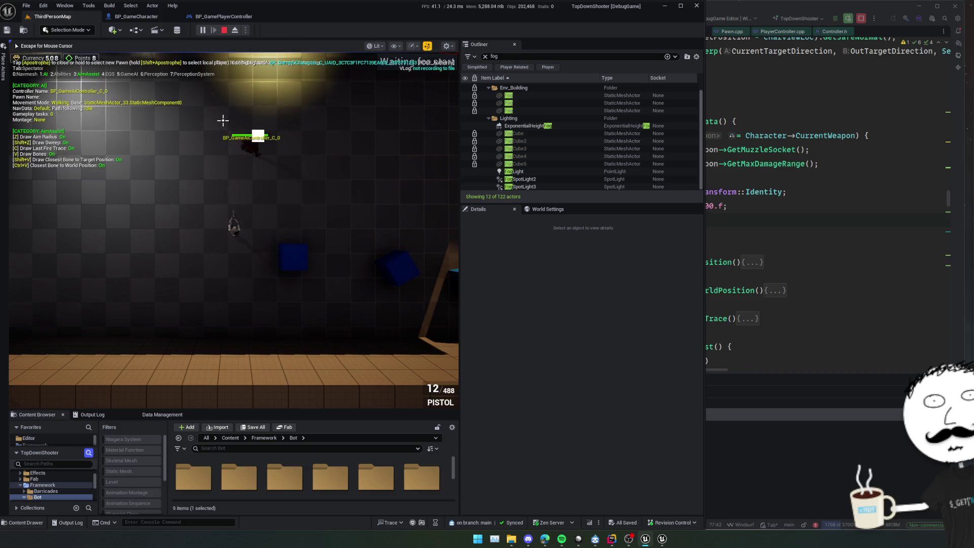
{"action": "key", "text": "KP_1"}
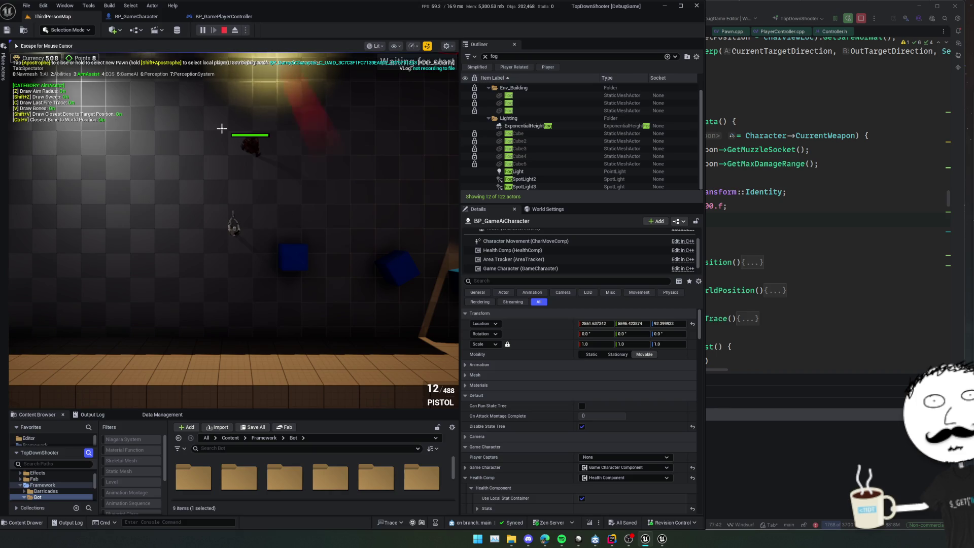
{"action": "left_click", "coordinate": [286, 131]}
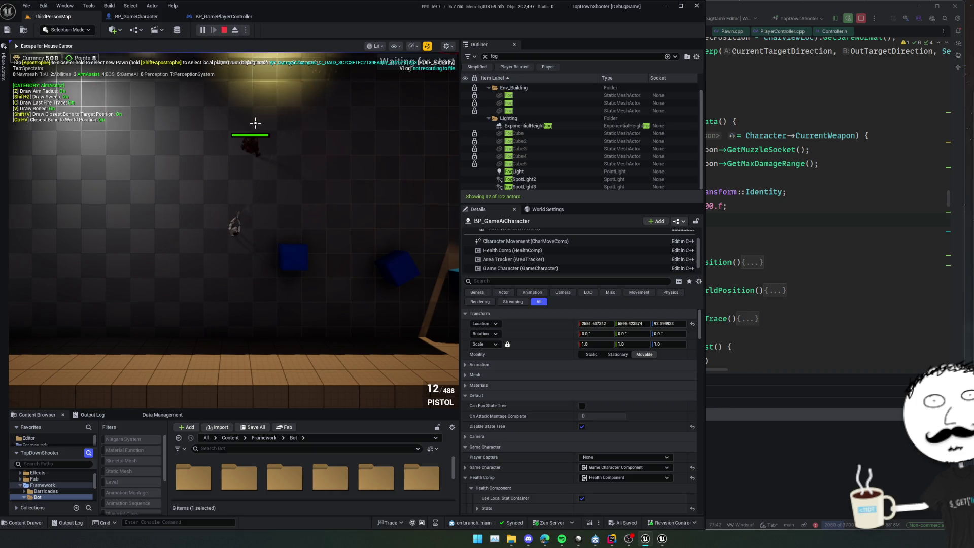
{"action": "key", "text": "a"}
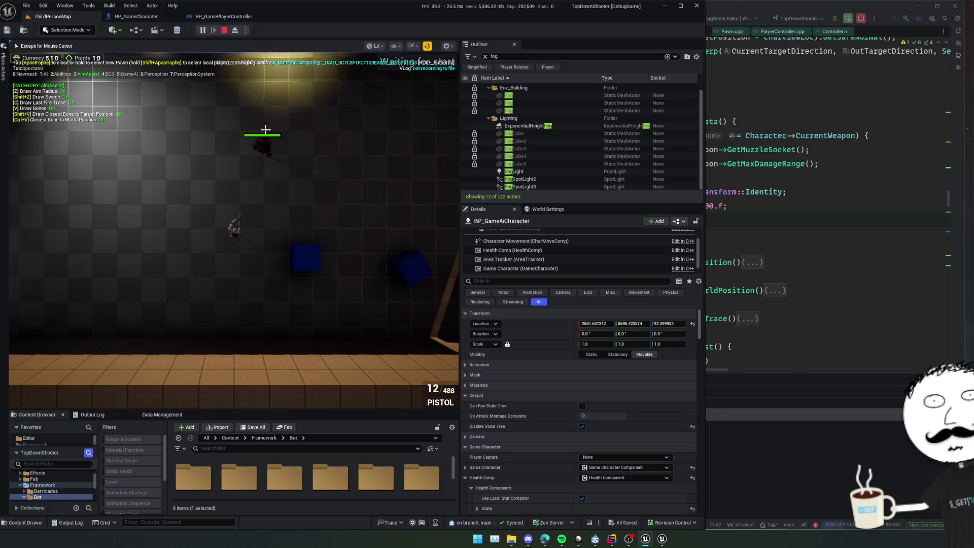
{"action": "key", "text": "w"}
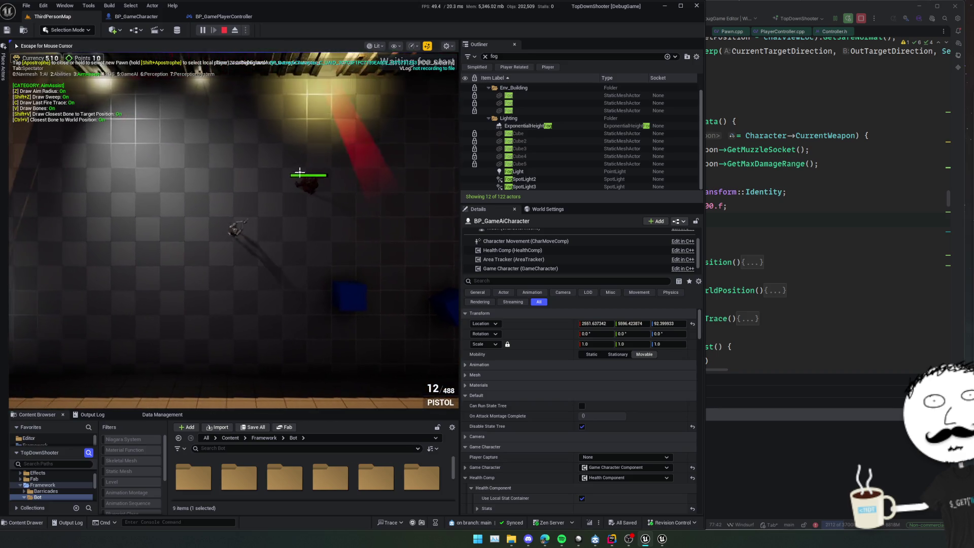
{"action": "key", "text": "w"}
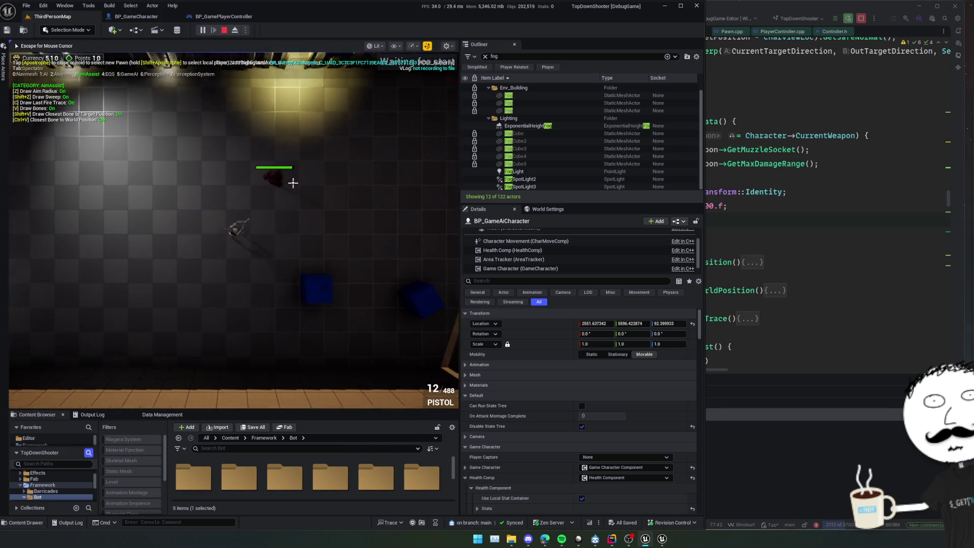
{"action": "key", "text": "s"}
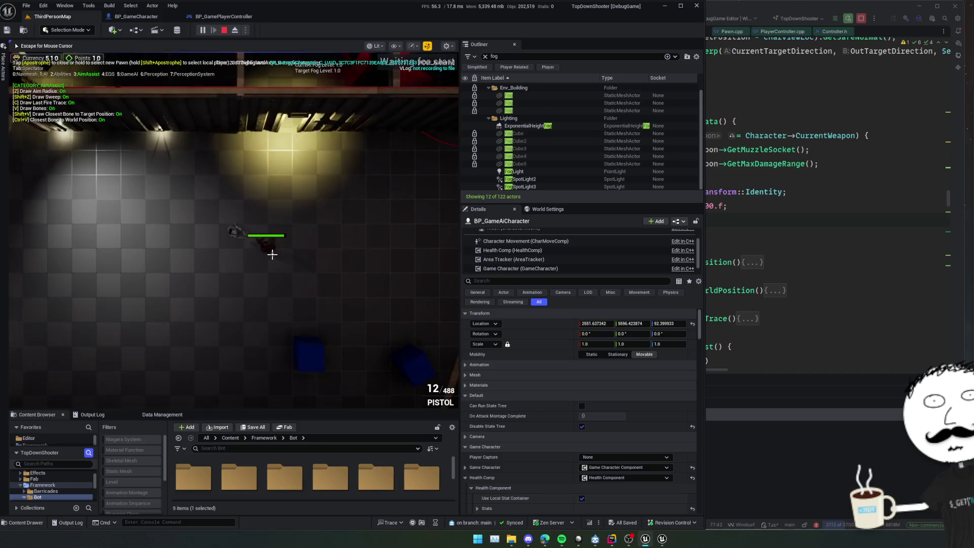
{"action": "key", "text": "d"}
{"action": "key", "text": "a"}
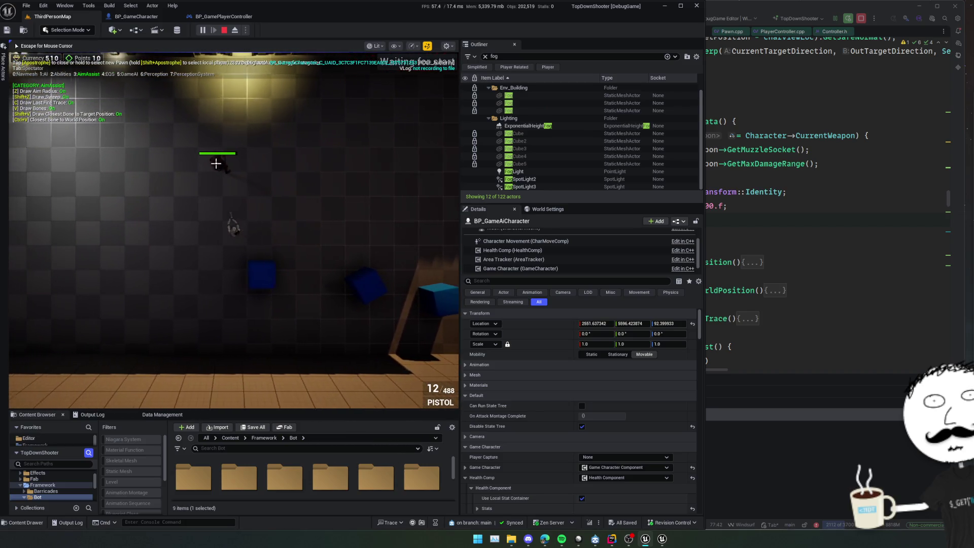
{"action": "key", "text": "Escape"}
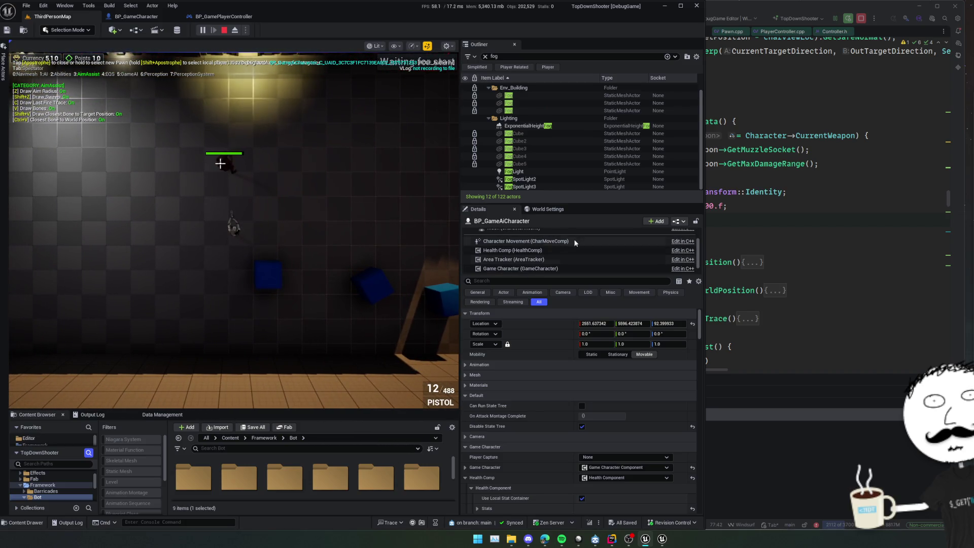
Filter the Outliner for 'gamecha', select BP_GameCharacter0, then stop the playtest
{"action": "scroll", "coordinate": [553, 150], "scroll_direction": "up", "scroll_amount": 1}
{"action": "scroll", "coordinate": [549, 148], "scroll_direction": "down", "scroll_amount": 1}
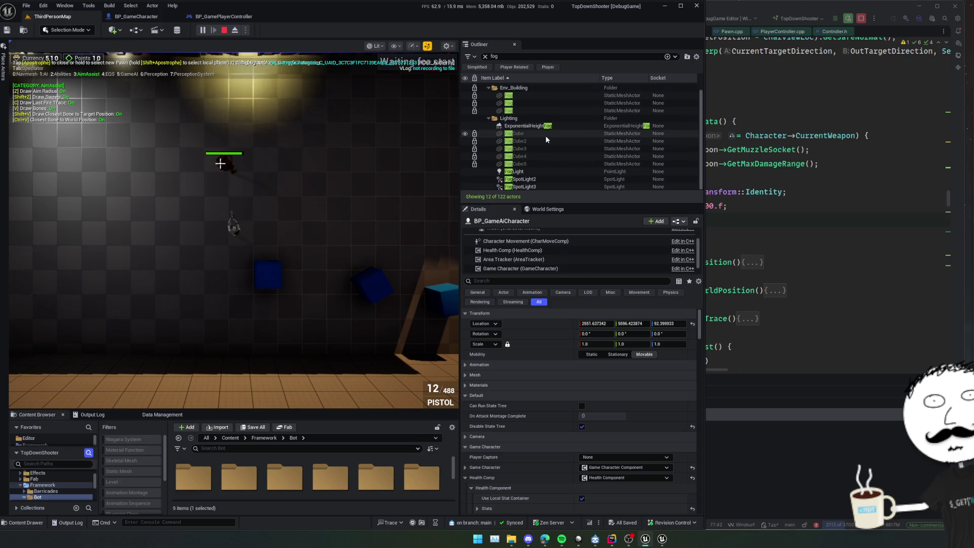
{"action": "left_click", "coordinate": [512, 56]}
{"action": "key", "text": "BackSpace"}
{"action": "key", "text": "BackSpace"}
{"action": "key", "text": "BackSpace"}
{"action": "type", "text": "gamecha"}
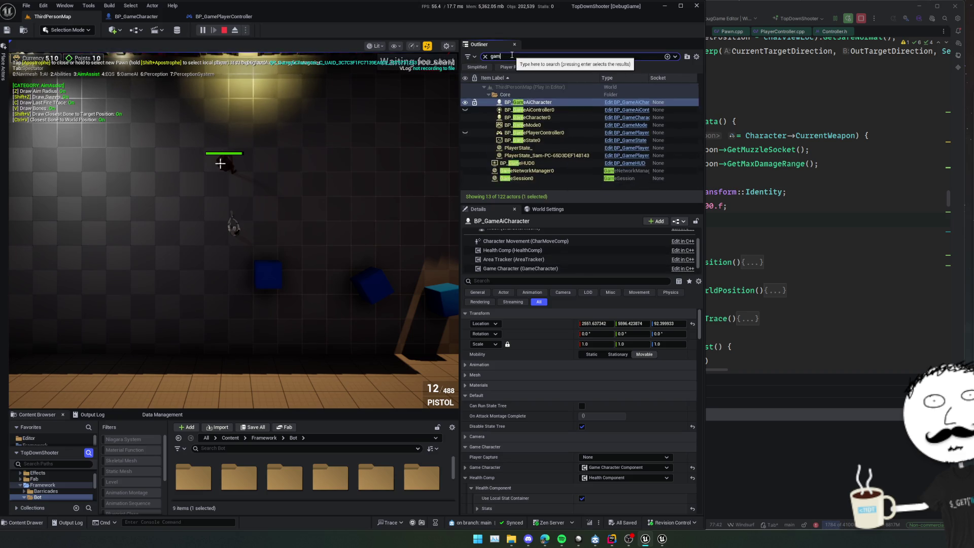
{"action": "left_click", "coordinate": [557, 103]}
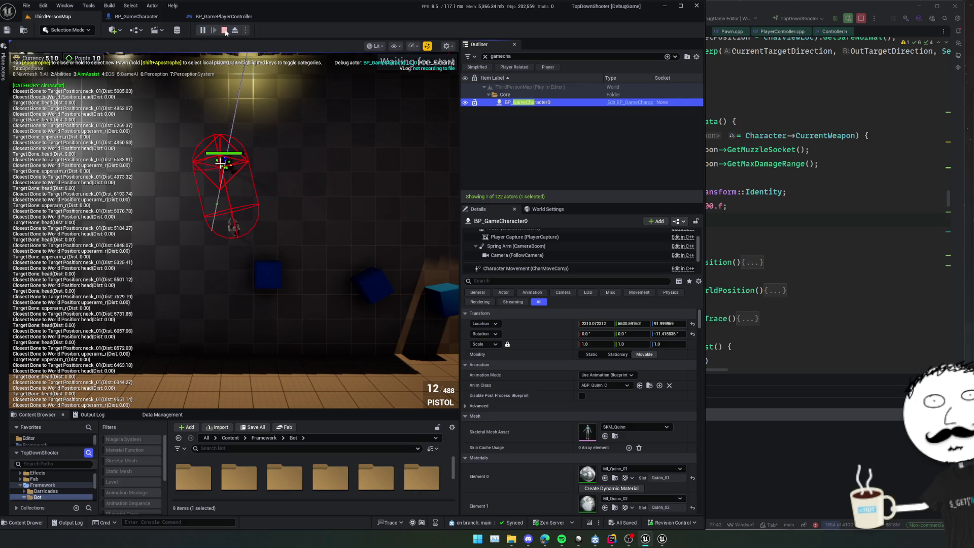
{"action": "key", "text": "Escape"}
Fold the Old implementations region in AimProcessor.cpp
{"action": "left_click", "coordinate": [722, 210]}
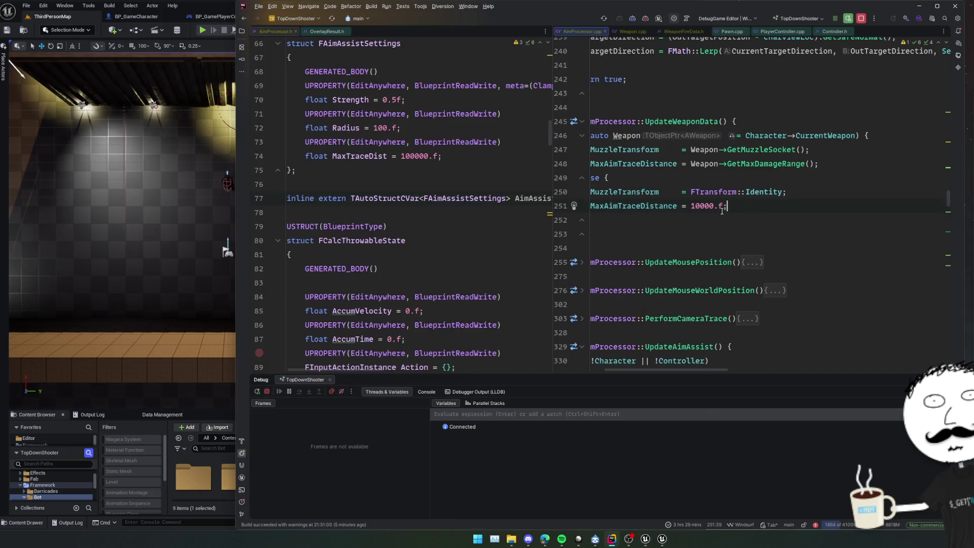
{"action": "scroll", "coordinate": [748, 229], "scroll_direction": "left", "scroll_amount": 2}
{"action": "scroll", "coordinate": [748, 229], "scroll_direction": "down", "scroll_amount": 20}
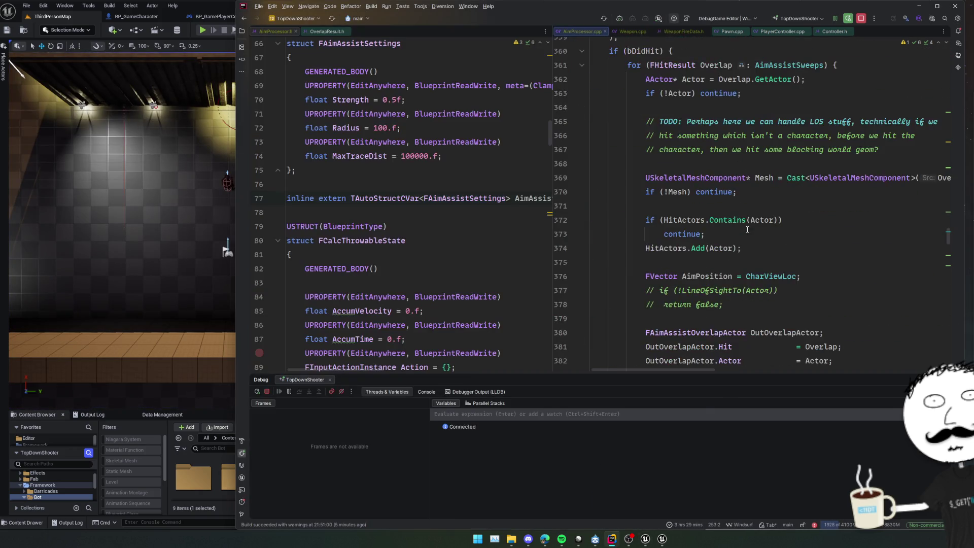
{"action": "scroll", "coordinate": [748, 228], "scroll_direction": "up", "scroll_amount": 4}
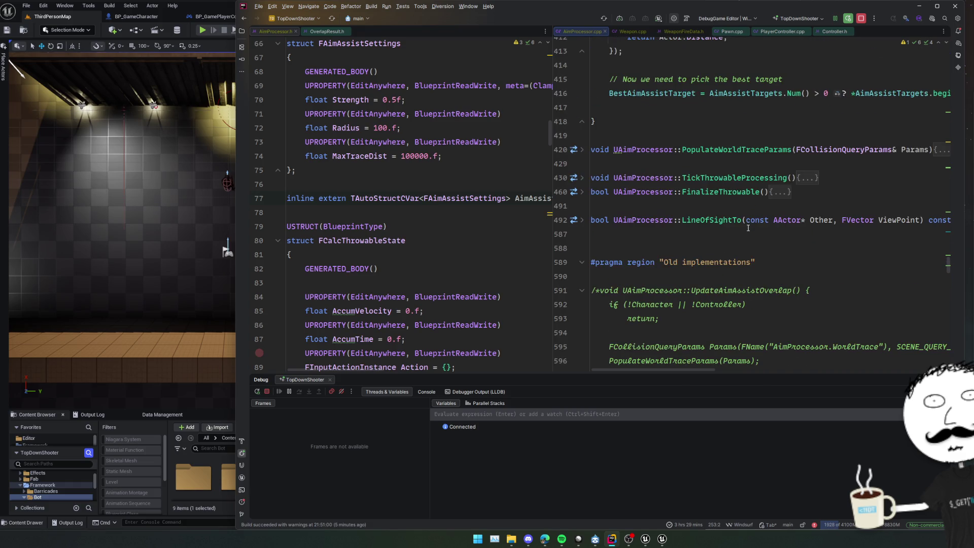
{"action": "left_click", "coordinate": [584, 262]}
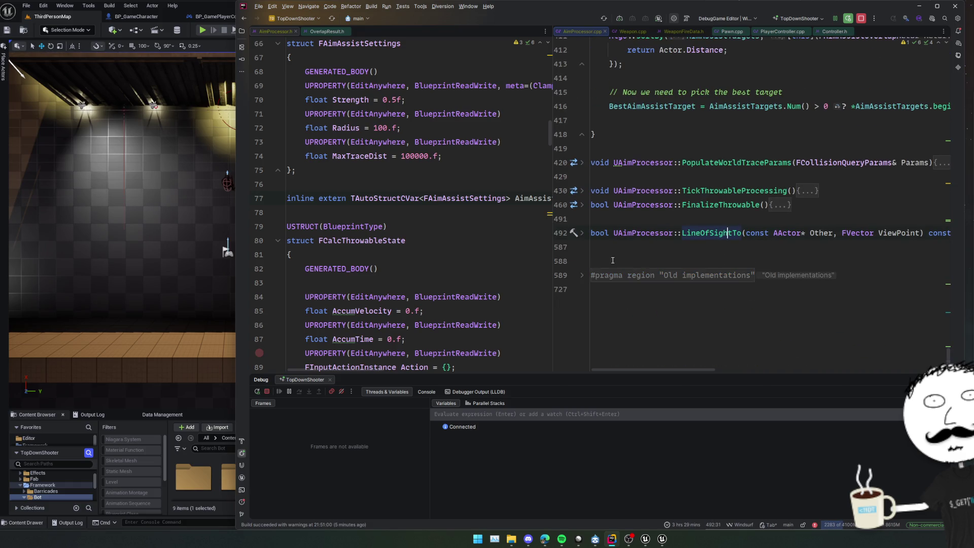
{"action": "scroll", "coordinate": [761, 203], "scroll_direction": "up", "scroll_amount": 1}
Look up the HitActors declaration, then return to line 374 of UpdateAimAssist
{"action": "left_click", "coordinate": [755, 218]}
{"action": "scroll", "coordinate": [755, 216], "scroll_direction": "up", "scroll_amount": 3}
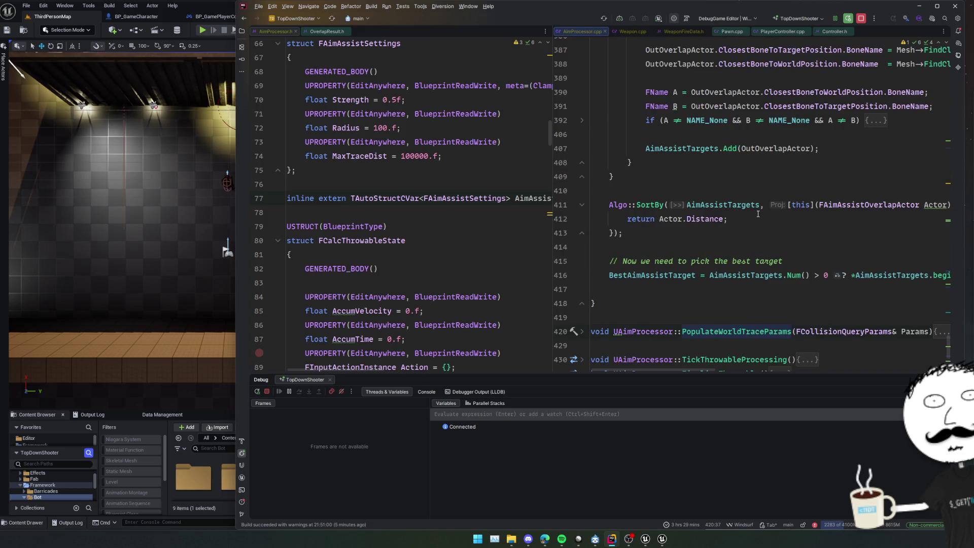
{"action": "scroll", "coordinate": [758, 214], "scroll_direction": "up", "scroll_amount": 7}
{"action": "left_click", "coordinate": [842, 162]}
{"action": "scroll", "coordinate": [843, 165], "scroll_direction": "up", "scroll_amount": 3}
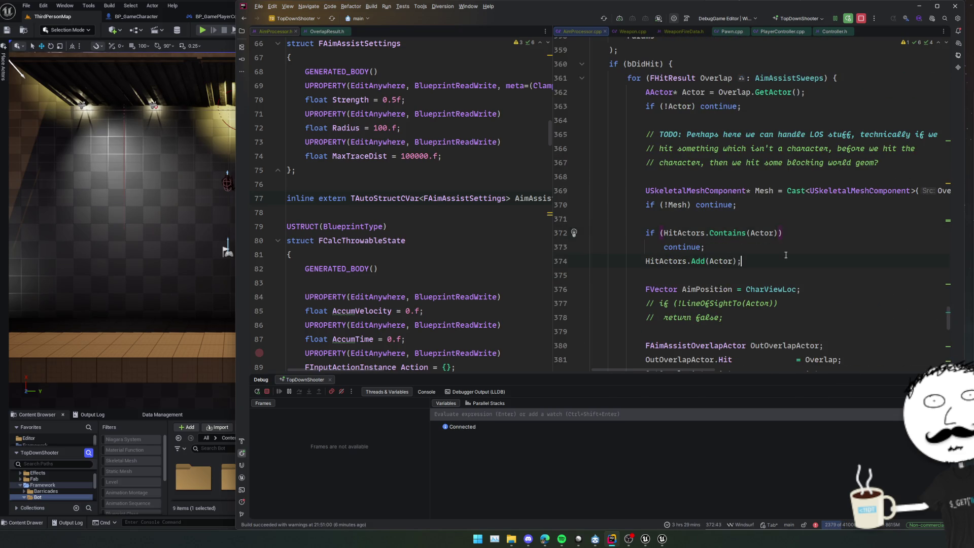
{"action": "scroll", "coordinate": [786, 254], "scroll_direction": "down", "scroll_amount": 2}
{"action": "left_click", "coordinate": [687, 206], "text": "ctrl"}
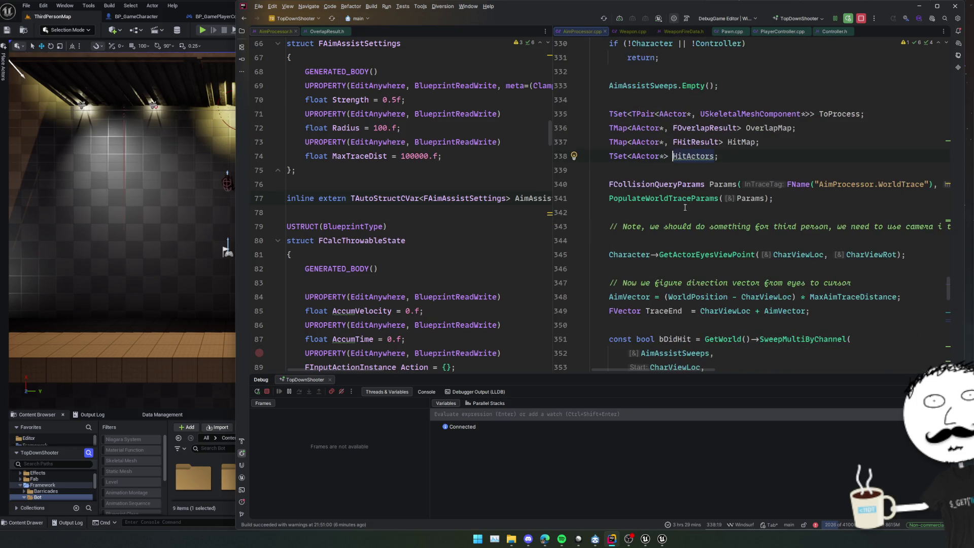
{"action": "key", "text": "ctrl+alt+Left"}
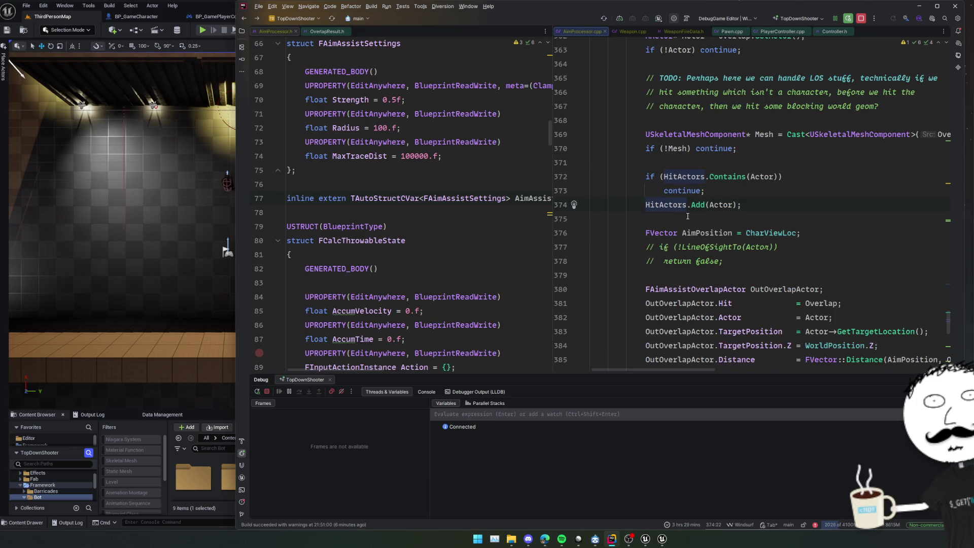
Go to the AimAssistTargets declaration in AimProcessor.h
{"action": "scroll", "coordinate": [751, 223], "scroll_direction": "up", "scroll_amount": 2}
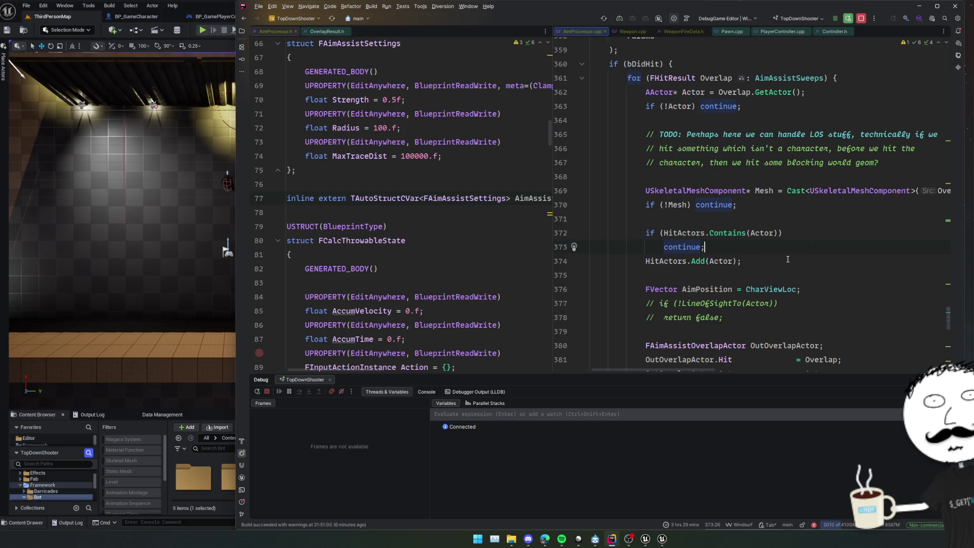
{"action": "scroll", "coordinate": [788, 260], "scroll_direction": "down", "scroll_amount": 2}
{"action": "scroll", "coordinate": [819, 259], "scroll_direction": "down", "scroll_amount": 6}
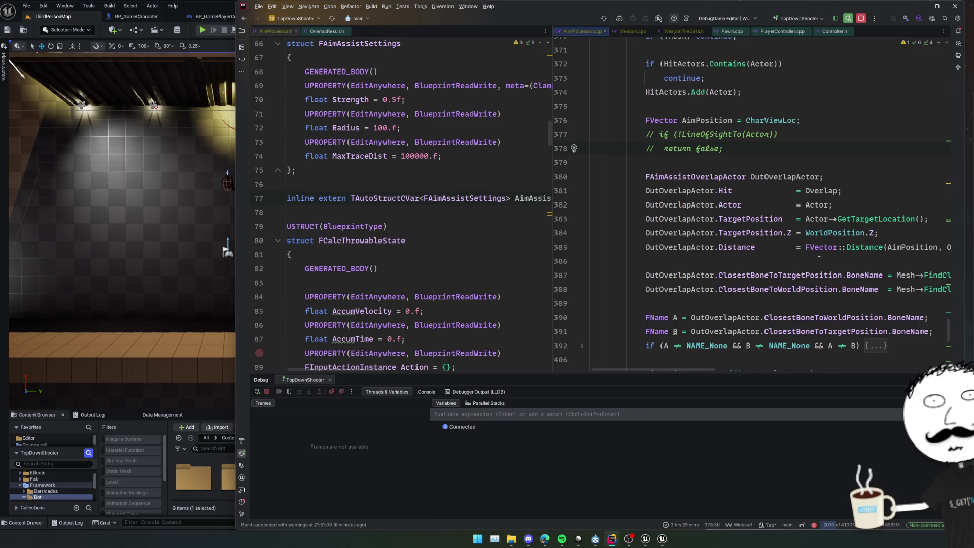
{"action": "left_click", "coordinate": [680, 317], "text": "ctrl"}
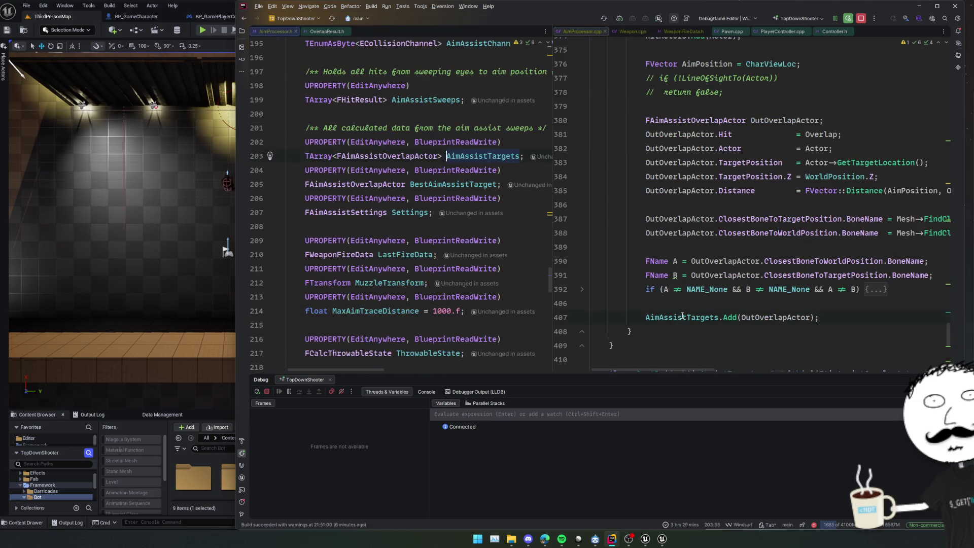
{"action": "scroll", "coordinate": [701, 304], "scroll_direction": "up", "scroll_amount": 20}
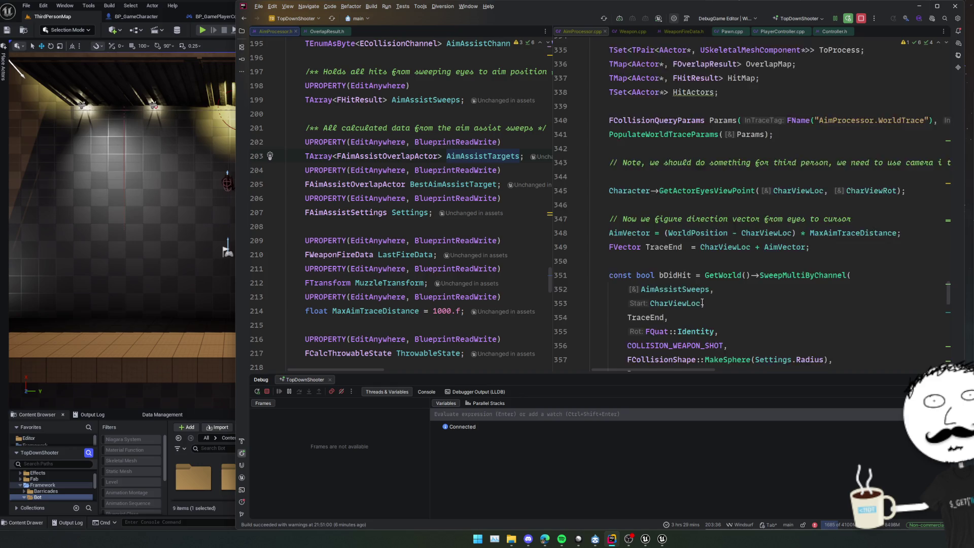
{"action": "scroll", "coordinate": [705, 300], "scroll_direction": "up", "scroll_amount": 2}
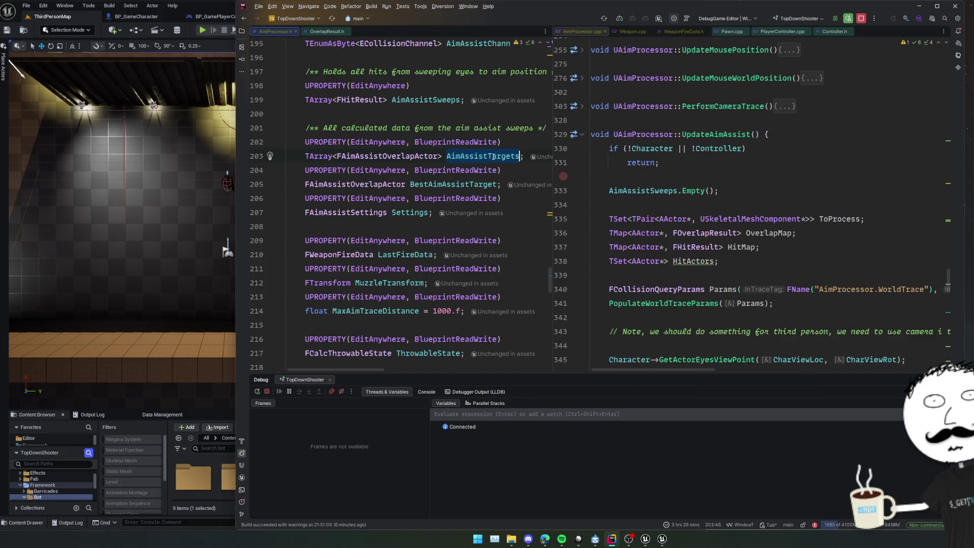
Add AimAssistTargets.Empty(); and step through the file's AimAssistTargets matches
{"action": "key", "text": "Return"}
{"action": "type", "text": "AimAssistTargets.Empty();"}
{"action": "key", "text": "ctrl+f"}
{"action": "key", "text": "Return"}
{"action": "key", "text": "Return"}
{"action": "key", "text": "Return"}
{"action": "key", "text": "Return"}
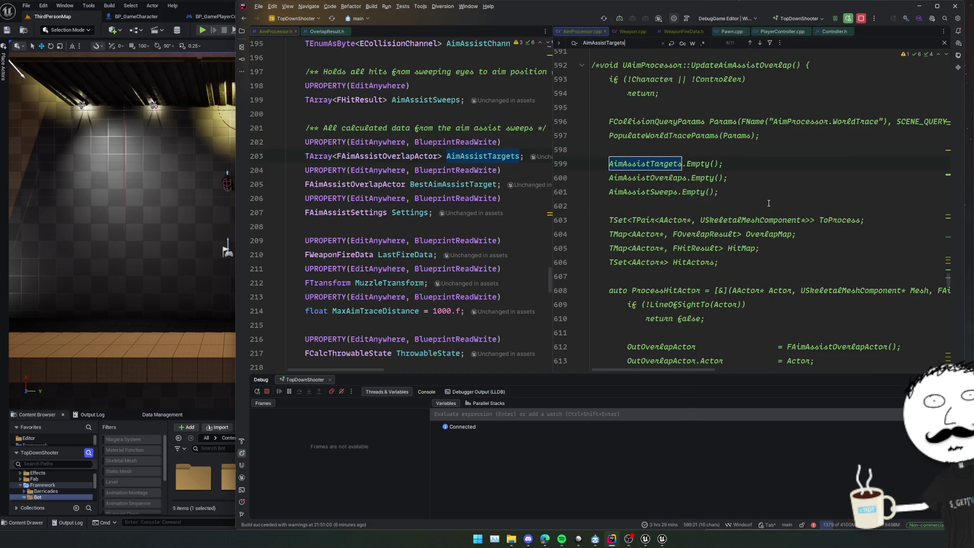
{"action": "key", "text": "Return"}
{"action": "key", "text": "shift+Return"}
{"action": "key", "text": "shift+Return"}
Start a Live Coding rebuild of the game with Ctrl+Alt+F11 and return to the code
{"action": "left_click", "coordinate": [650, 155]}
{"action": "double_click", "coordinate": [649, 166]}
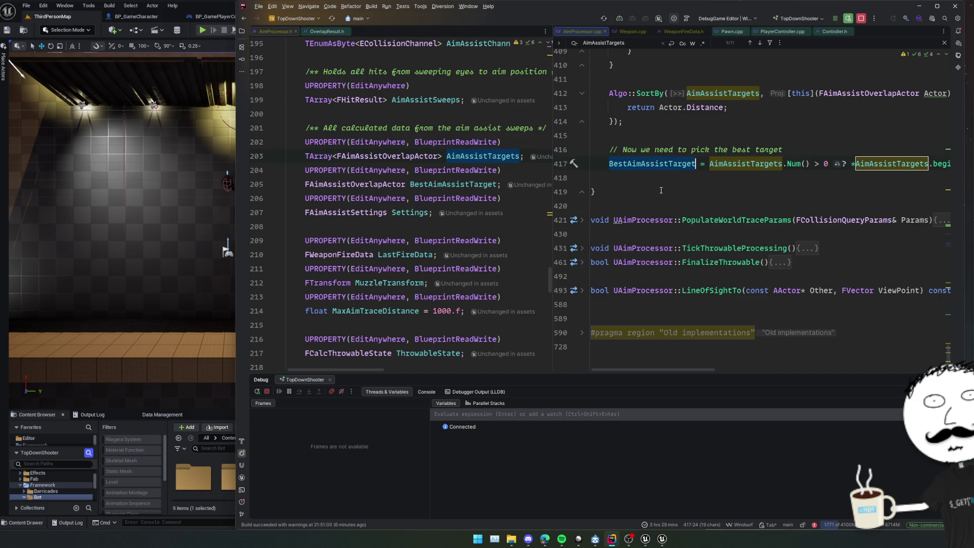
{"action": "key", "text": "ctrl+alt+F11"}
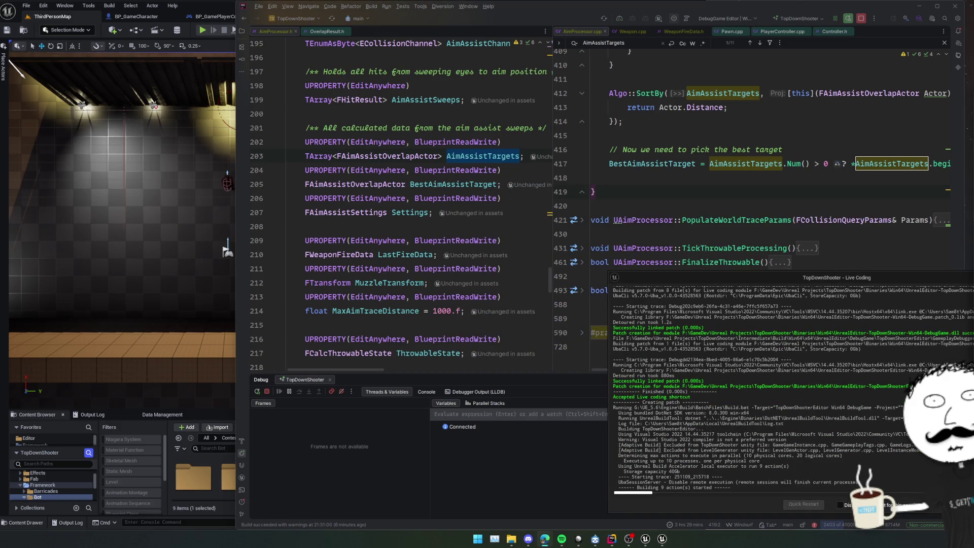
{"action": "left_click", "coordinate": [743, 178]}
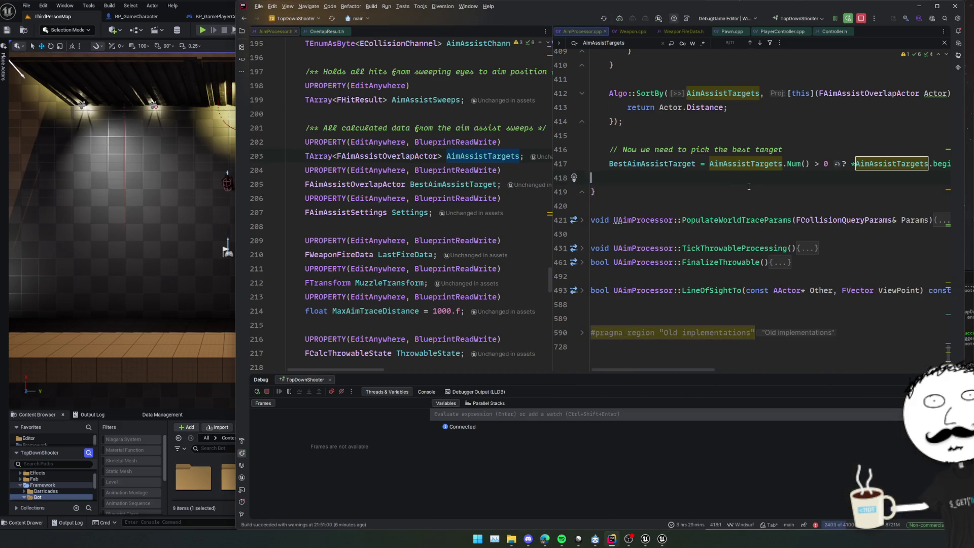
{"action": "scroll", "coordinate": [559, 159], "scroll_direction": "up", "scroll_amount": 5}
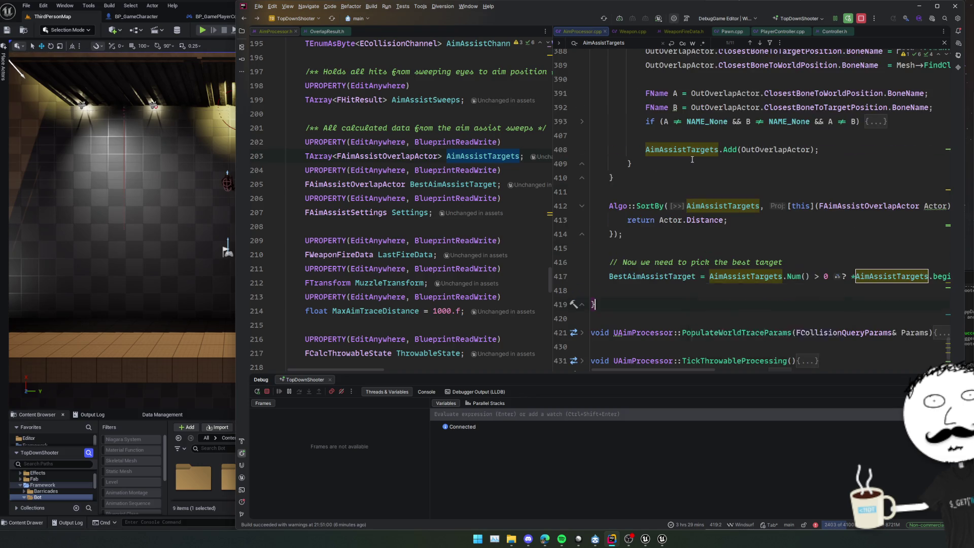
{"action": "scroll", "coordinate": [695, 166], "scroll_direction": "up", "scroll_amount": 6}
{"action": "scroll", "coordinate": [695, 167], "scroll_direction": "up", "scroll_amount": 15}
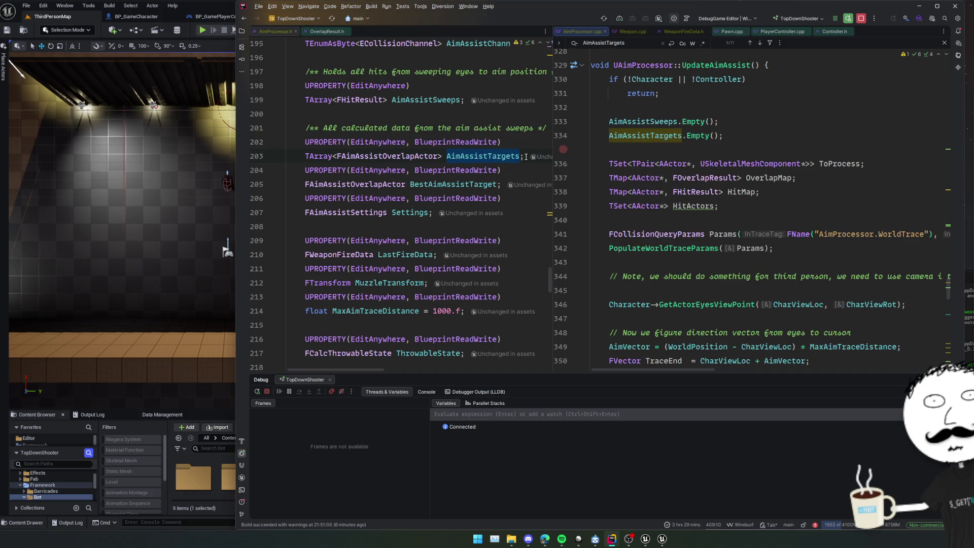
Check the BestAimAssistTarget and AimAssistTargets declarations, then bring Unreal Editor forward
{"action": "left_click", "coordinate": [471, 184]}
{"action": "scroll", "coordinate": [471, 182], "scroll_direction": "up", "scroll_amount": 1}
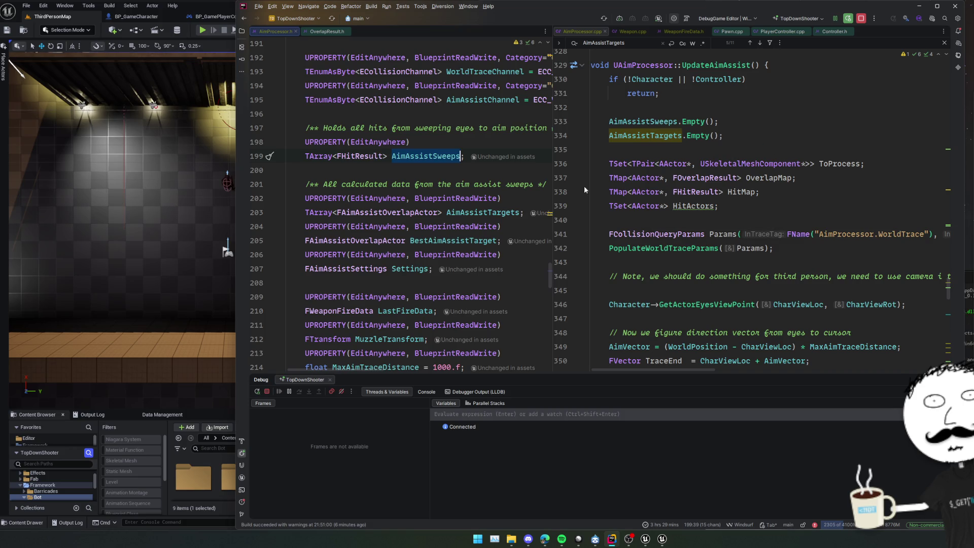
{"action": "double_click", "coordinate": [493, 213]}
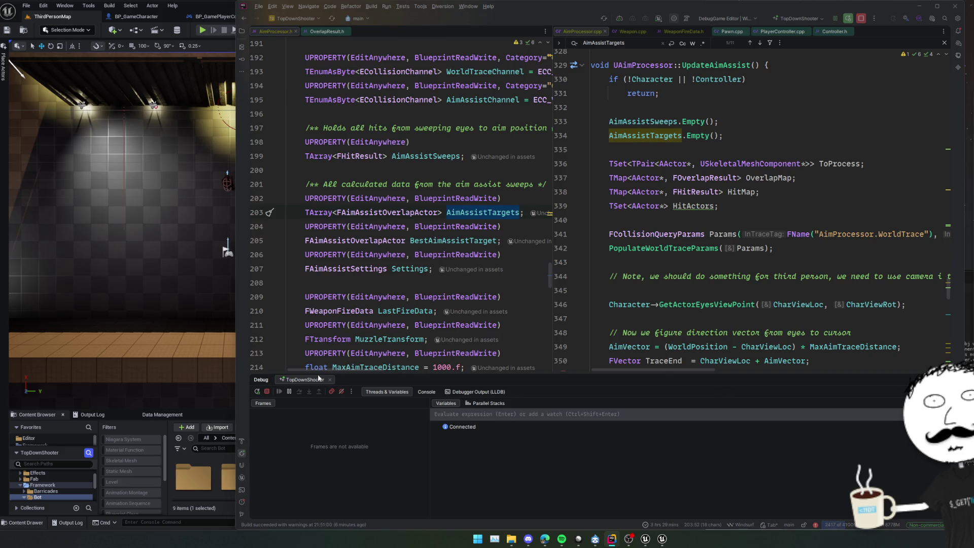
{"action": "left_click", "coordinate": [198, 399]}
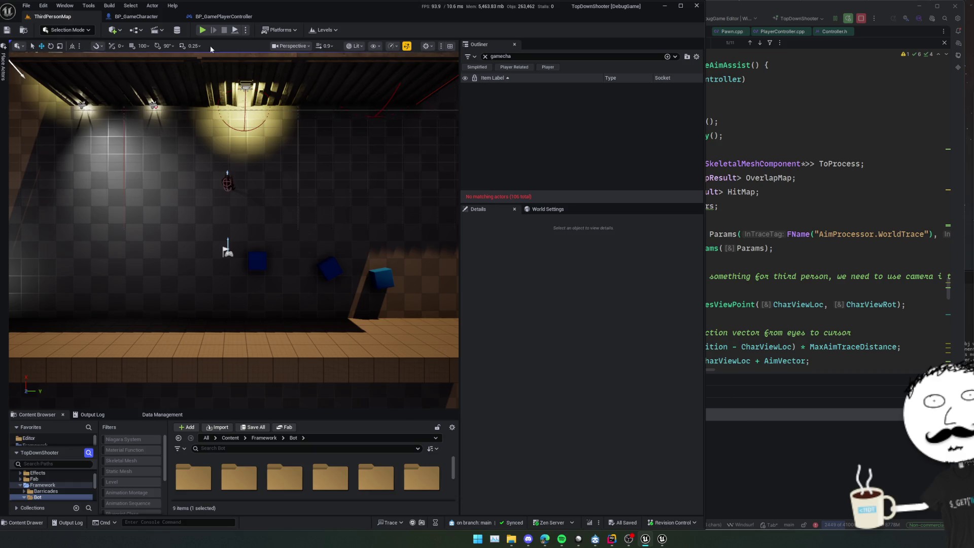
Play the level, fire three shots at the enemy, and select BP_GameCharacter0 as the debug target
{"action": "left_click", "coordinate": [202, 30]}
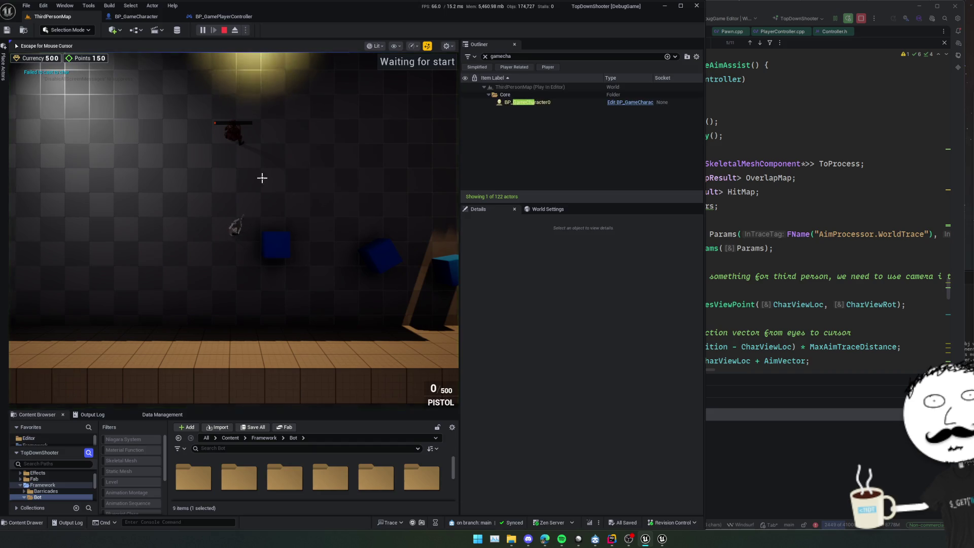
{"action": "left_click", "coordinate": [233, 137]}
{"action": "left_click", "coordinate": [241, 124]}
{"action": "left_click", "coordinate": [266, 121]}
{"action": "left_click", "coordinate": [526, 103]}
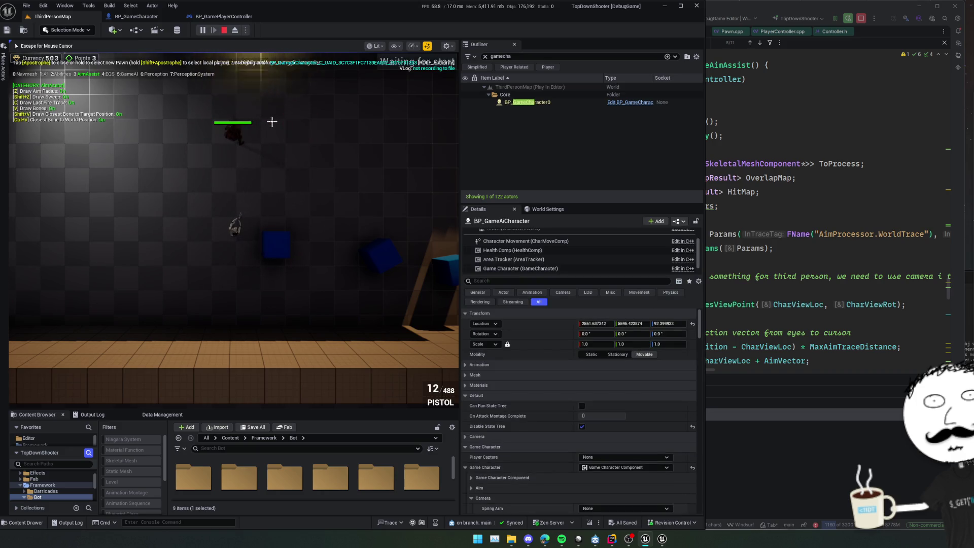
{"action": "left_click", "coordinate": [237, 141]}
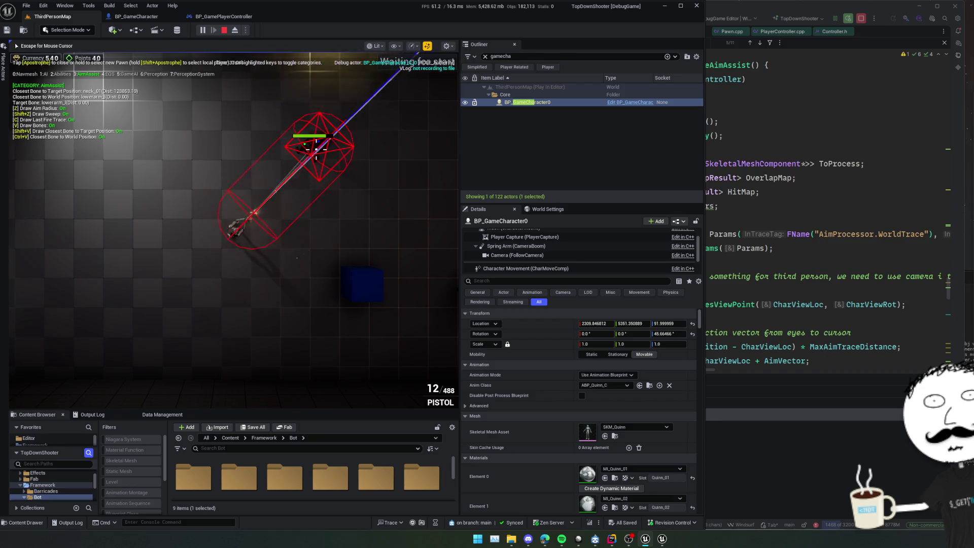
{"action": "left_click", "coordinate": [781, 164]}
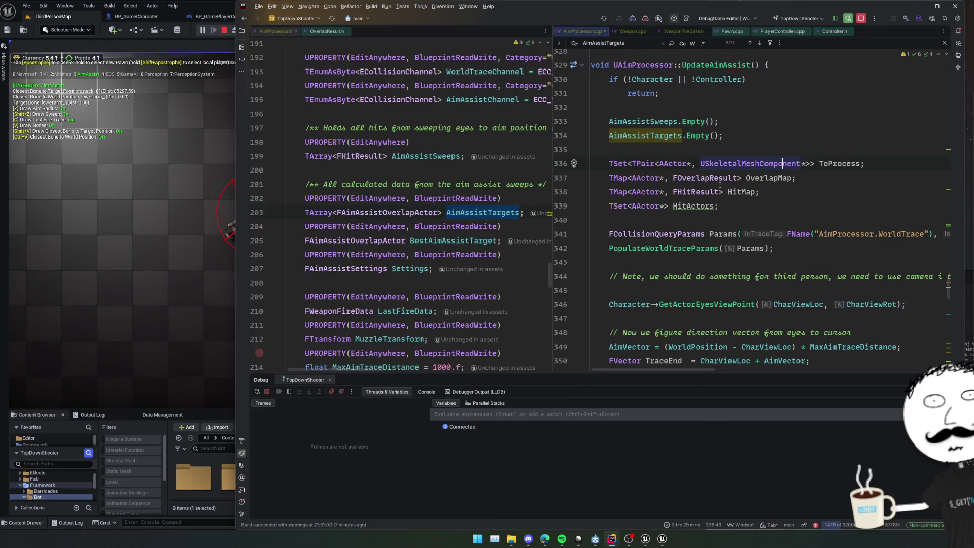
Open GameplayDebuggerCategoryAimAssist.cpp from the TopDownShooterEditor GameplayDebugger folder
{"action": "left_click", "coordinate": [242, 31]}
{"action": "left_click", "coordinate": [303, 261]}
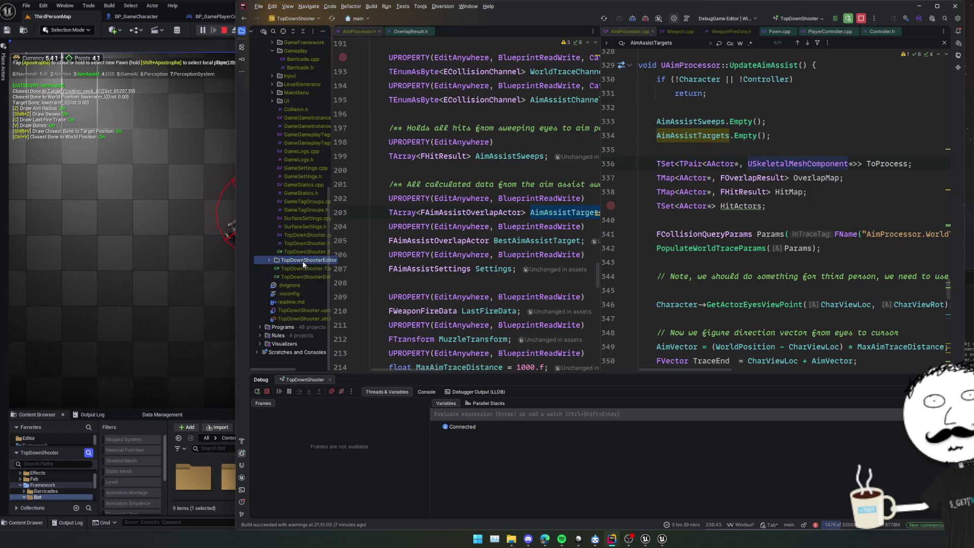
{"action": "double_click", "coordinate": [302, 270]}
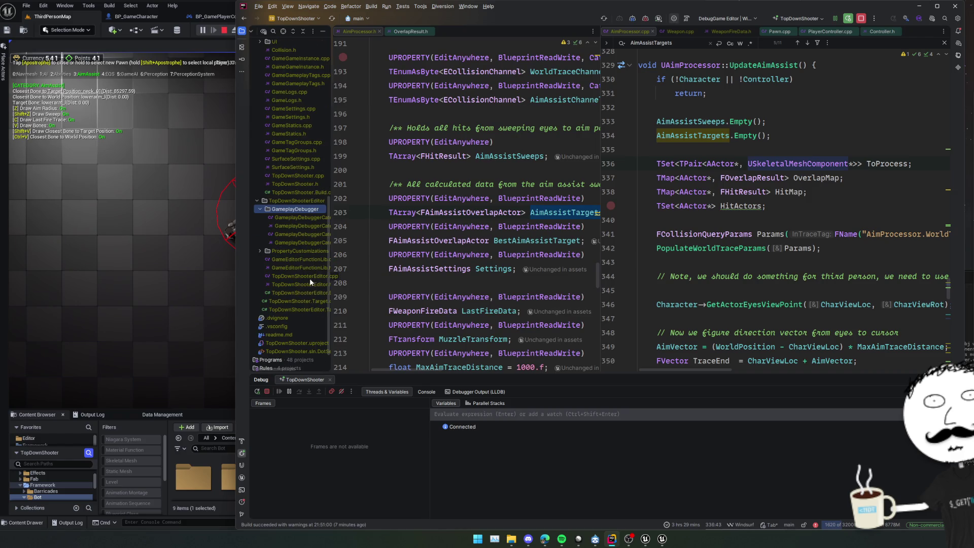
{"action": "double_click", "coordinate": [312, 221]}
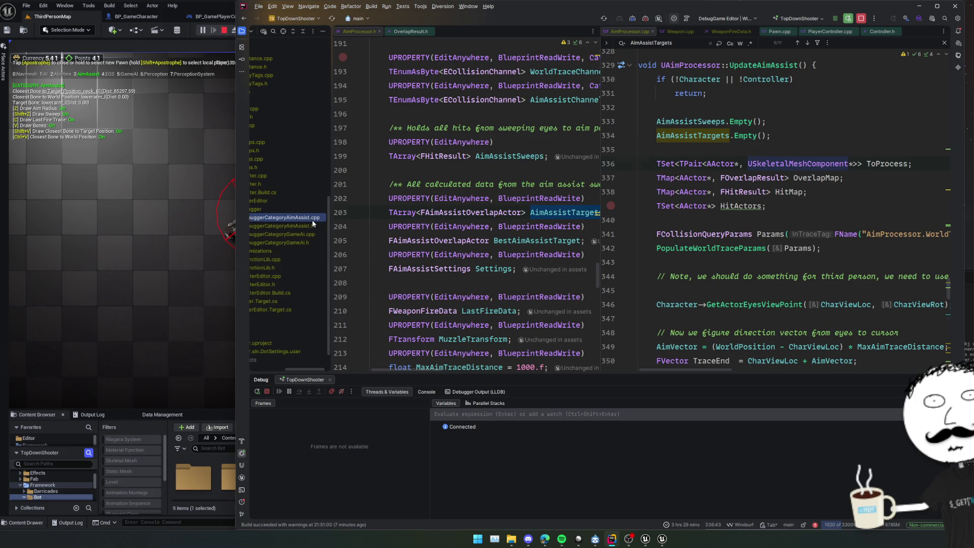
{"action": "left_click", "coordinate": [242, 31]}
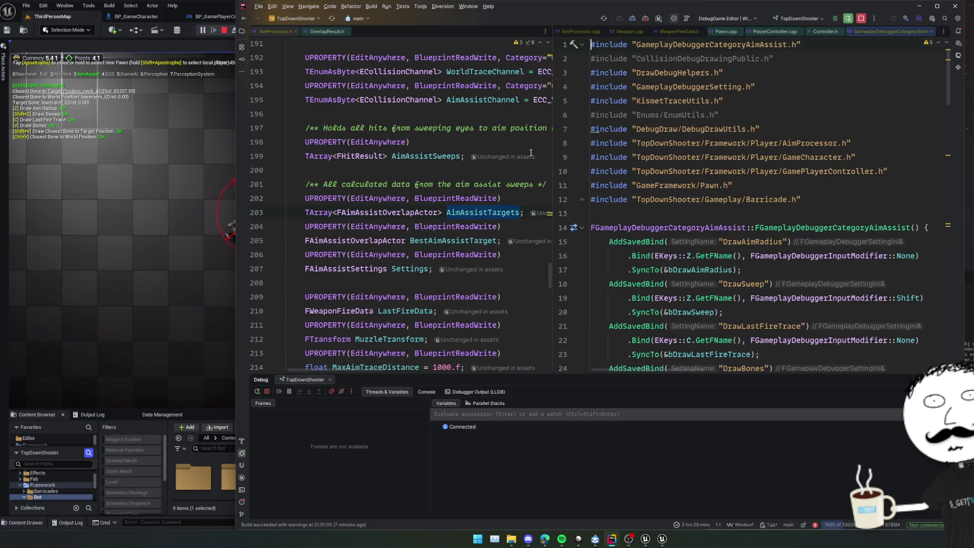
Locate the aim-radius DrawDebugSphere call on line 53 of CollectData
{"action": "scroll", "coordinate": [729, 233], "scroll_direction": "down", "scroll_amount": 8}
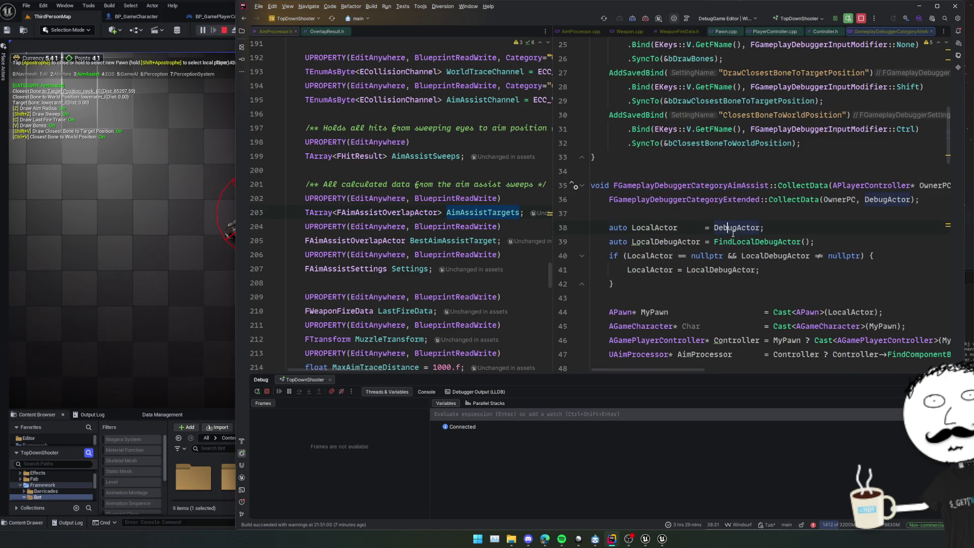
{"action": "scroll", "coordinate": [717, 206], "scroll_direction": "down", "scroll_amount": 3}
{"action": "left_click", "coordinate": [718, 206]}
{"action": "scroll", "coordinate": [718, 207], "scroll_direction": "down", "scroll_amount": 2}
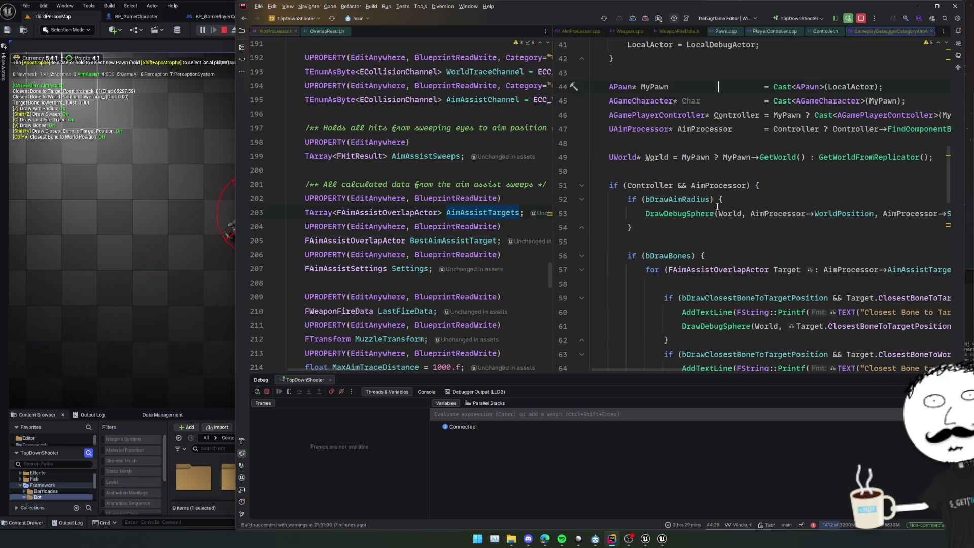
{"action": "scroll", "coordinate": [717, 208], "scroll_direction": "down", "scroll_amount": 1}
{"action": "left_click", "coordinate": [721, 190]}
{"action": "left_click", "coordinate": [690, 160]}
{"action": "scroll", "coordinate": [695, 162], "scroll_direction": "right", "scroll_amount": 10}
{"action": "scroll", "coordinate": [703, 168], "scroll_direction": "left", "scroll_amount": 10}
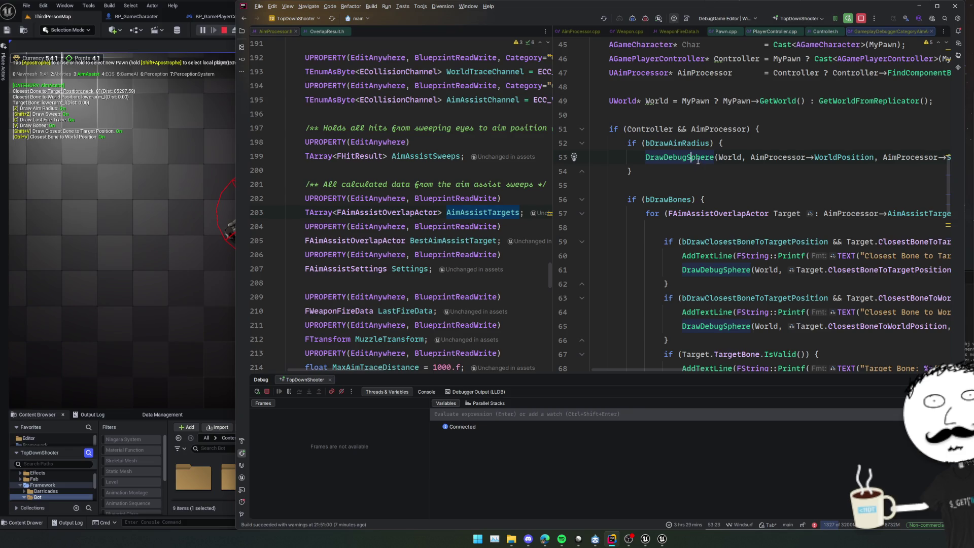
{"action": "mouse_move", "coordinate": [698, 160]}
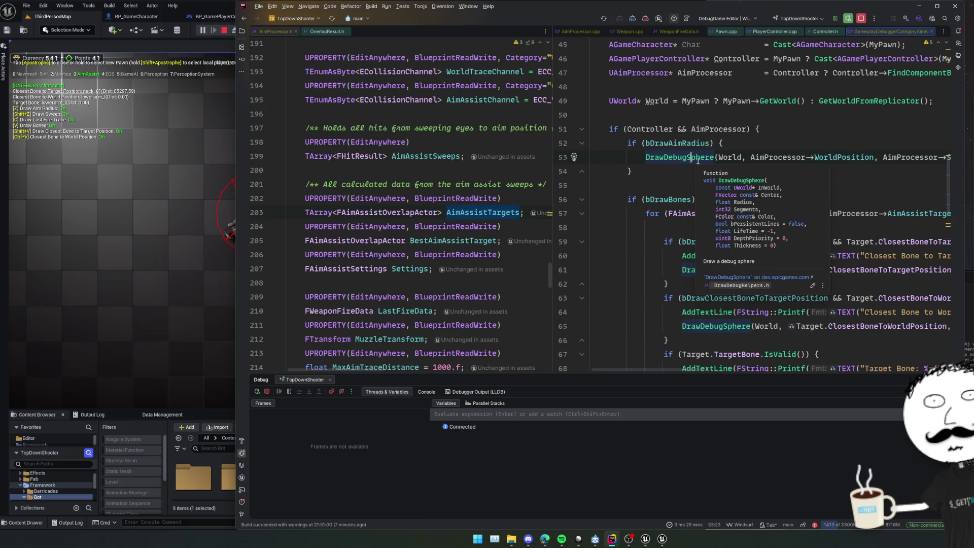
{"action": "scroll", "coordinate": [698, 160], "scroll_direction": "right", "scroll_amount": 10}
{"action": "scroll", "coordinate": [698, 160], "scroll_direction": "right", "scroll_amount": 1}
{"action": "scroll", "coordinate": [697, 160], "scroll_direction": "right", "scroll_amount": 4}
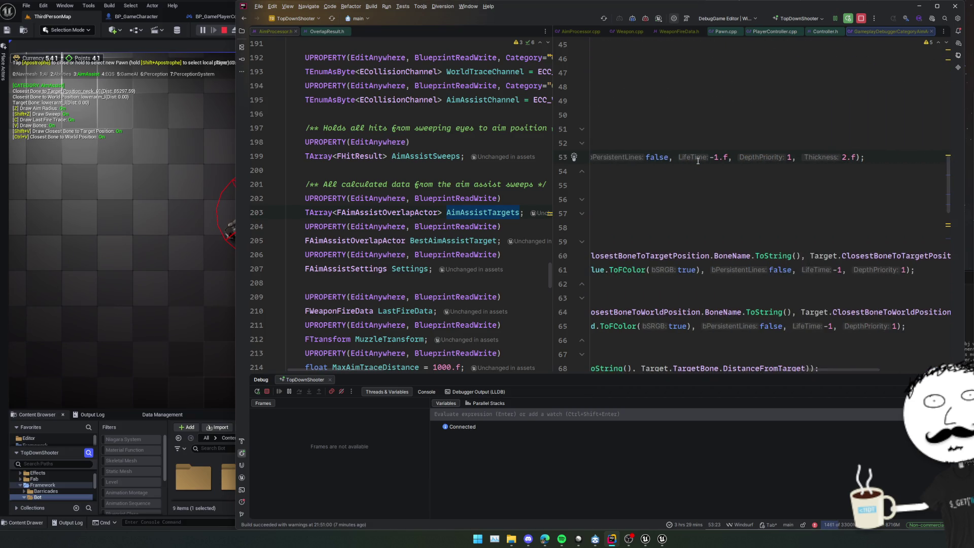
{"action": "scroll", "coordinate": [701, 214], "scroll_direction": "left", "scroll_amount": 8}
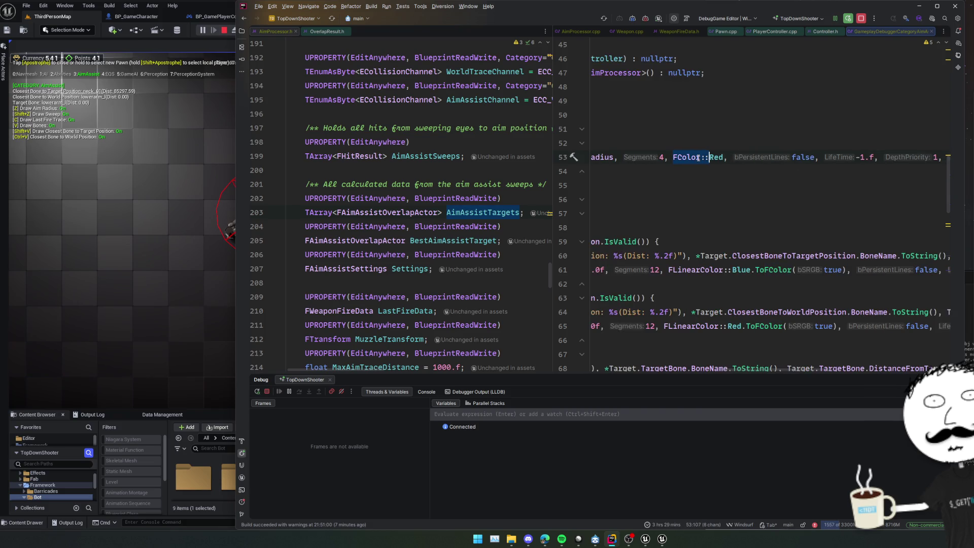
Change its colour to FLinearColor::Red.CopyWithNewOpacity(0.2f).ToFColor(true) and start Live Coding
{"action": "type", "text": "FLinearColor"}
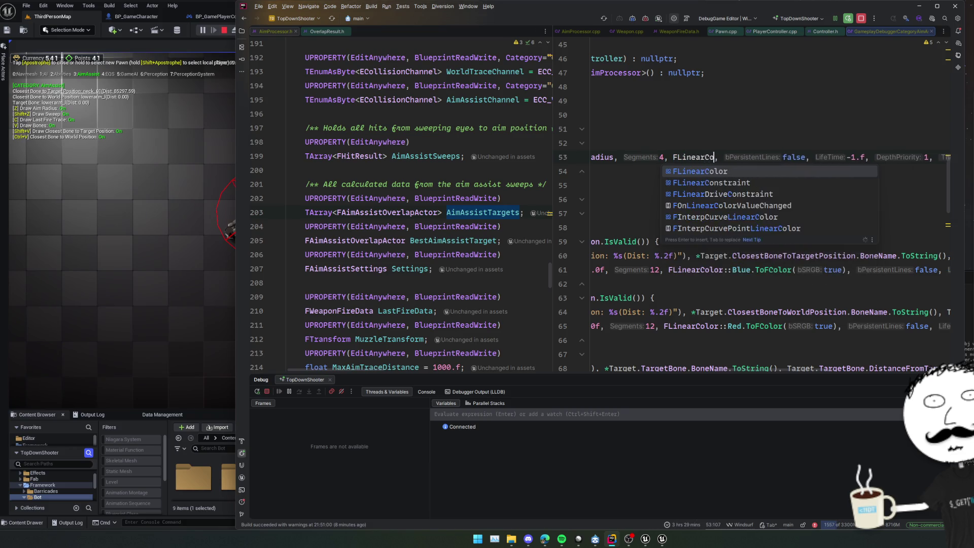
{"action": "type", "text": "::Re"}
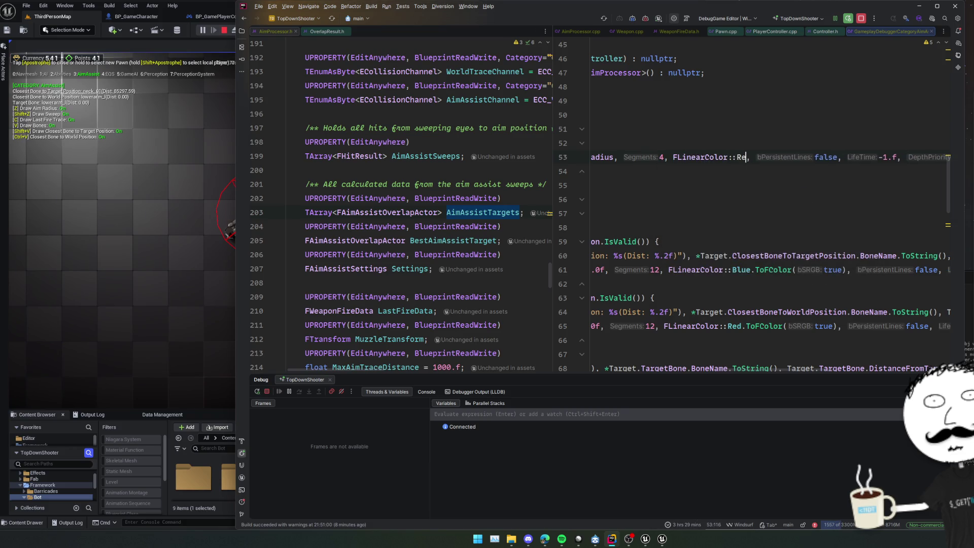
{"action": "type", "text": "d"}
{"action": "type", "text": ".With"}
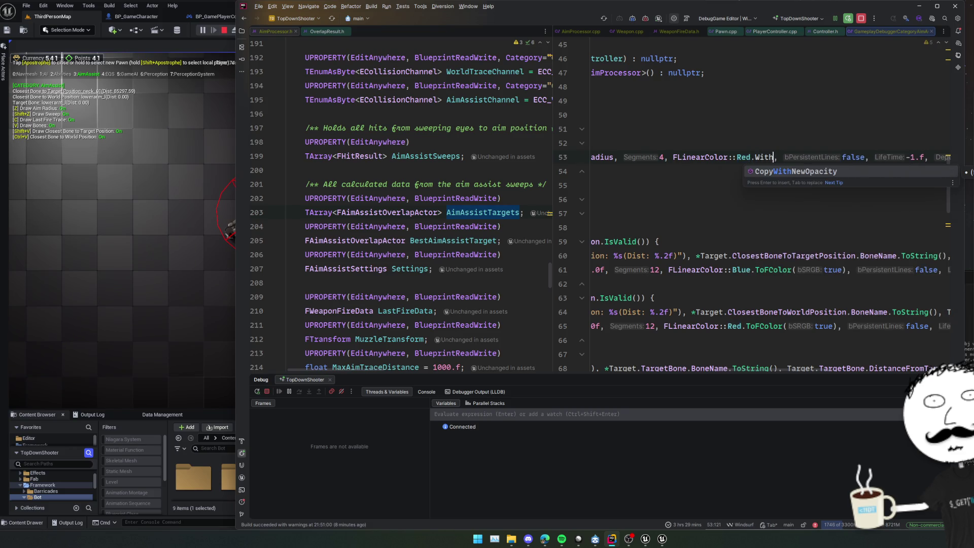
{"action": "key", "text": "Return"}
{"action": "type", "text": "0.2f)"}
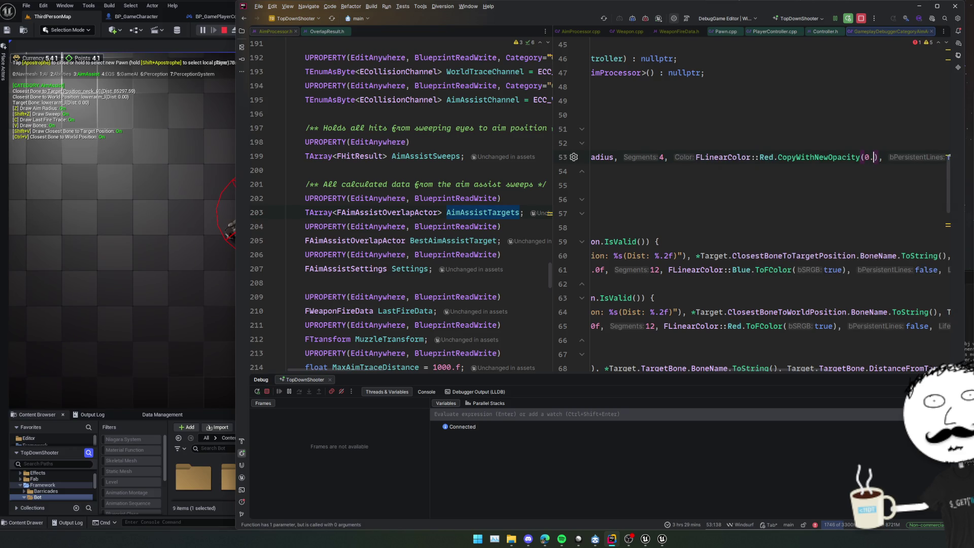
{"action": "type", "text": ".To"}
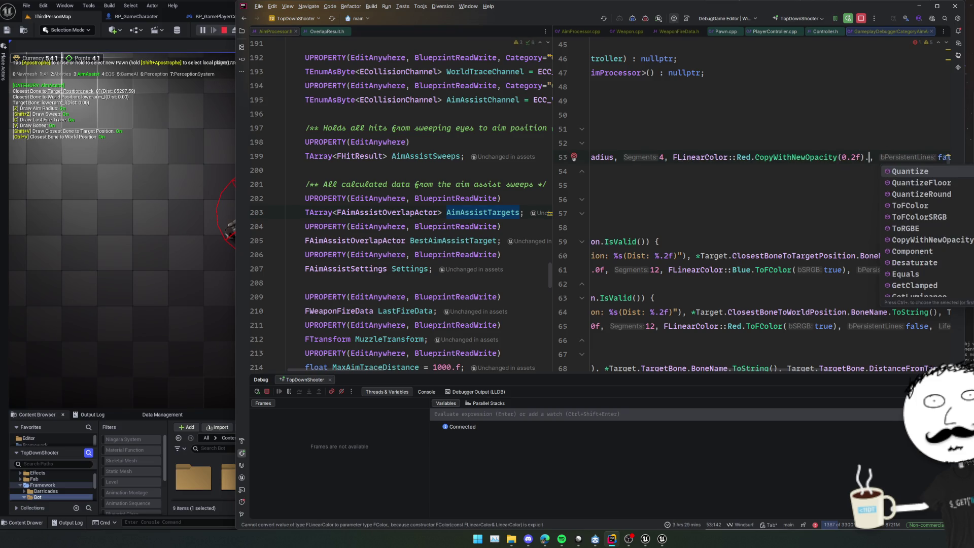
{"action": "key", "text": "Return"}
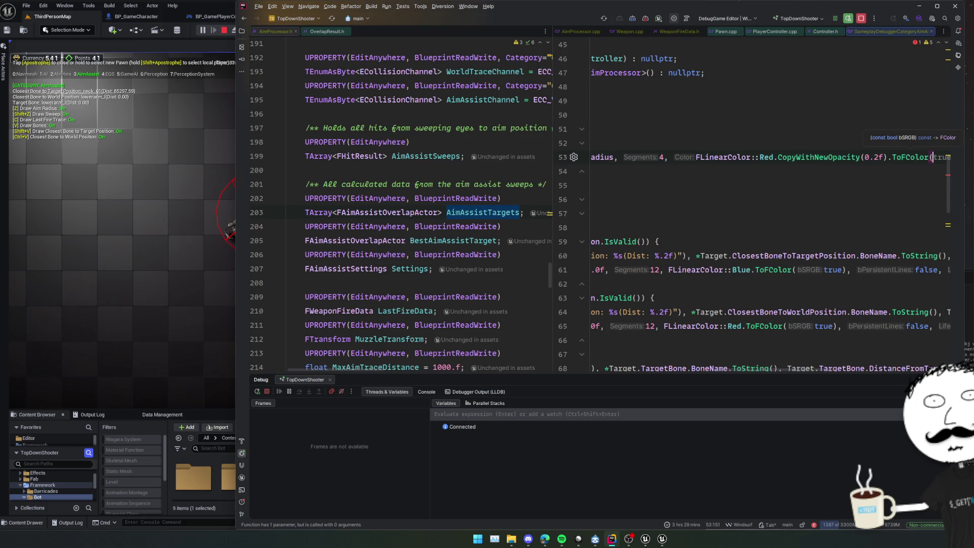
{"action": "key", "text": "Tab"}
{"action": "key", "text": "Home"}
{"action": "key", "text": "Home"}
{"action": "key", "text": "ctrl+alt+F11"}
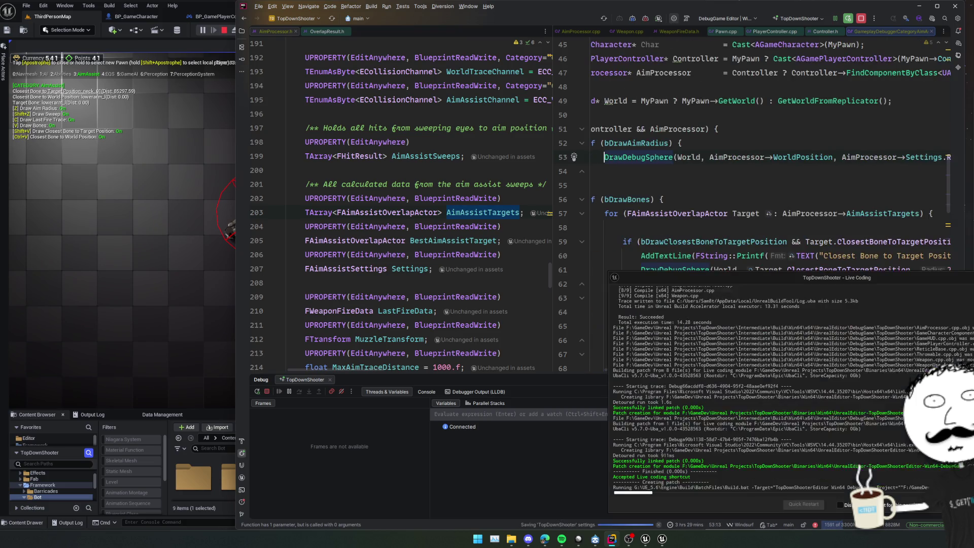
Move the Live Coding log aside and set a breakpoint on line 54
{"action": "left_click", "coordinate": [716, 183]}
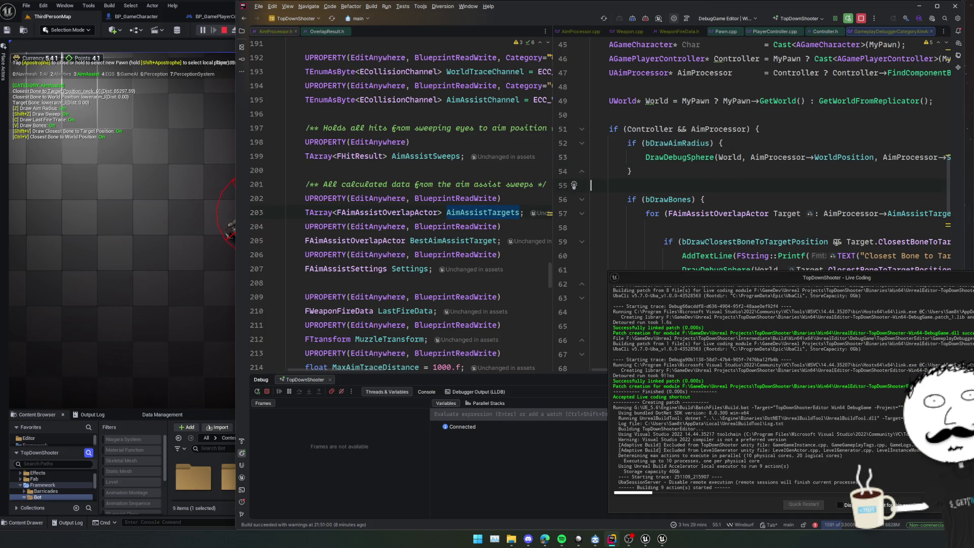
{"action": "mouse_move", "coordinate": [717, 279]}
{"action": "left_mouse_down"}
{"action": "mouse_move", "coordinate": [801, 250]}
{"action": "mouse_move", "coordinate": [903, 88]}
{"action": "mouse_move", "coordinate": [969, 53]}
{"action": "left_mouse_up"}
{"action": "scroll", "coordinate": [751, 188], "scroll_direction": "down", "scroll_amount": 3}
{"action": "scroll", "coordinate": [740, 198], "scroll_direction": "up", "scroll_amount": 3}
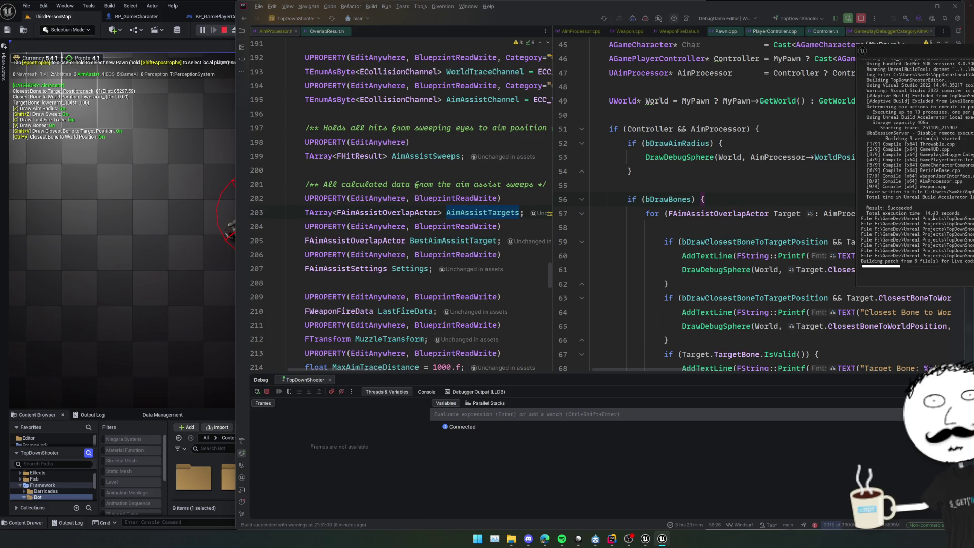
{"action": "left_click", "coordinate": [563, 171]}
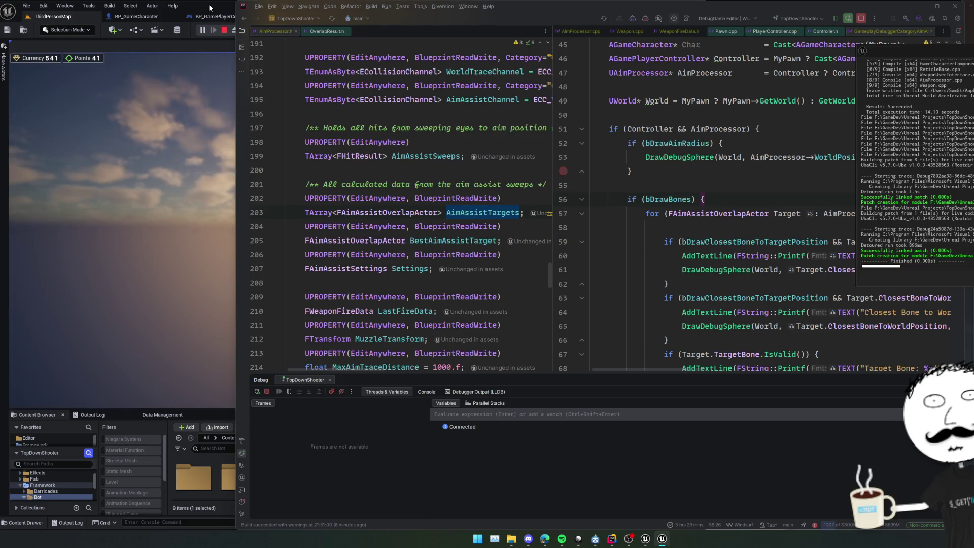
Restart play, turn on the gameplay debugger with the apostrophe key, and select BP_GameCharacter0
{"action": "left_click", "coordinate": [209, 4]}
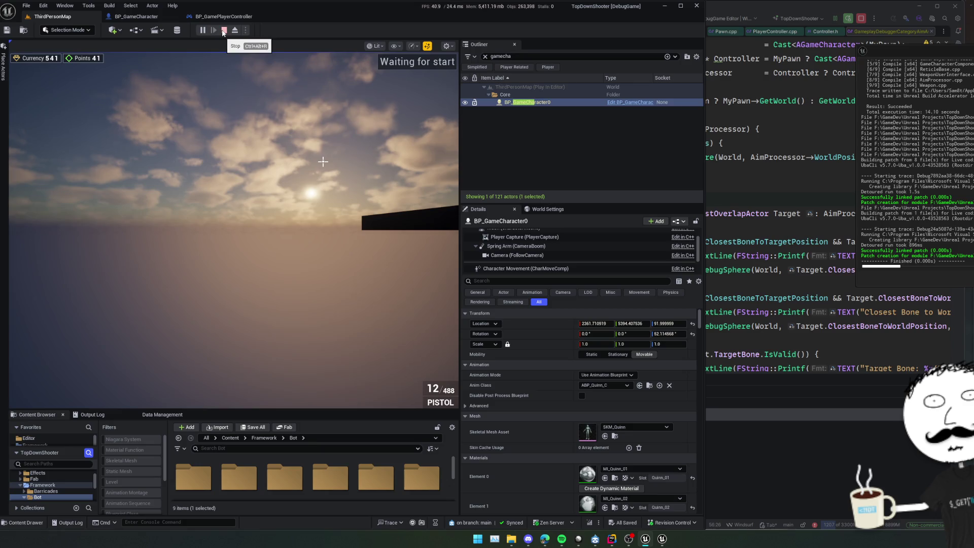
{"action": "key", "text": "Escape"}
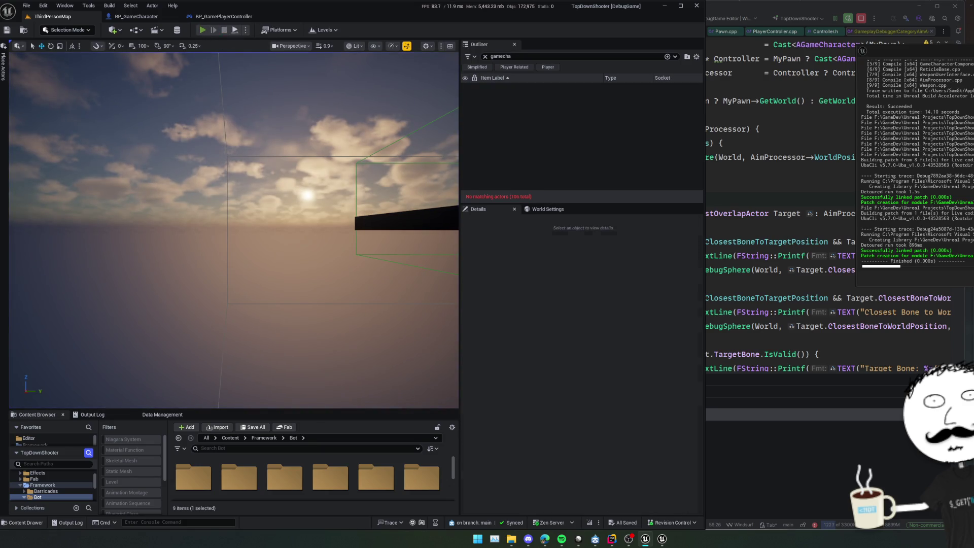
{"action": "left_click", "coordinate": [202, 30]}
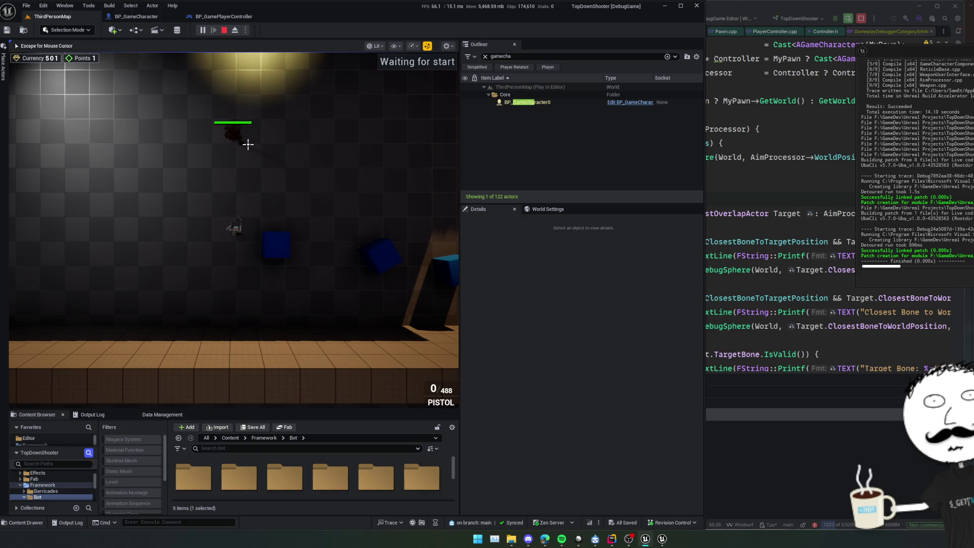
{"action": "key", "text": "apostrophe"}
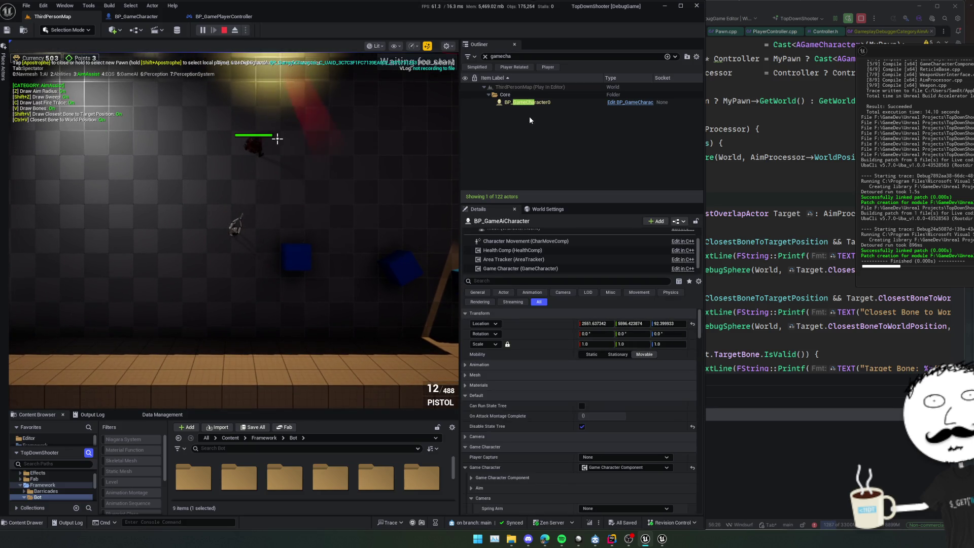
{"action": "left_click", "coordinate": [527, 102]}
{"action": "left_click", "coordinate": [244, 111]}
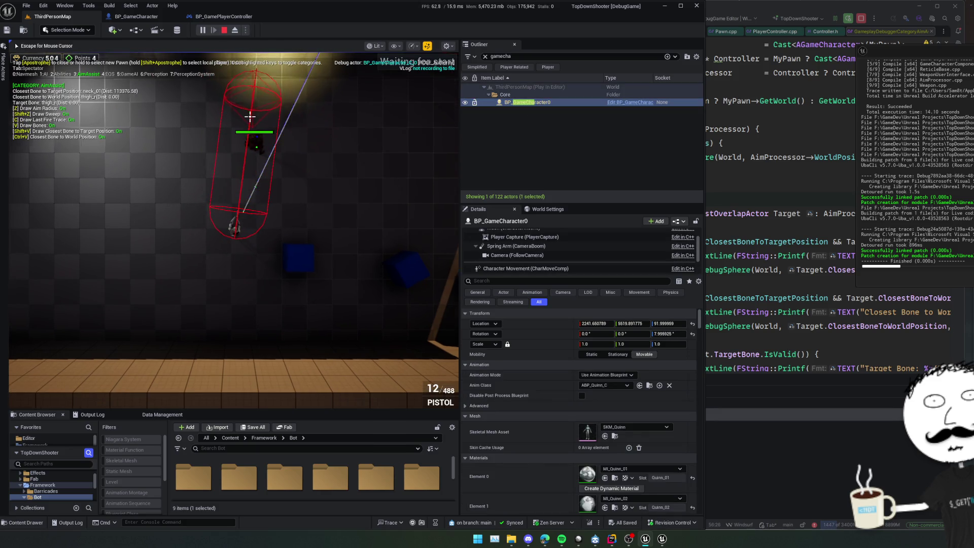
{"action": "scroll", "coordinate": [286, 168], "scroll_direction": "up", "scroll_amount": 3}
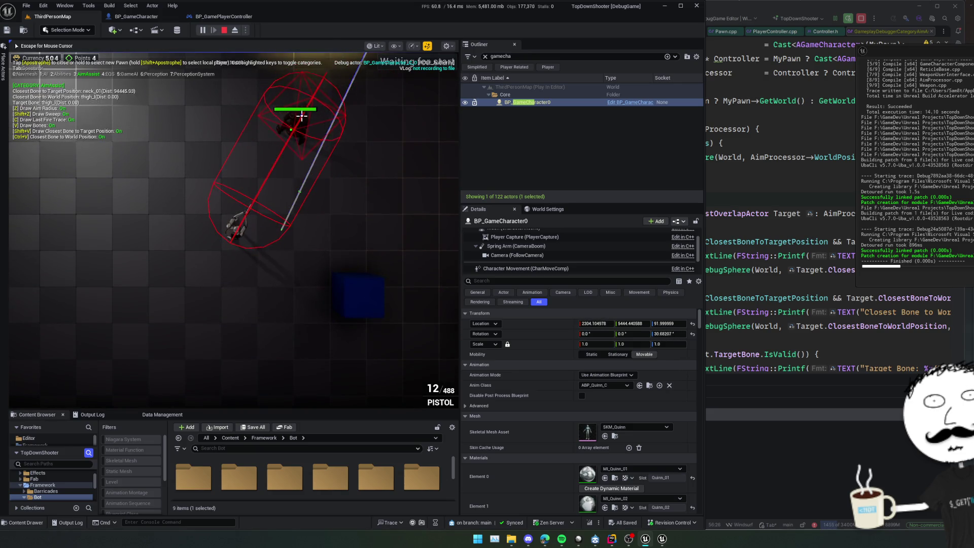
{"action": "key", "text": "alt+Tab"}
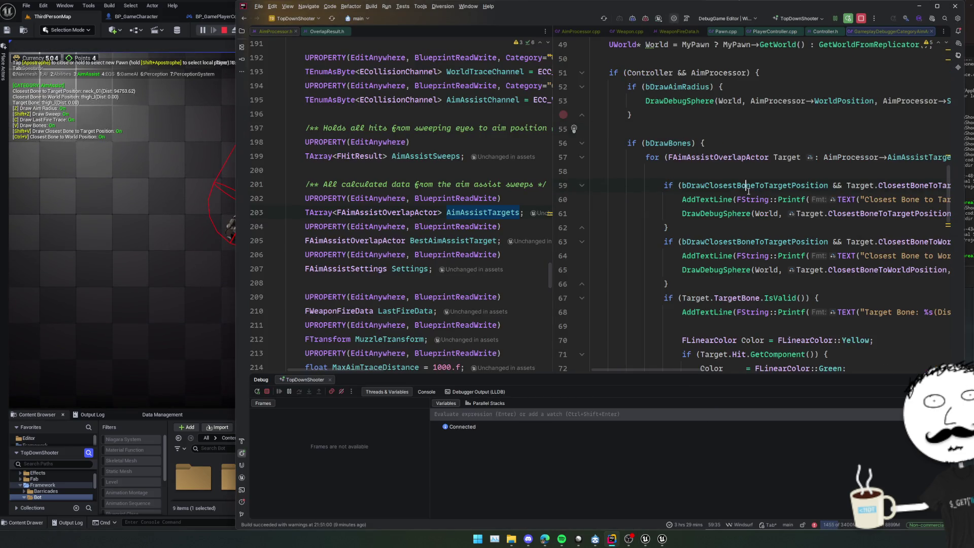
On line 86, set the swept-sphere colour to FLinearColor::Red.CopyWithNewOpacity(0.2f).ToFColor
{"action": "scroll", "coordinate": [718, 225], "scroll_direction": "right", "scroll_amount": 10}
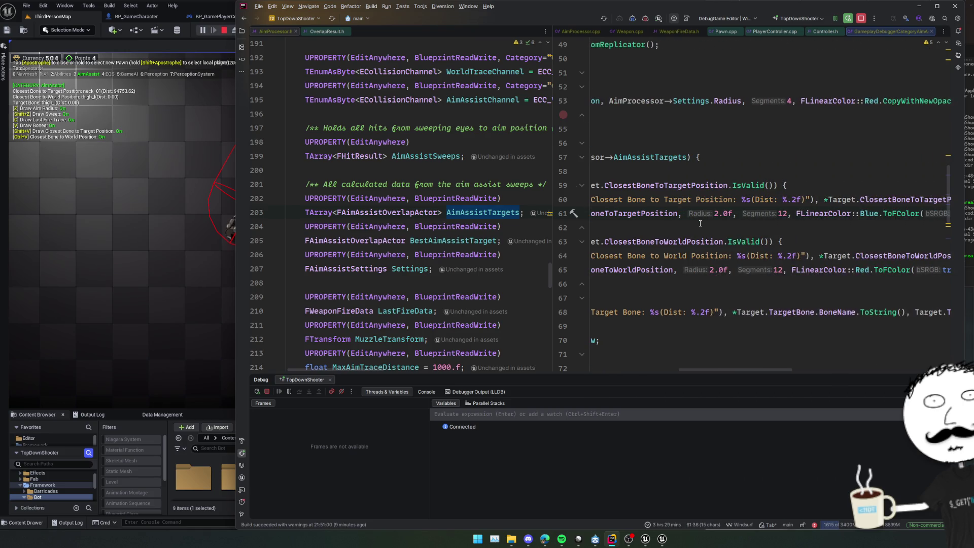
{"action": "scroll", "coordinate": [701, 223], "scroll_direction": "left", "scroll_amount": 10}
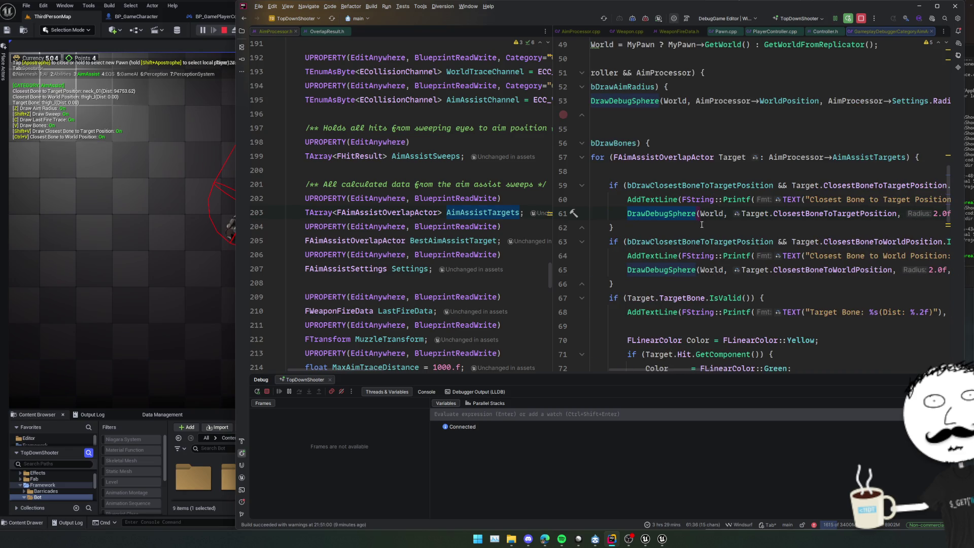
{"action": "scroll", "coordinate": [702, 224], "scroll_direction": "down", "scroll_amount": 3}
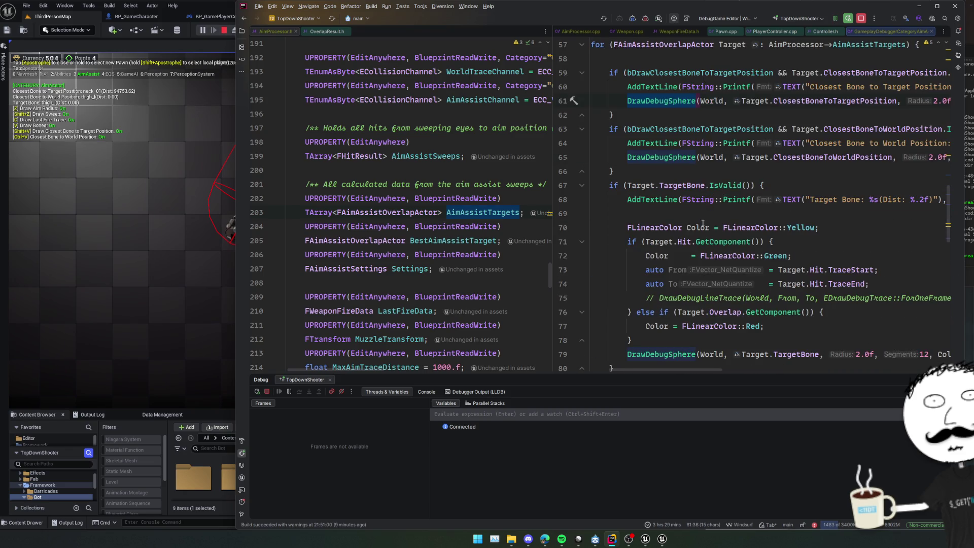
{"action": "scroll", "coordinate": [727, 208], "scroll_direction": "down", "scroll_amount": 2}
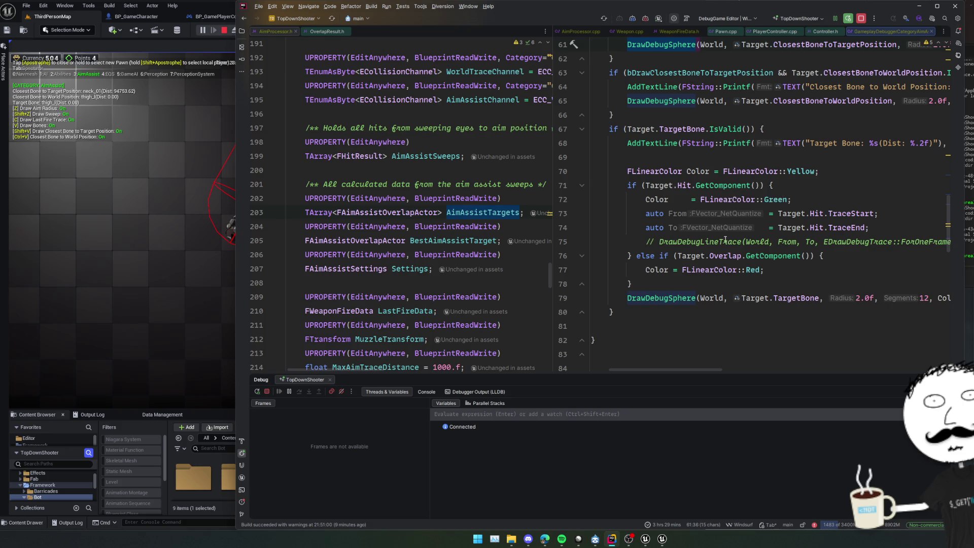
{"action": "scroll", "coordinate": [726, 239], "scroll_direction": "up", "scroll_amount": 5}
{"action": "scroll", "coordinate": [727, 242], "scroll_direction": "left", "scroll_amount": 2}
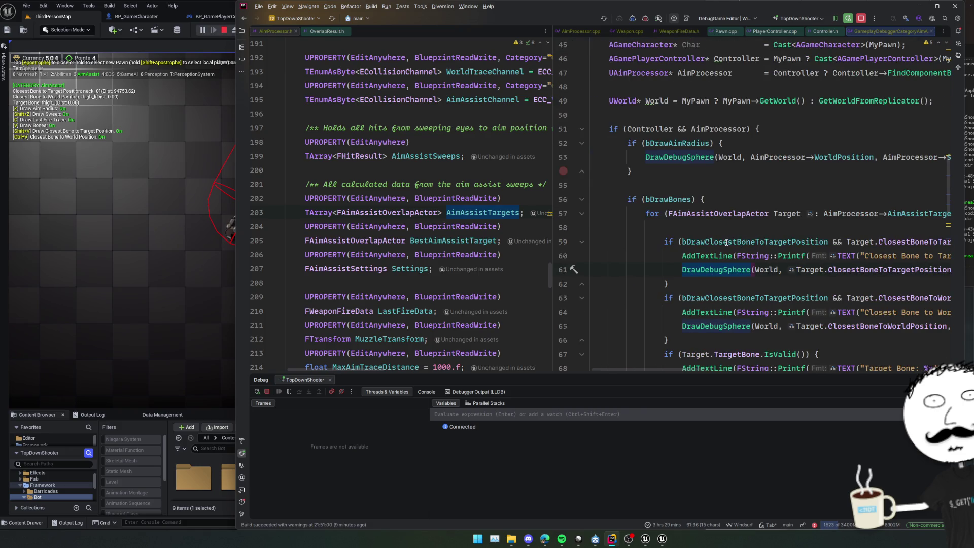
{"action": "scroll", "coordinate": [726, 243], "scroll_direction": "down", "scroll_amount": 9}
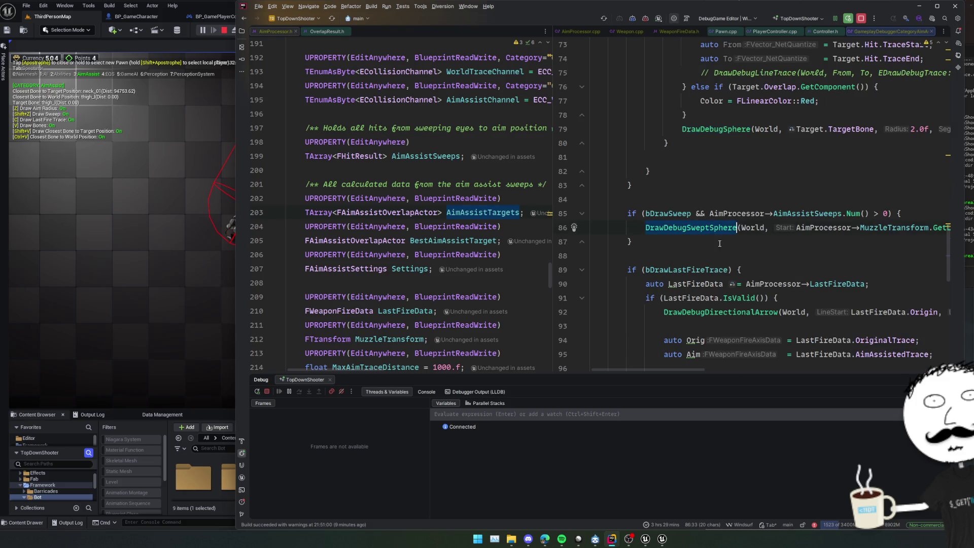
{"action": "scroll", "coordinate": [716, 237], "scroll_direction": "right", "scroll_amount": 15}
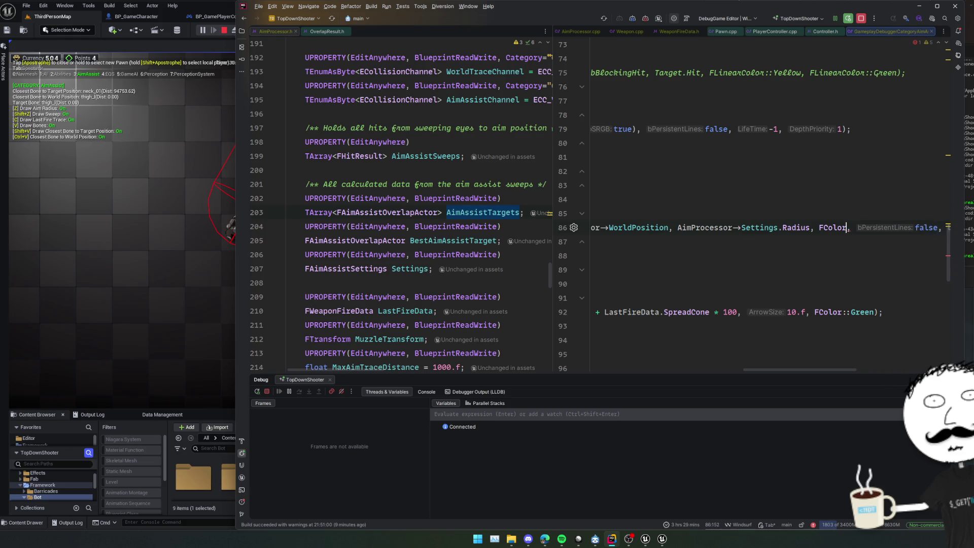
{"action": "key", "text": "BackSpace"}
{"action": "type", "text": "LinearColor"}
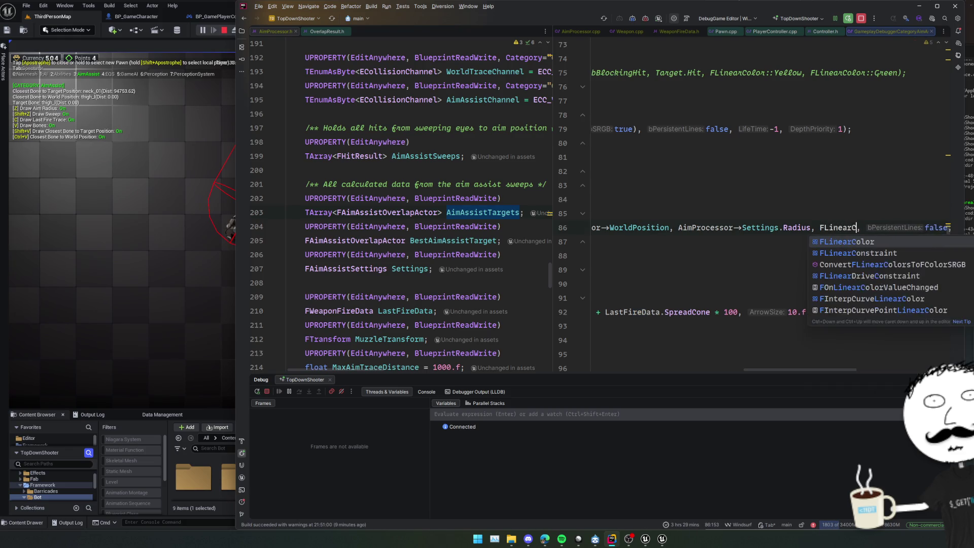
{"action": "type", "text": "::Red."}
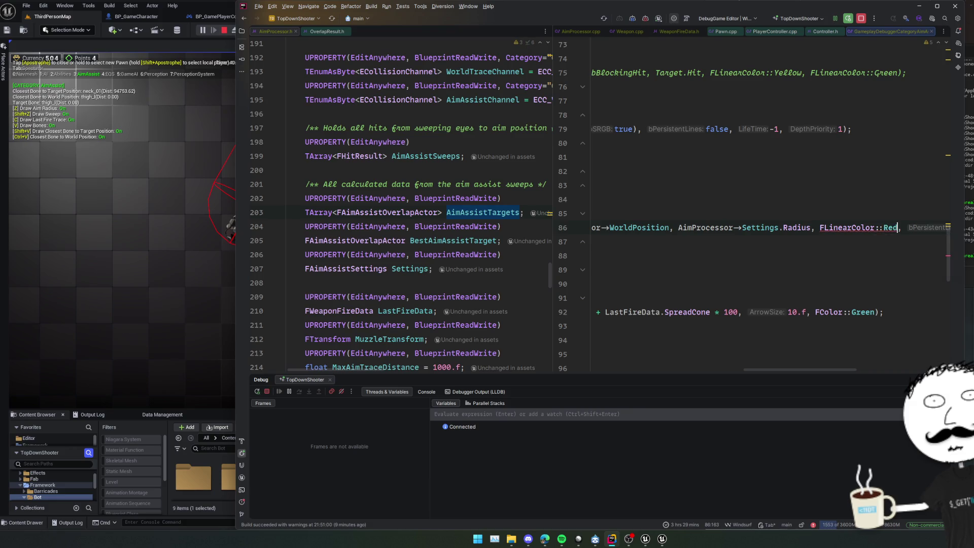
{"action": "type", "text": "Copy"}
{"action": "key", "text": "Return"}
{"action": "type", "text": "0"}
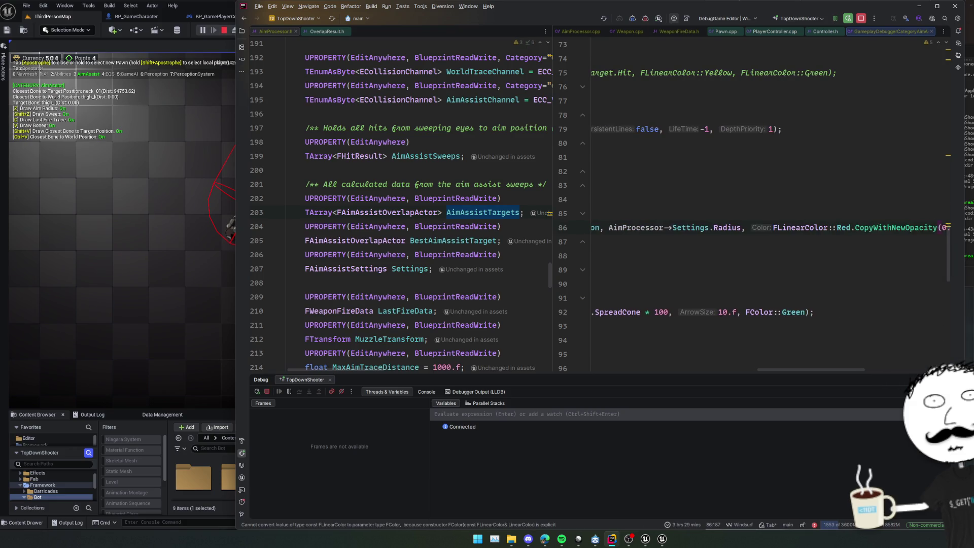
{"action": "type", "text": ".2f).To,"}
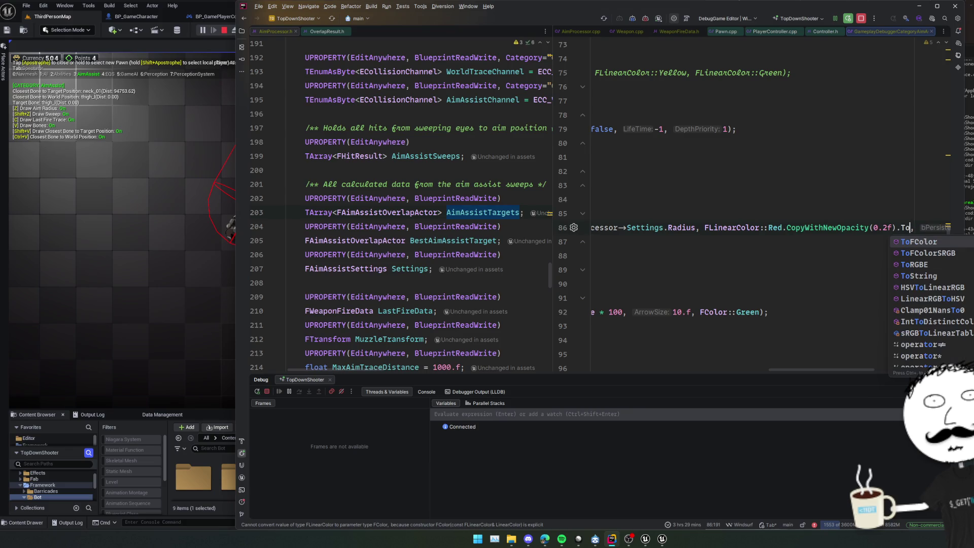
{"action": "key", "text": "Return"}
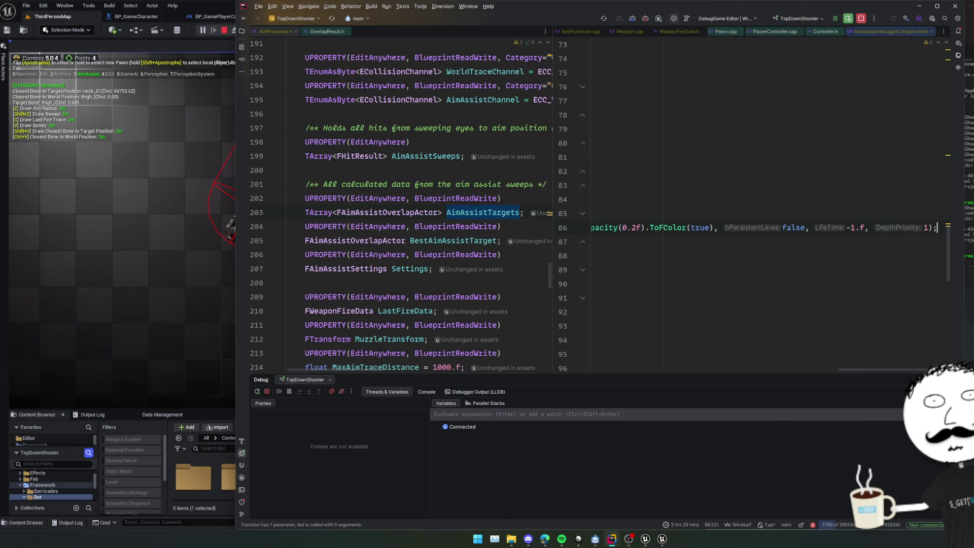
{"action": "left_click", "coordinate": [574, 228]}
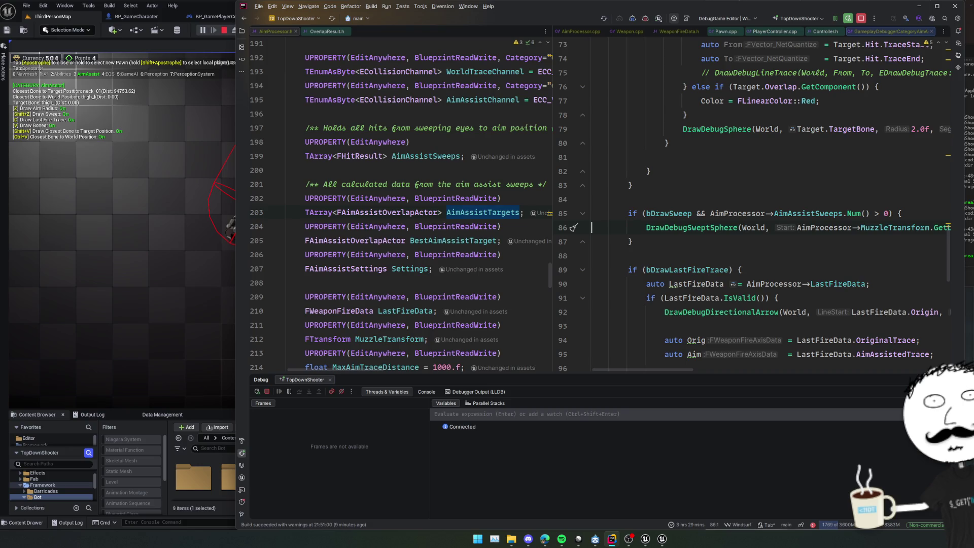
Live-compile the translucent red swept-sphere change into Unreal with Ctrl+Alt+F11
{"action": "scroll", "coordinate": [857, 227], "scroll_direction": "down", "scroll_amount": 2}
{"action": "scroll", "coordinate": [857, 227], "scroll_direction": "up", "scroll_amount": 2}
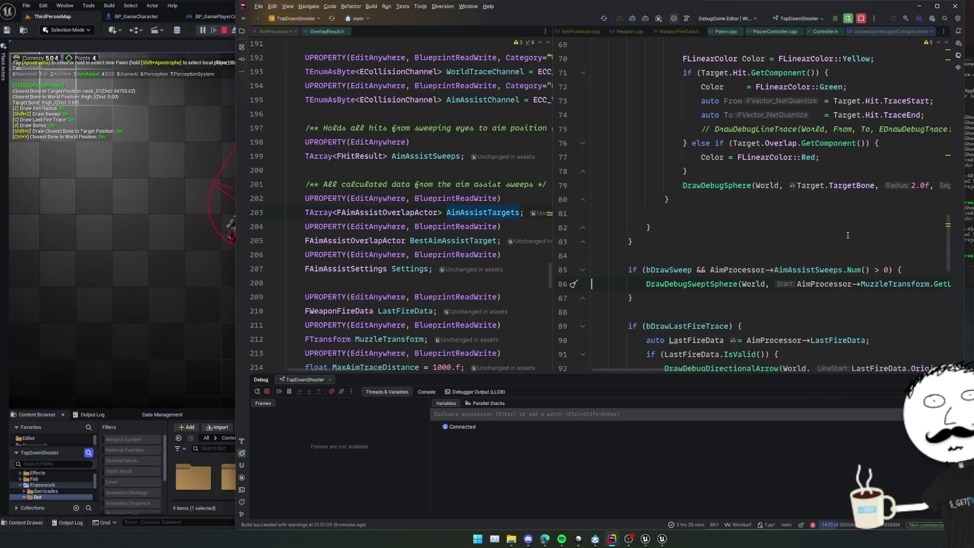
{"action": "scroll", "coordinate": [849, 235], "scroll_direction": "up", "scroll_amount": 4}
{"action": "scroll", "coordinate": [848, 235], "scroll_direction": "up", "scroll_amount": 4}
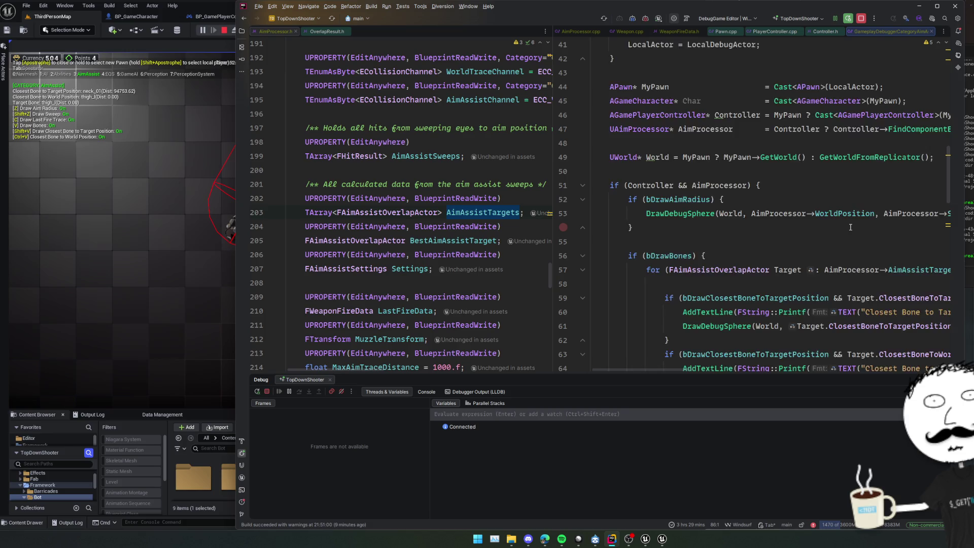
{"action": "scroll", "coordinate": [850, 227], "scroll_direction": "right", "scroll_amount": 6}
{"action": "key", "text": "alt+j"}
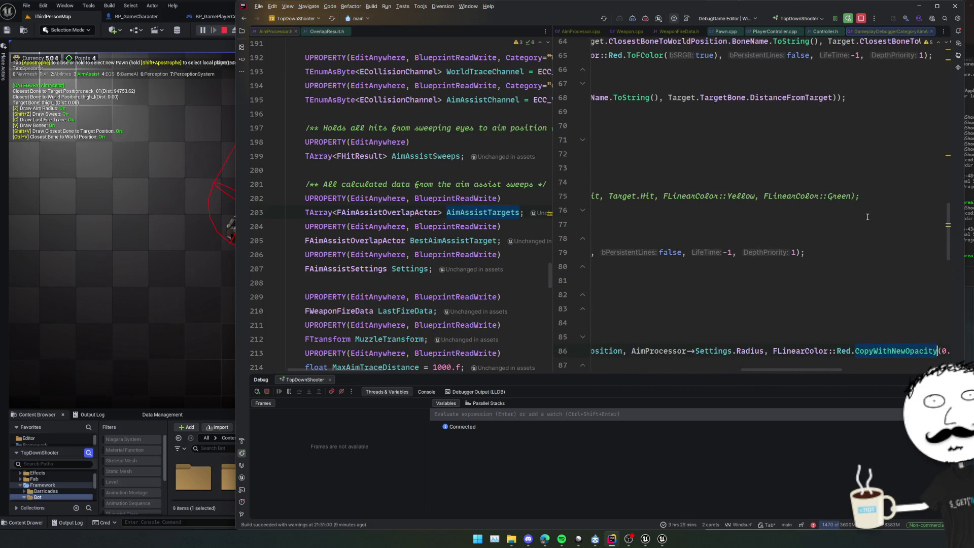
{"action": "key", "text": "Home"}
{"action": "key", "text": "Escape"}
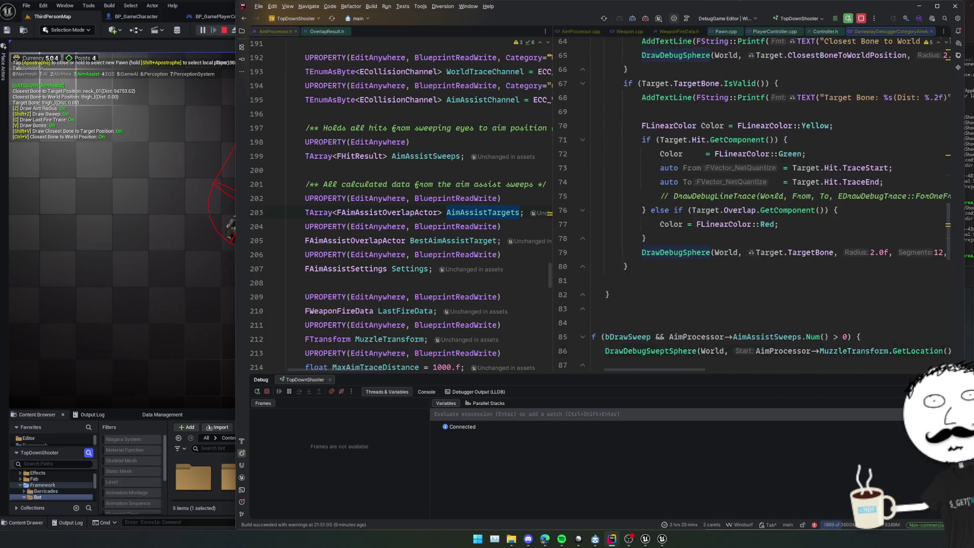
{"action": "key", "text": "ctrl+alt+F11"}
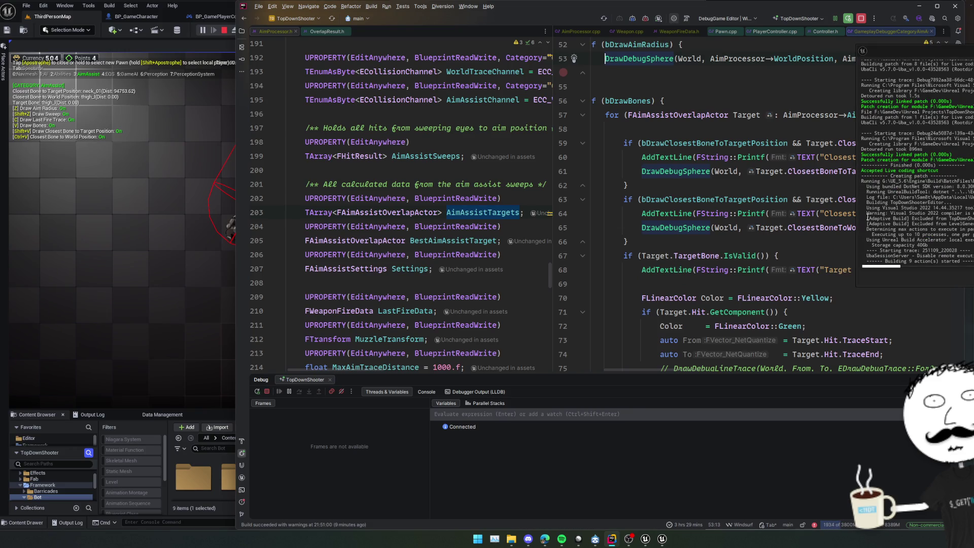
Resume execution past the debugger break from Rider's Debug panel
{"action": "scroll", "coordinate": [812, 216], "scroll_direction": "down", "scroll_amount": 3}
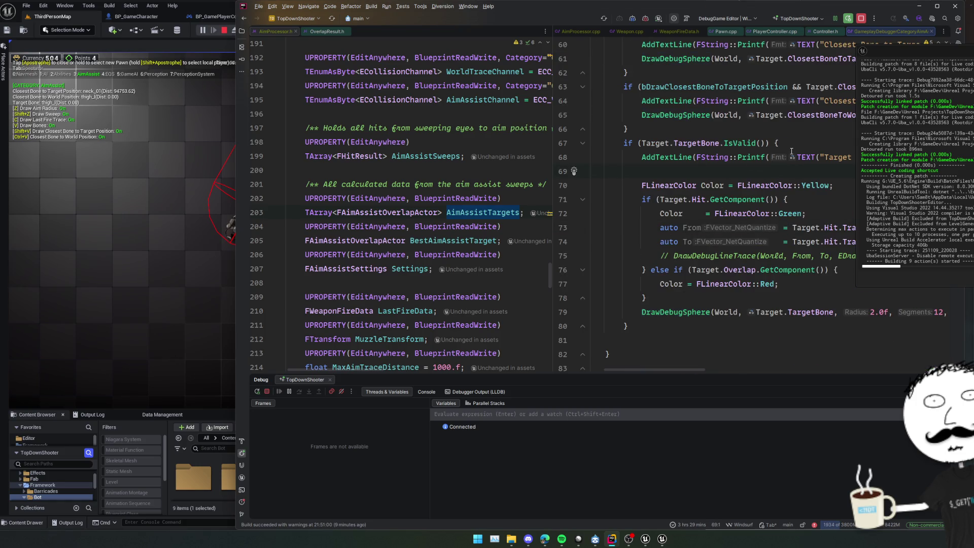
{"action": "scroll", "coordinate": [726, 160], "scroll_direction": "up", "scroll_amount": 7}
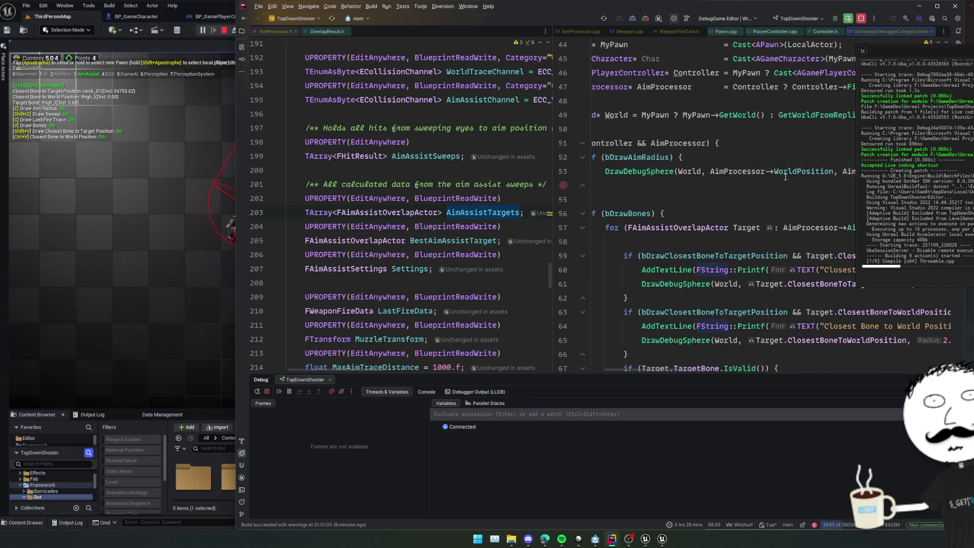
{"action": "scroll", "coordinate": [786, 176], "scroll_direction": "up", "scroll_amount": 2}
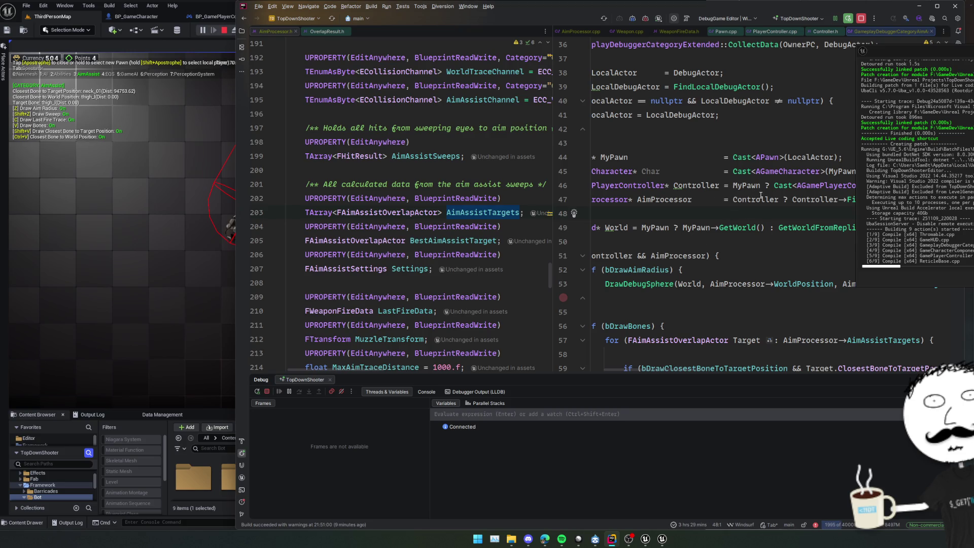
{"action": "scroll", "coordinate": [725, 203], "scroll_direction": "up", "scroll_amount": 4}
{"action": "scroll", "coordinate": [725, 203], "scroll_direction": "left", "scroll_amount": 2}
{"action": "left_click", "coordinate": [811, 143]}
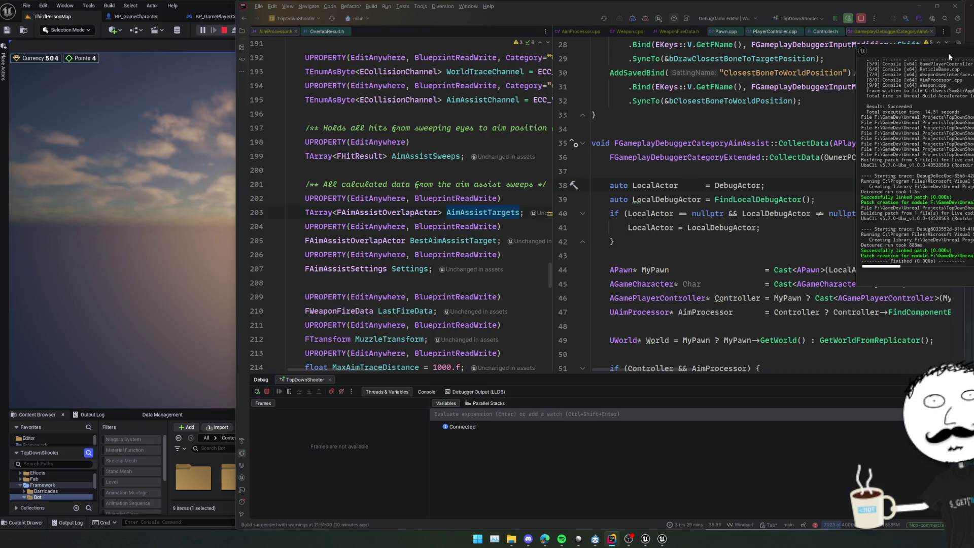
{"action": "left_click", "coordinate": [205, 4]}
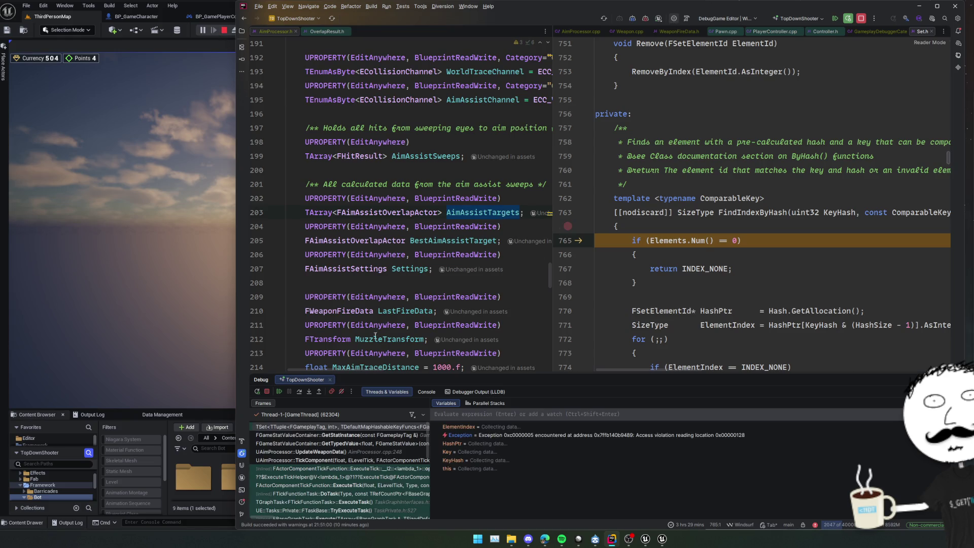
{"action": "left_click", "coordinate": [280, 391]}
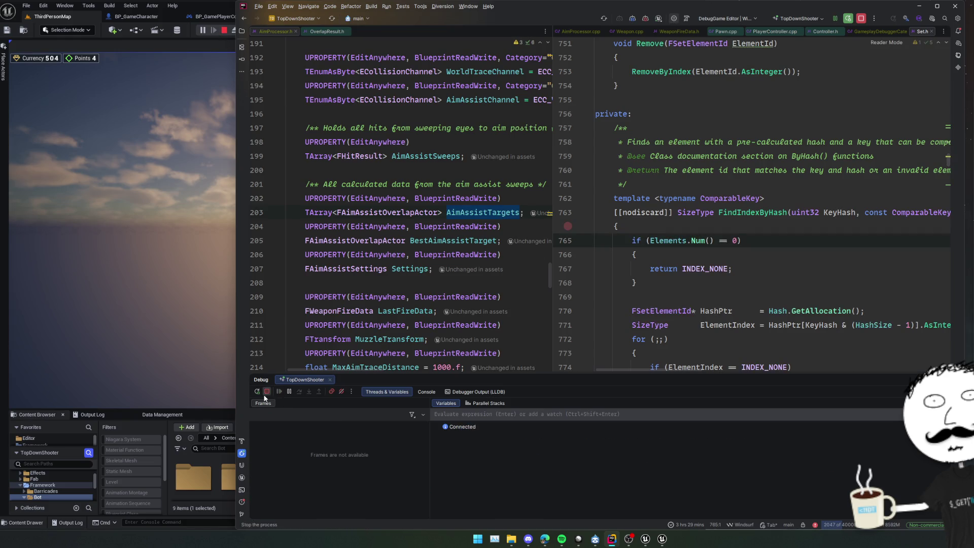
Stop the debug session and open a new browser tab
{"action": "left_click", "coordinate": [256, 393]}
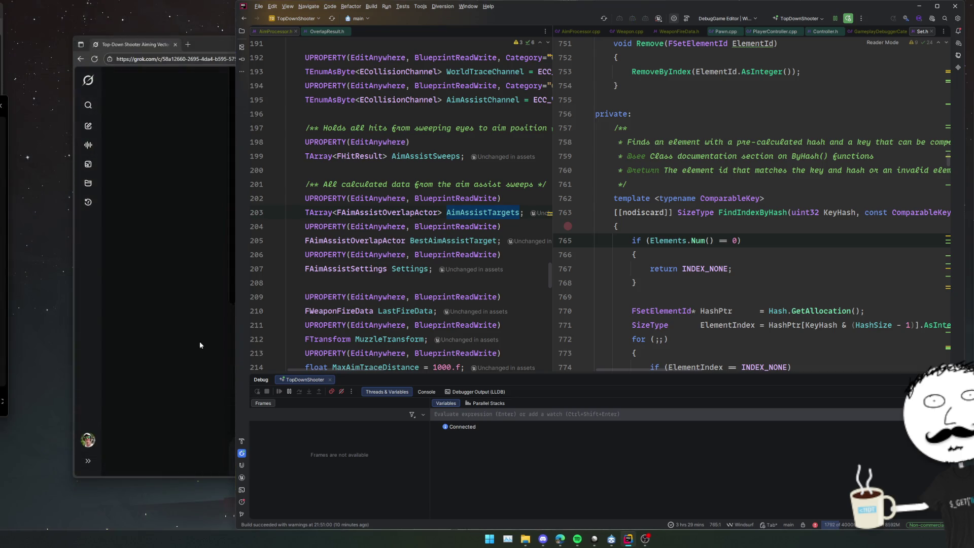
{"action": "left_click_drag", "start_coordinate": [338, 55], "coordinate": [0, 54]}
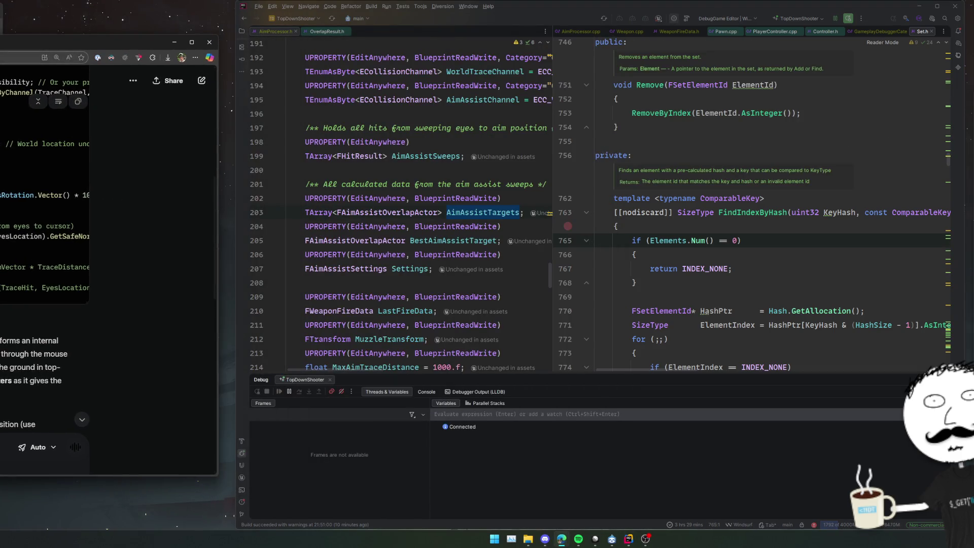
{"action": "key", "text": "ctrl+t"}
{"action": "mouse_move", "coordinate": [102, 42]}
{"action": "left_mouse_down"}
{"action": "mouse_move", "coordinate": [665, 45]}
{"action": "mouse_move", "coordinate": [711, 57]}
{"action": "left_mouse_up"}
Search Google for 'ue gameplay debugger selects ai' and scroll to the Unreal forum result
{"action": "type", "text": "ue gameplay de"}
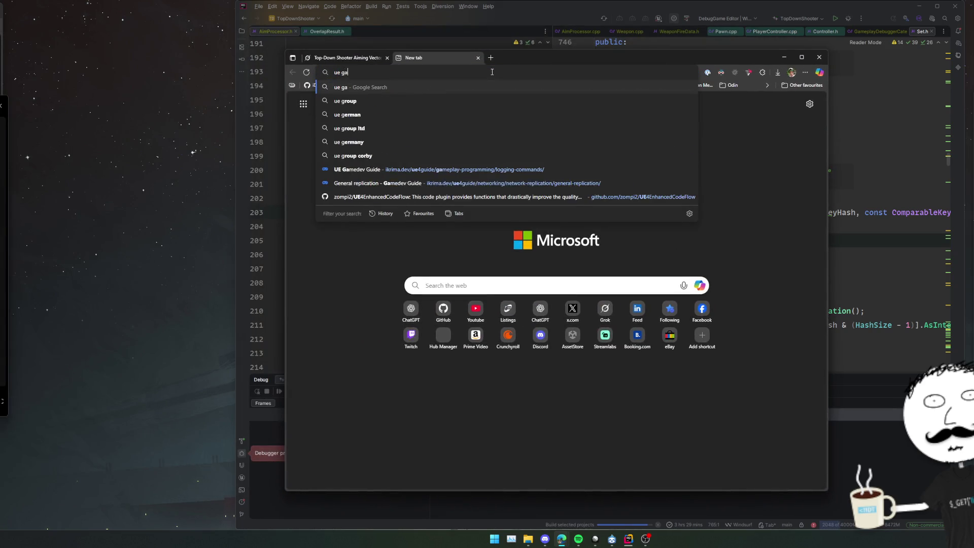
{"action": "type", "text": "bugger s"}
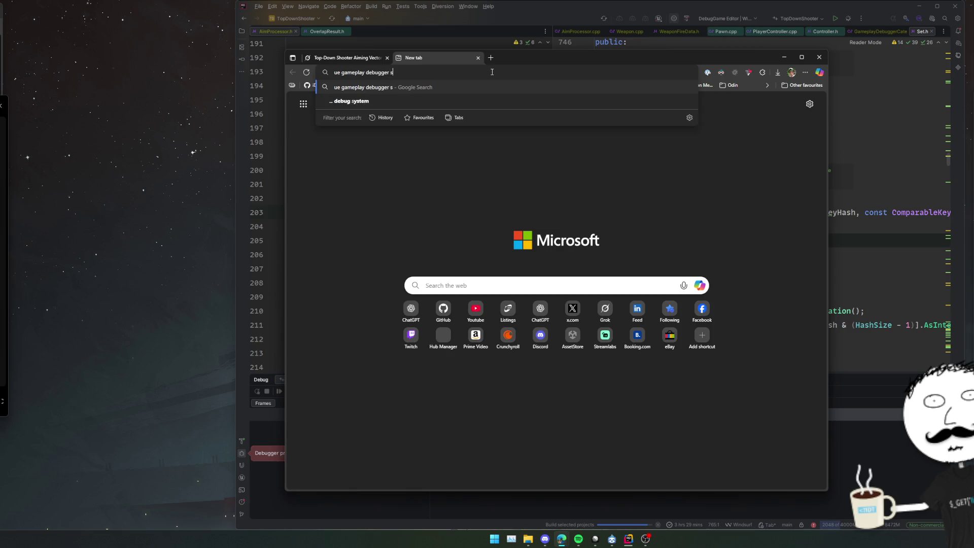
{"action": "type", "text": "elects ai"}
{"action": "key", "text": "Return"}
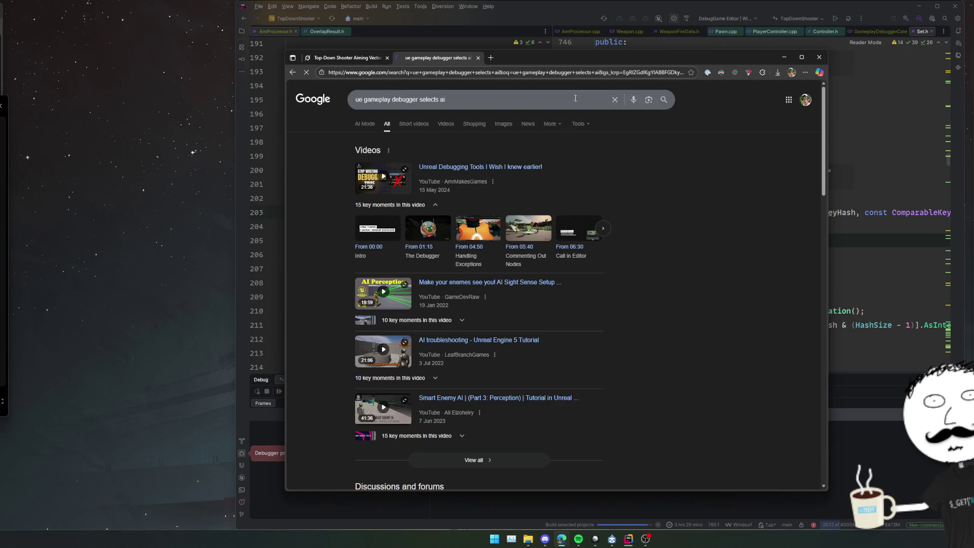
{"action": "scroll", "coordinate": [708, 148], "scroll_direction": "down", "scroll_amount": 2}
{"action": "scroll", "coordinate": [707, 151], "scroll_direction": "down", "scroll_amount": 4}
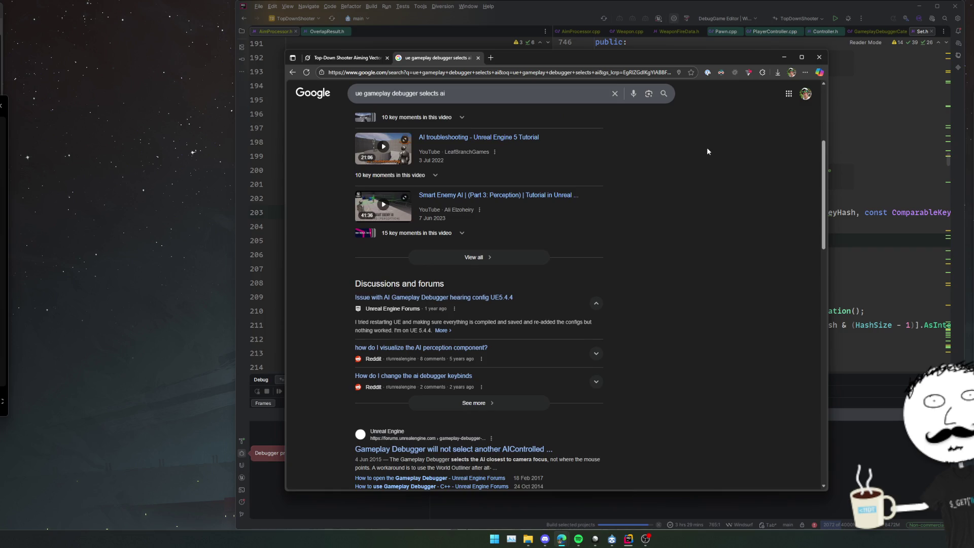
{"action": "scroll", "coordinate": [708, 151], "scroll_direction": "down", "scroll_amount": 3}
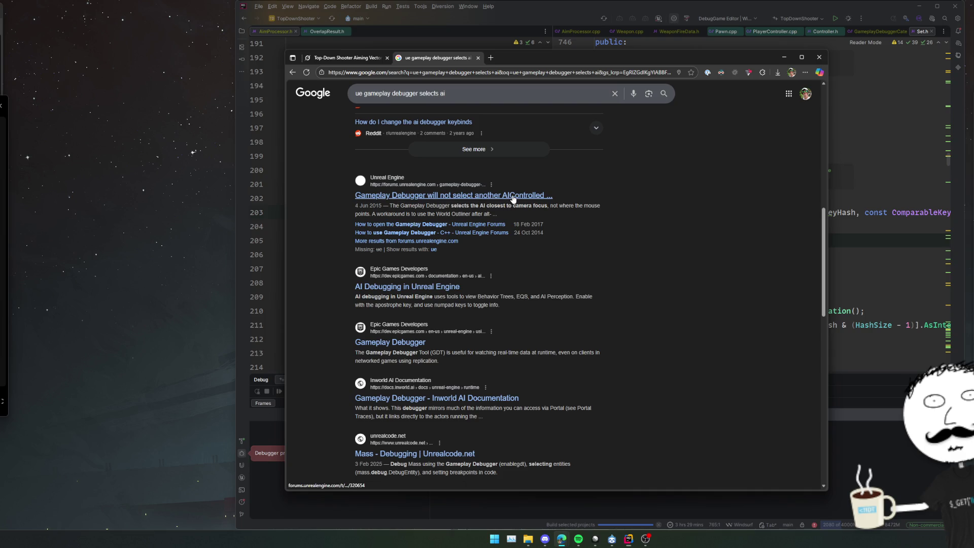
{"action": "scroll", "coordinate": [519, 199], "scroll_direction": "down", "scroll_amount": 1}
{"action": "scroll", "coordinate": [518, 199], "scroll_direction": "up", "scroll_amount": 1}
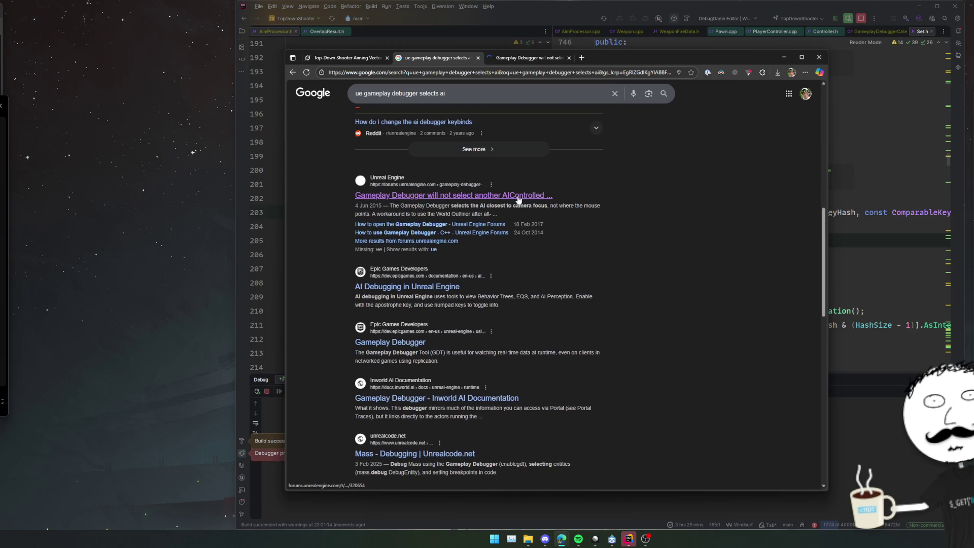
Read the 'Gameplay Debugger will not select another AIControlled pawn' thread down to its Feb 2018 replies
{"action": "left_click", "coordinate": [529, 58]}
{"action": "left_click_drag", "start_coordinate": [529, 60], "coordinate": [499, 50]}
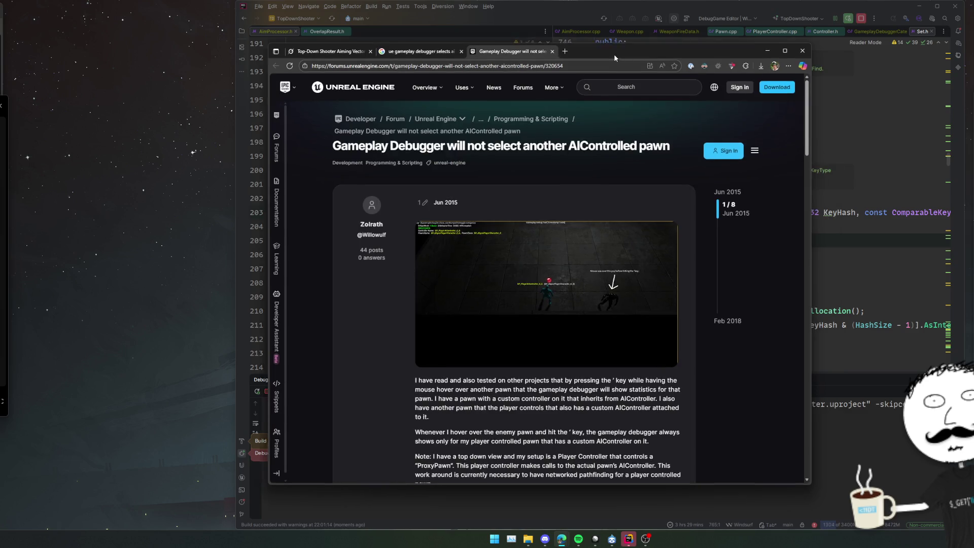
{"action": "scroll", "coordinate": [384, 267], "scroll_direction": "down", "scroll_amount": 6}
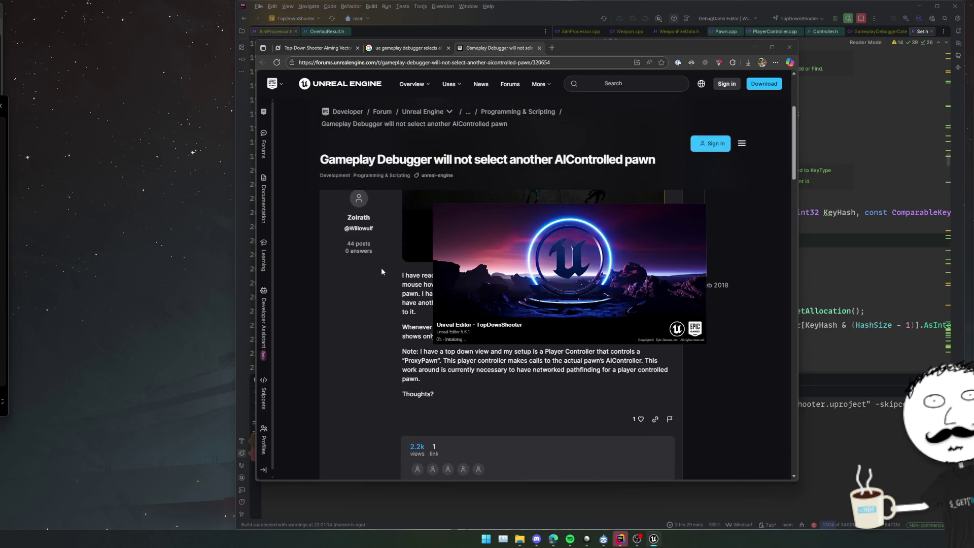
{"action": "scroll", "coordinate": [390, 264], "scroll_direction": "down", "scroll_amount": 1}
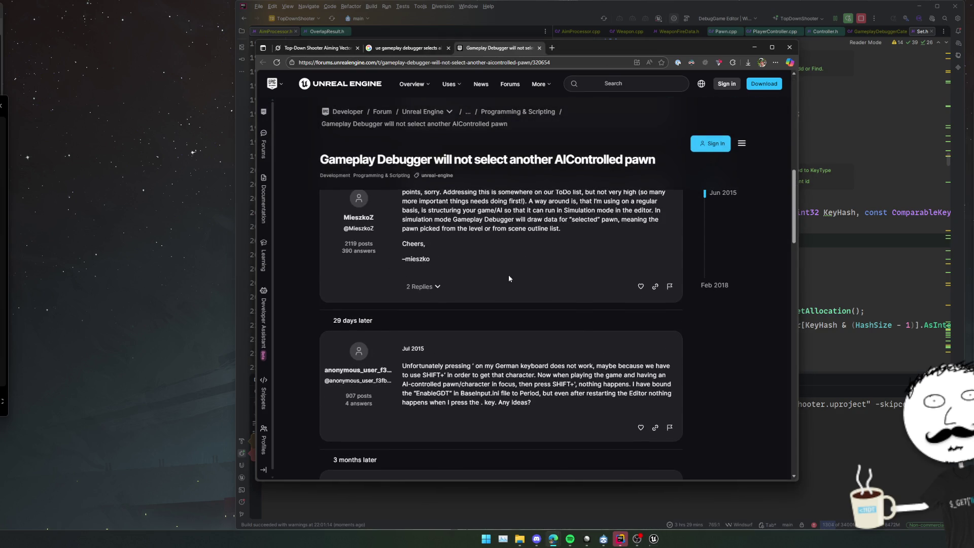
{"action": "scroll", "coordinate": [510, 278], "scroll_direction": "down", "scroll_amount": 6}
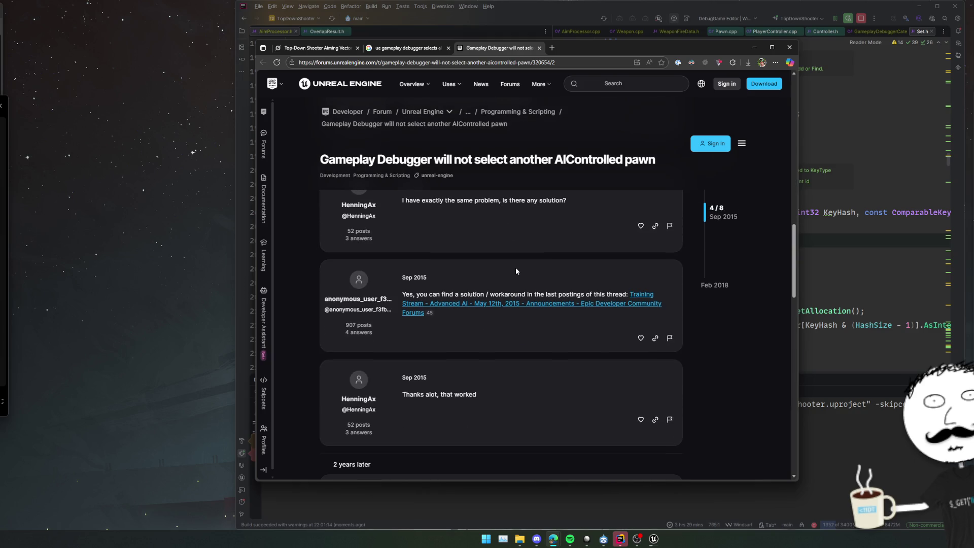
{"action": "scroll", "coordinate": [516, 271], "scroll_direction": "down", "scroll_amount": 6}
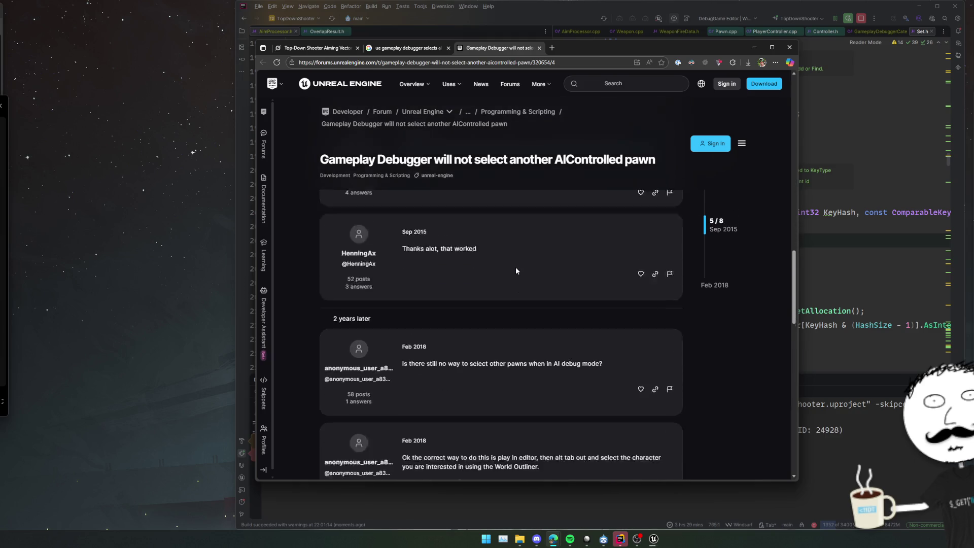
{"action": "key", "text": "alt+Tab"}
{"action": "left_click", "coordinate": [752, 238]}
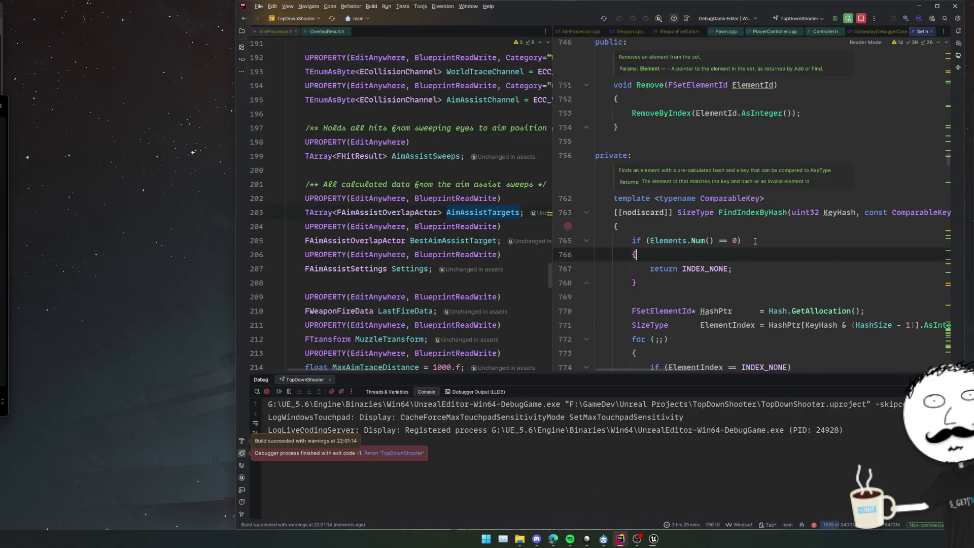
Close Set.h and view the FindLocalDebugActor definition
{"action": "middle_click", "coordinate": [923, 32]}
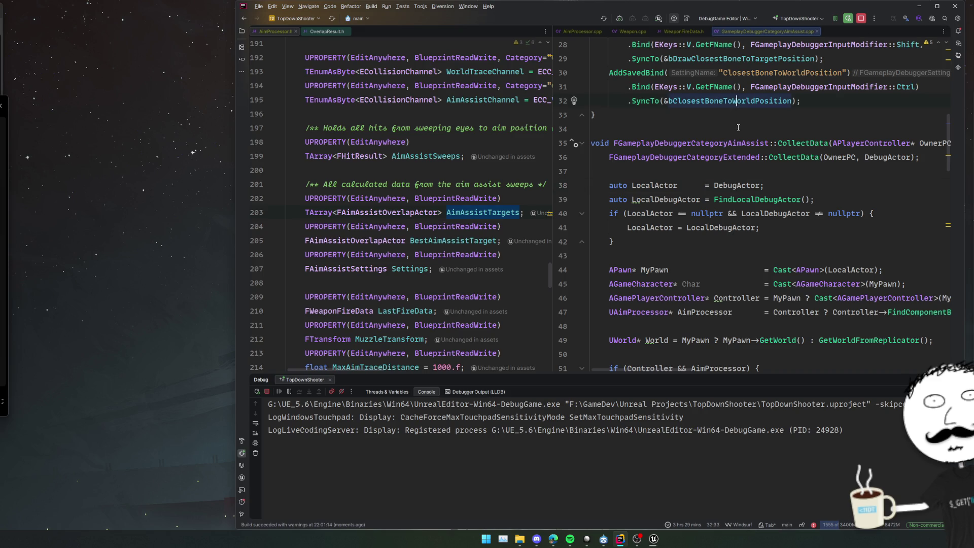
{"action": "scroll", "coordinate": [781, 175], "scroll_direction": "down", "scroll_amount": 2}
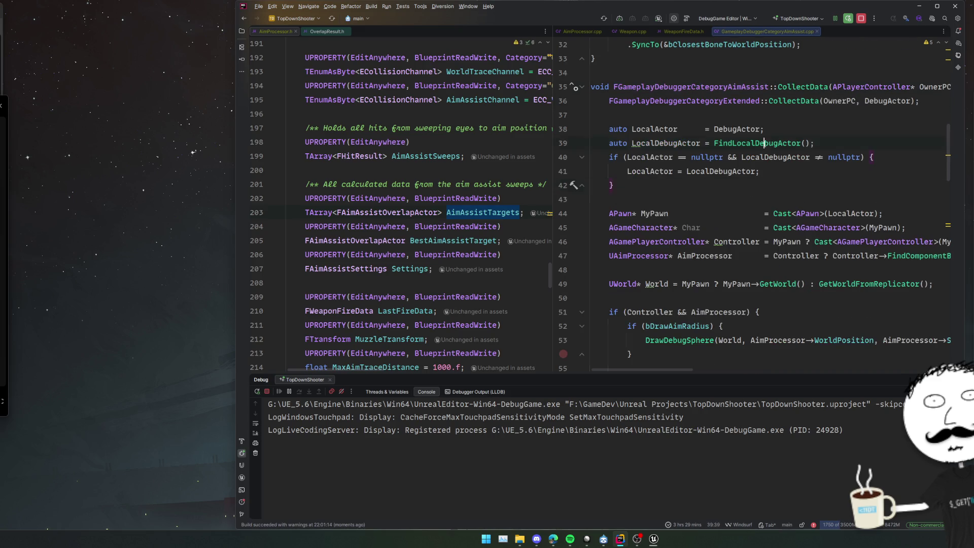
{"action": "left_click", "coordinate": [764, 143], "text": "ctrl"}
{"action": "scroll", "coordinate": [883, 175], "scroll_direction": "down", "scroll_amount": 6}
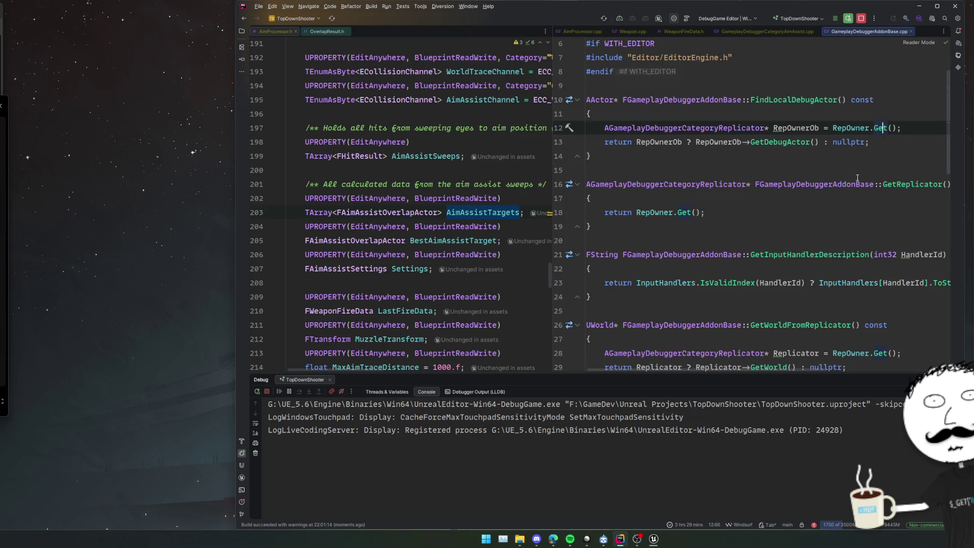
{"action": "scroll", "coordinate": [858, 170], "scroll_direction": "up", "scroll_amount": 6}
Return to the AimAssist debugger category code and read through it
{"action": "key", "text": "ctrl+alt+Left"}
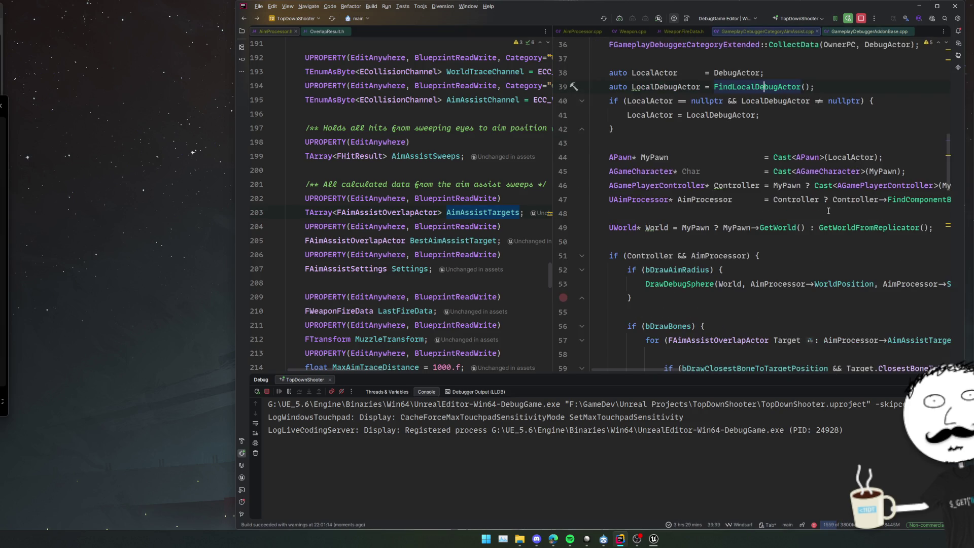
{"action": "scroll", "coordinate": [827, 215], "scroll_direction": "right", "scroll_amount": 2}
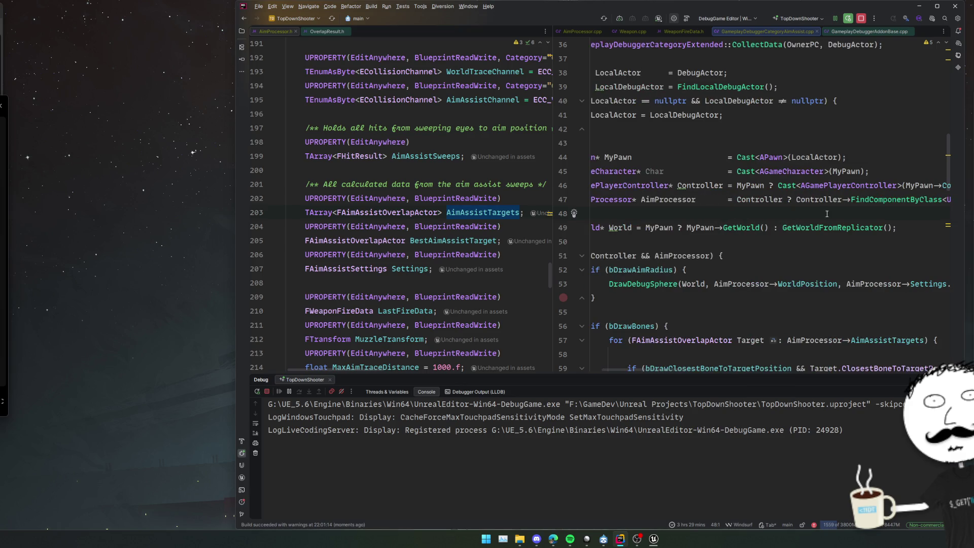
{"action": "scroll", "coordinate": [827, 213], "scroll_direction": "left", "scroll_amount": 2}
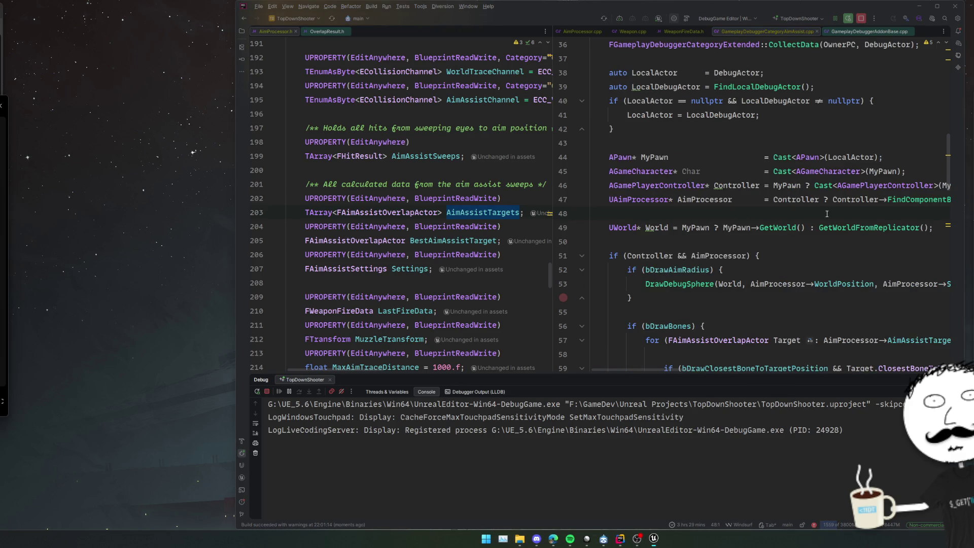
{"action": "scroll", "coordinate": [827, 213], "scroll_direction": "down", "scroll_amount": 3}
{"action": "scroll", "coordinate": [827, 214], "scroll_direction": "down", "scroll_amount": 4}
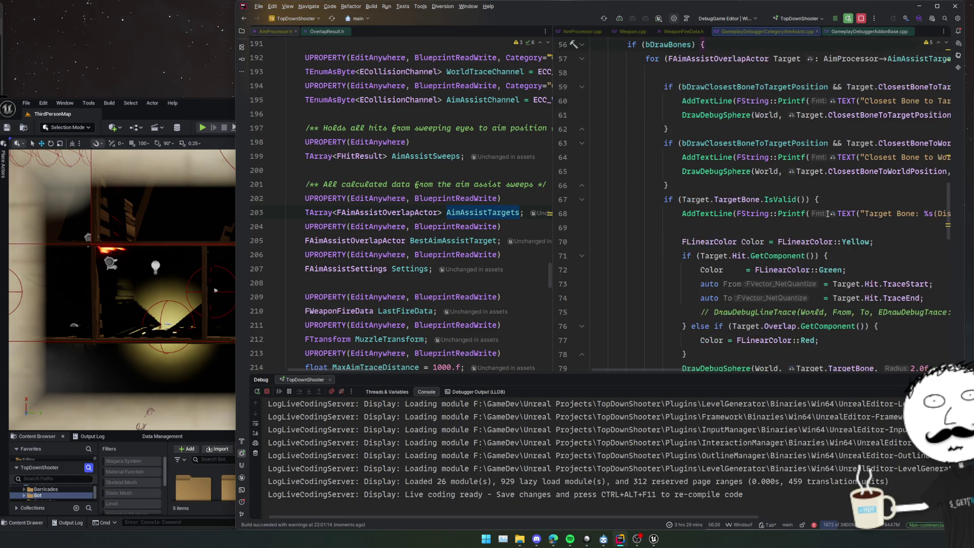
Switch to the ThirdPersonMap level and start Play In Editor with Alt+P
{"action": "scroll", "coordinate": [828, 214], "scroll_direction": "down", "scroll_amount": 18}
{"action": "scroll", "coordinate": [828, 213], "scroll_direction": "up", "scroll_amount": 9}
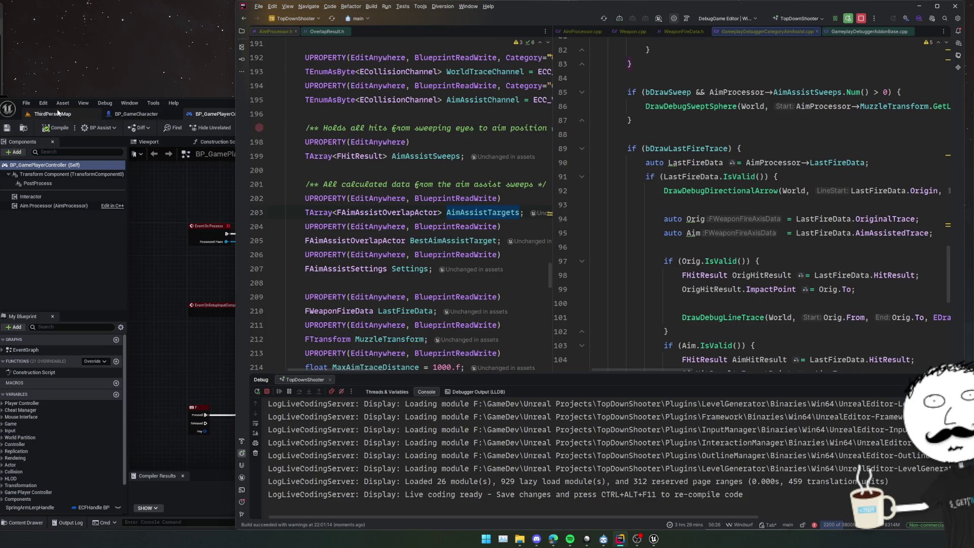
{"action": "left_click", "coordinate": [68, 112]}
{"action": "key", "text": "alt+p"}
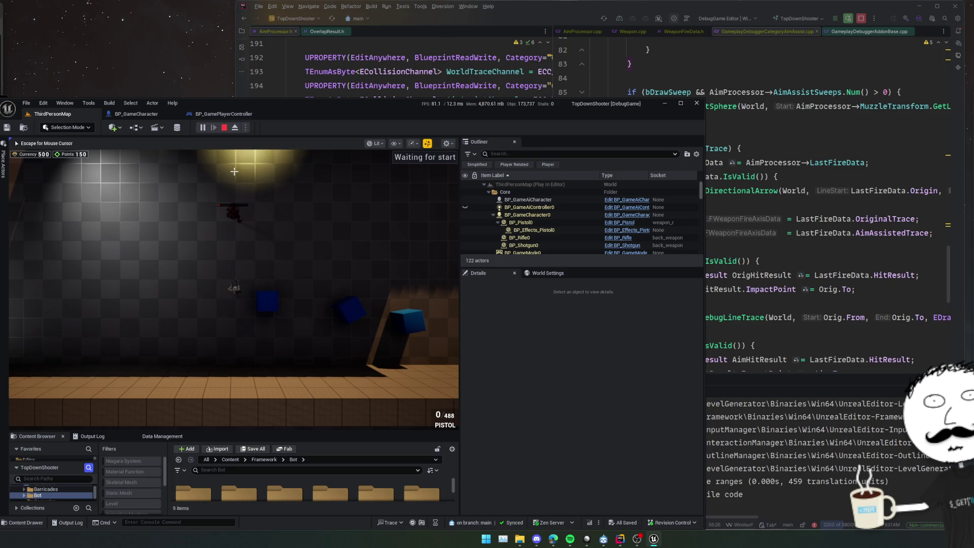
Open the gameplay debugger, filter the Outliner for bp_gamecha, select BP_GameCharacter0, and fire at the enemy
{"action": "key", "text": "apostrophe"}
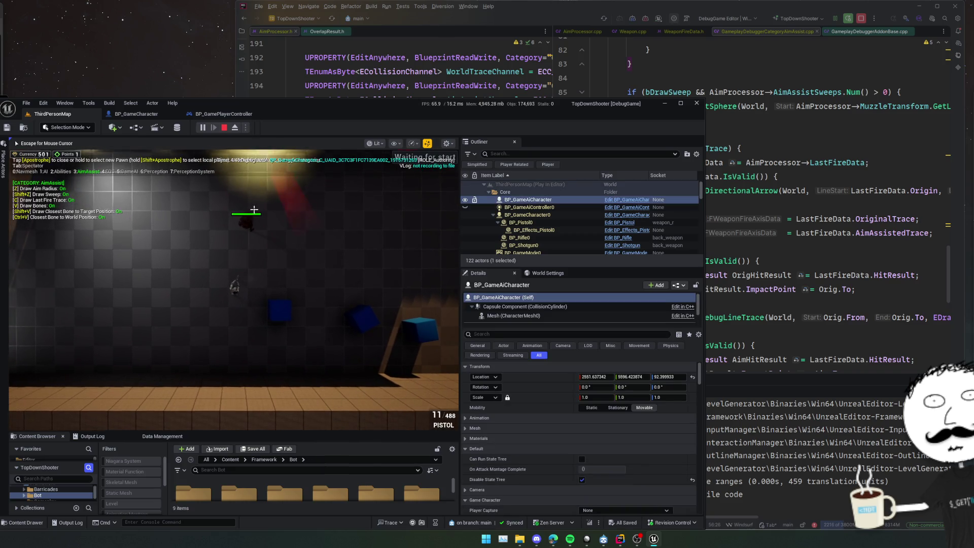
{"action": "left_click", "coordinate": [560, 154]}
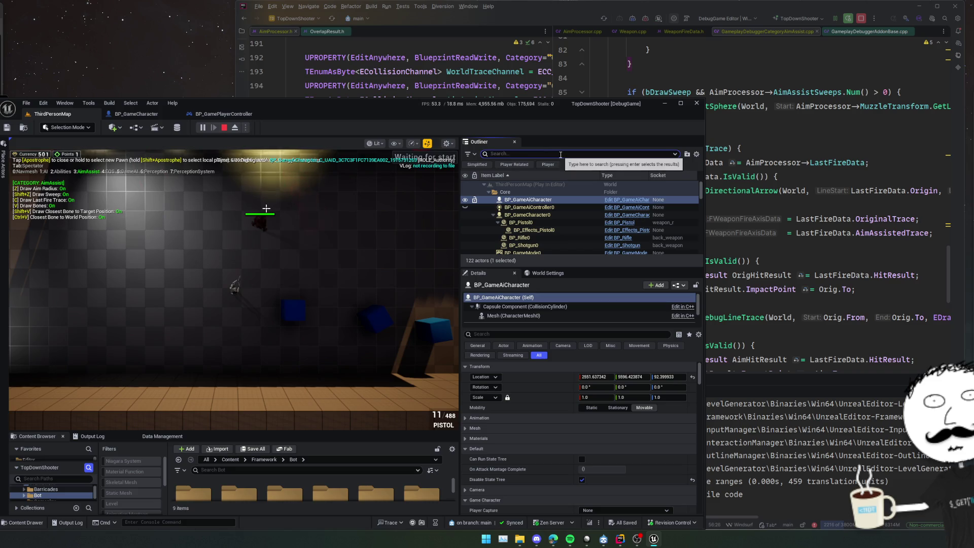
{"action": "type", "text": "bp"}
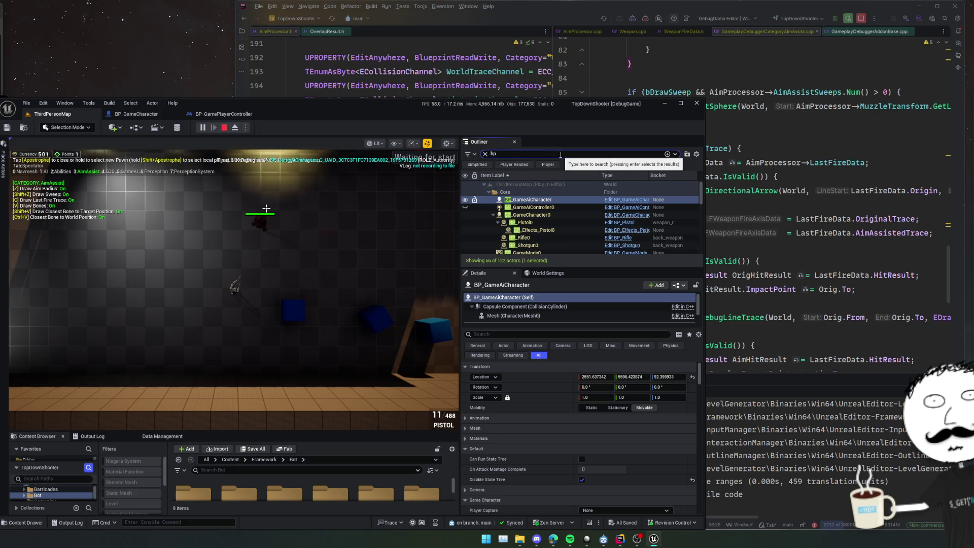
{"action": "type", "text": "_gamecha"}
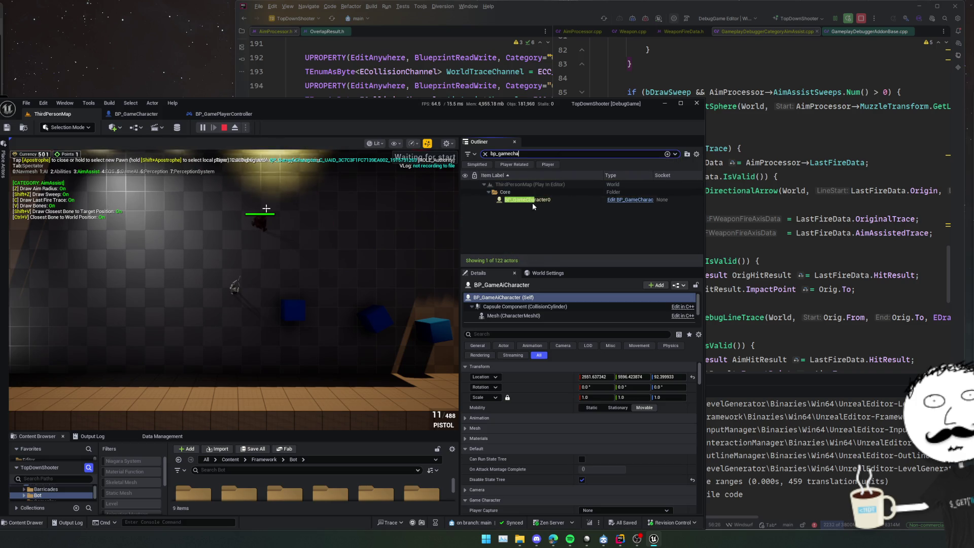
{"action": "left_click", "coordinate": [532, 200]}
{"action": "left_click", "coordinate": [305, 204]}
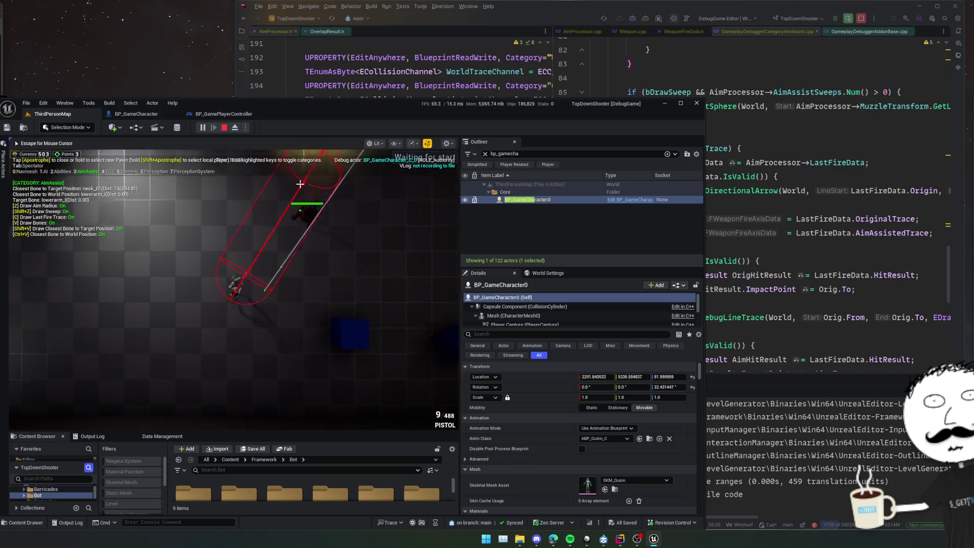
{"action": "left_click", "coordinate": [355, 269]}
{"action": "left_click_drag", "start_coordinate": [390, 263], "coordinate": [409, 293]}
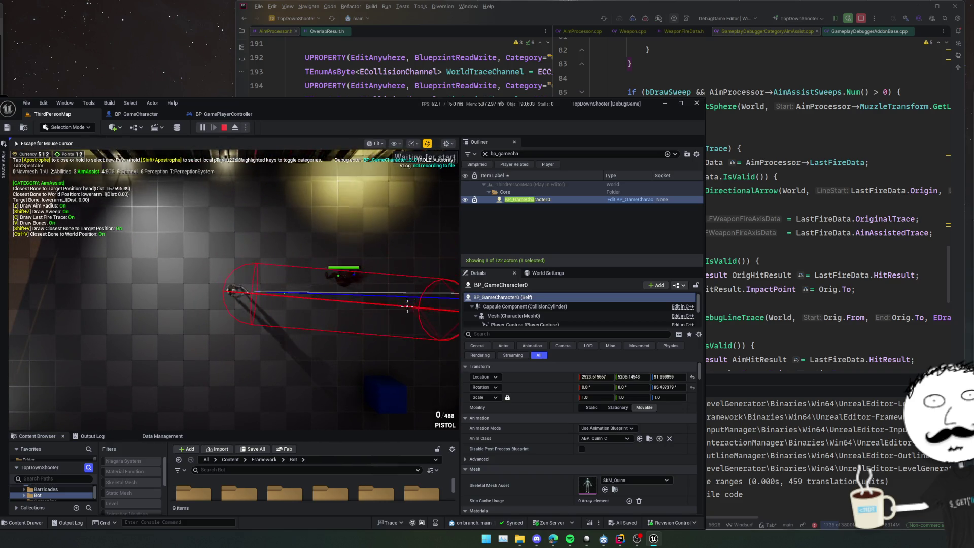
Run Weapon.AutoReload 1 from the in-game console and return to the game viewport
{"action": "key", "text": "grave"}
{"action": "key", "text": "Up"}
{"action": "key", "text": "Up"}
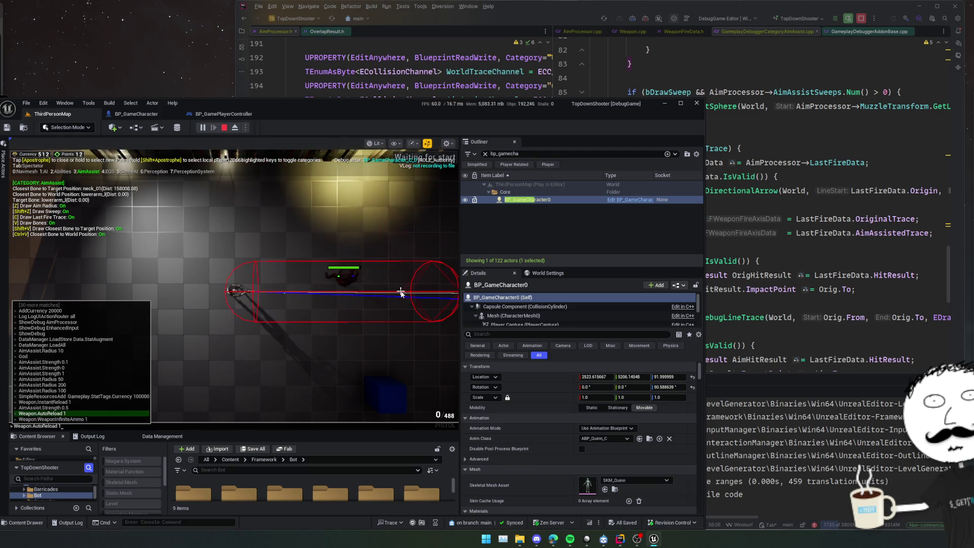
{"action": "key", "text": "Return"}
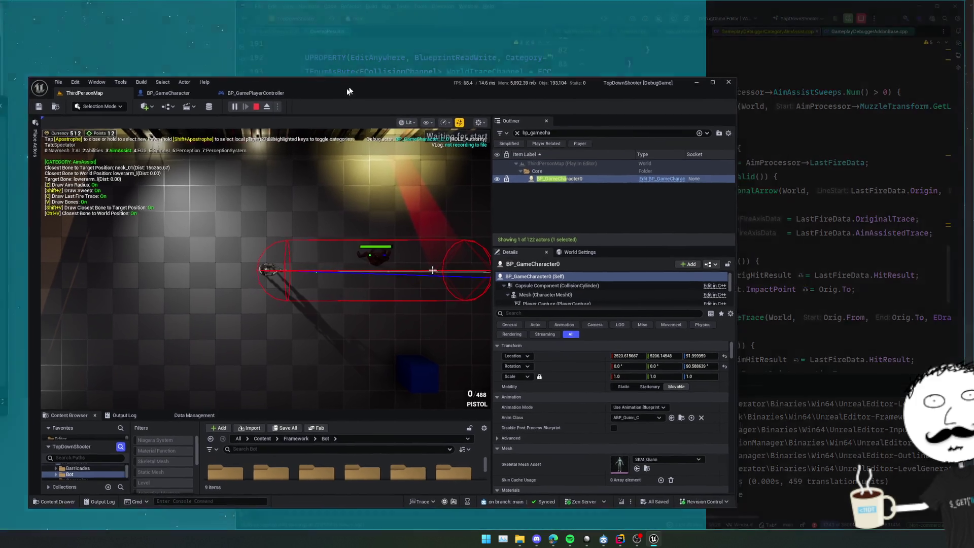
{"action": "left_click_drag", "start_coordinate": [321, 104], "coordinate": [325, 6]}
{"action": "left_click", "coordinate": [312, 276]}
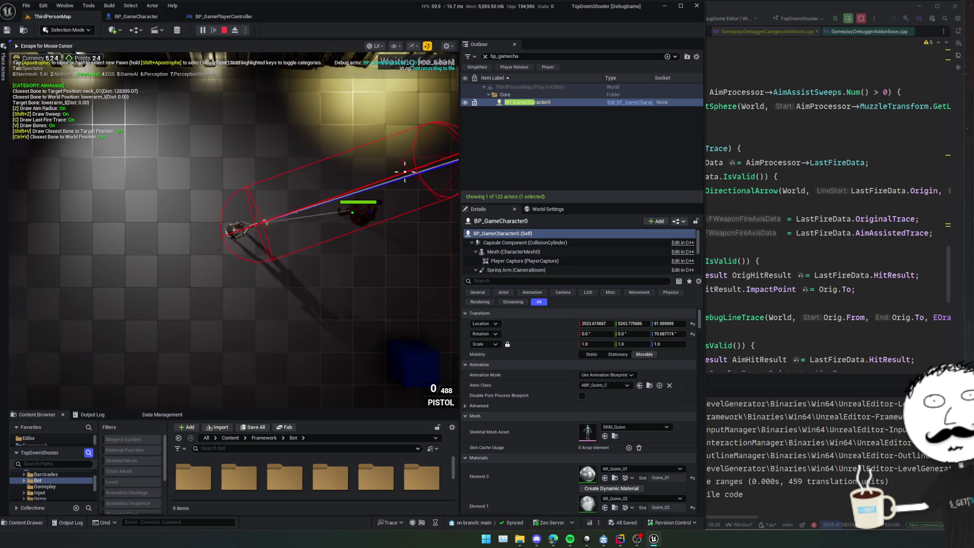
Set AimAssist.Radius to 10 in the console and fire two test shots
{"action": "key", "text": "grave"}
{"action": "type", "text": "aimas"}
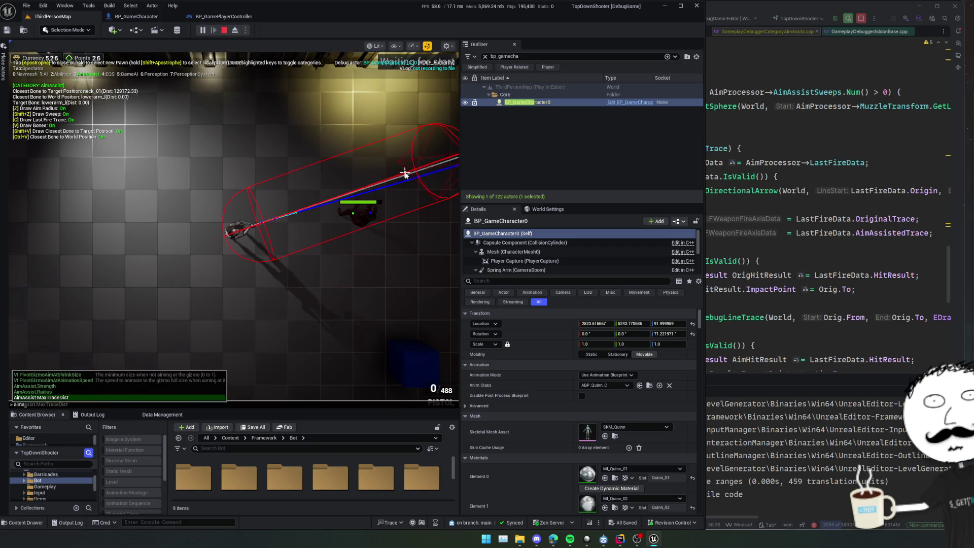
{"action": "key", "text": "Up"}
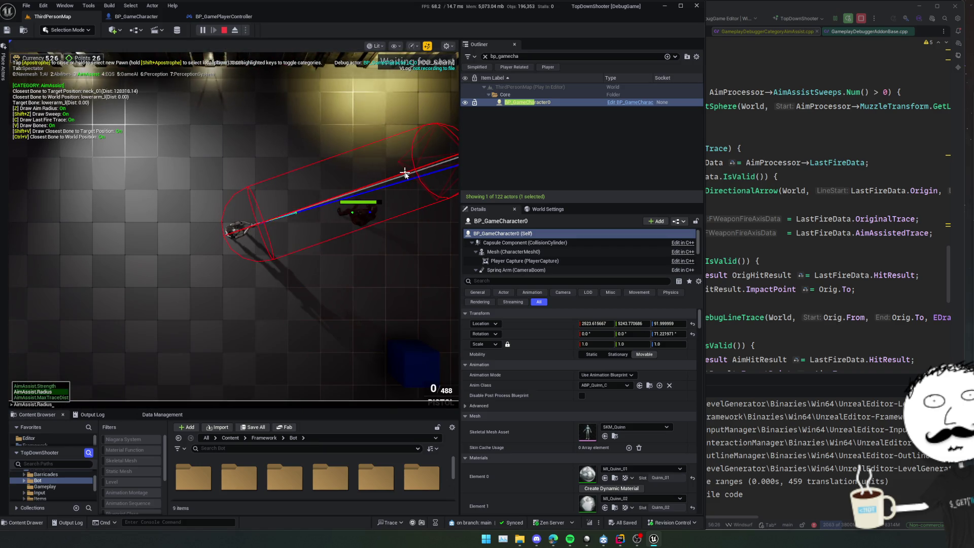
{"action": "type", "text": "10"}
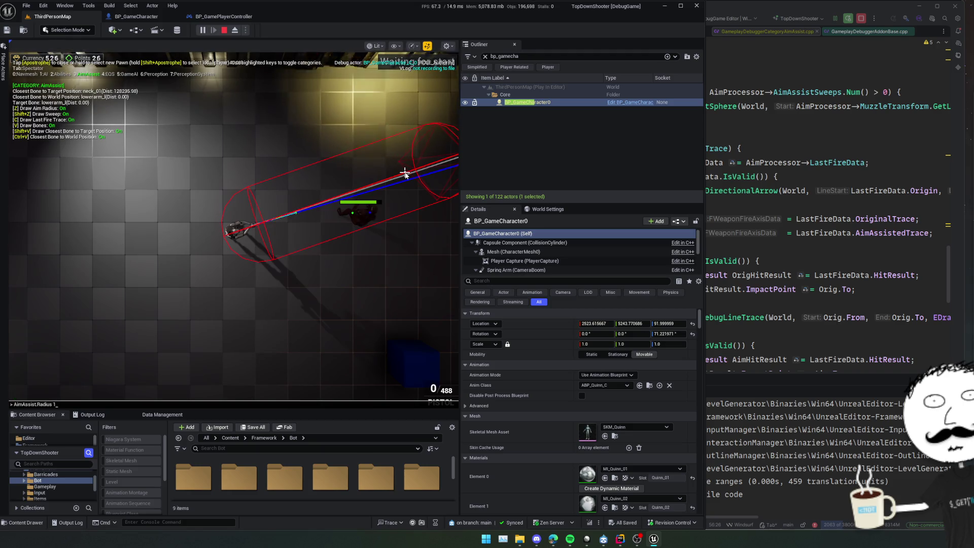
{"action": "key", "text": "Return"}
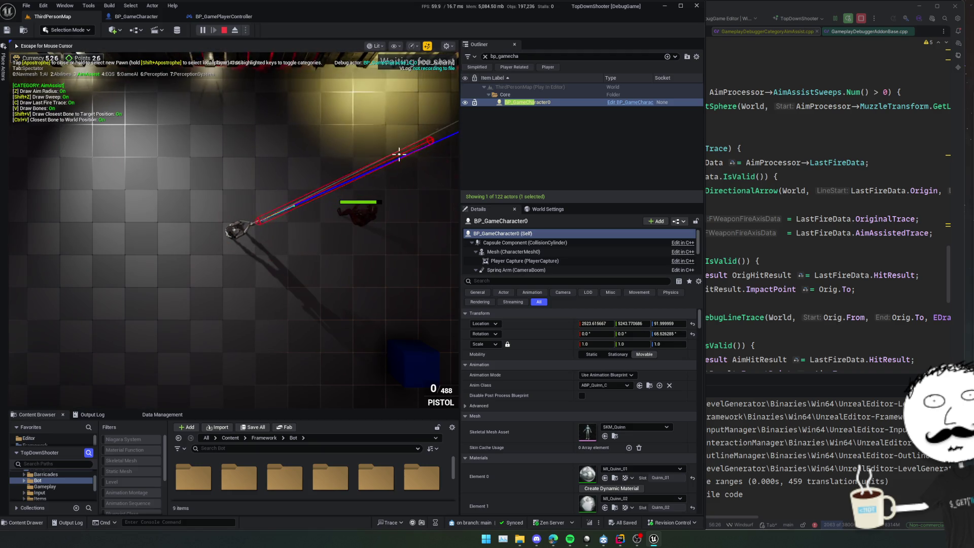
{"action": "left_click", "coordinate": [403, 163]}
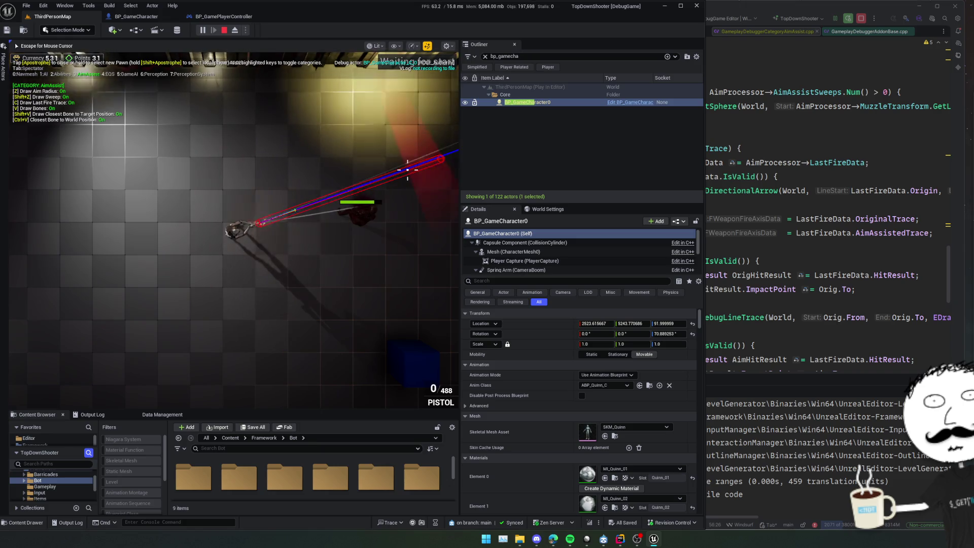
{"action": "left_click", "coordinate": [407, 169]}
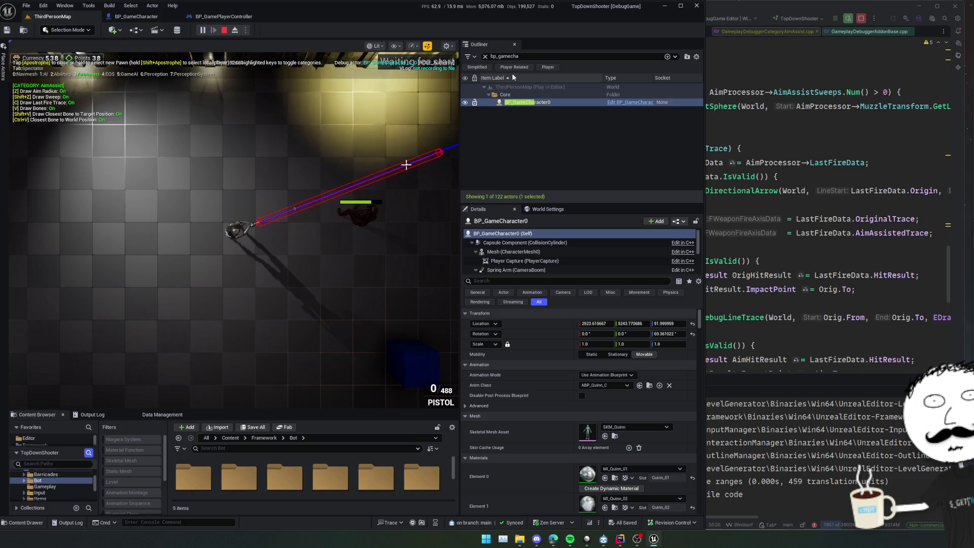
Select the player controller under filter bp_game, show its Aim Processor properties, and enable the gameplay debugger
{"action": "key", "text": "BackSpace"}
{"action": "key", "text": "BackSpace"}
{"action": "key", "text": "BackSpace"}
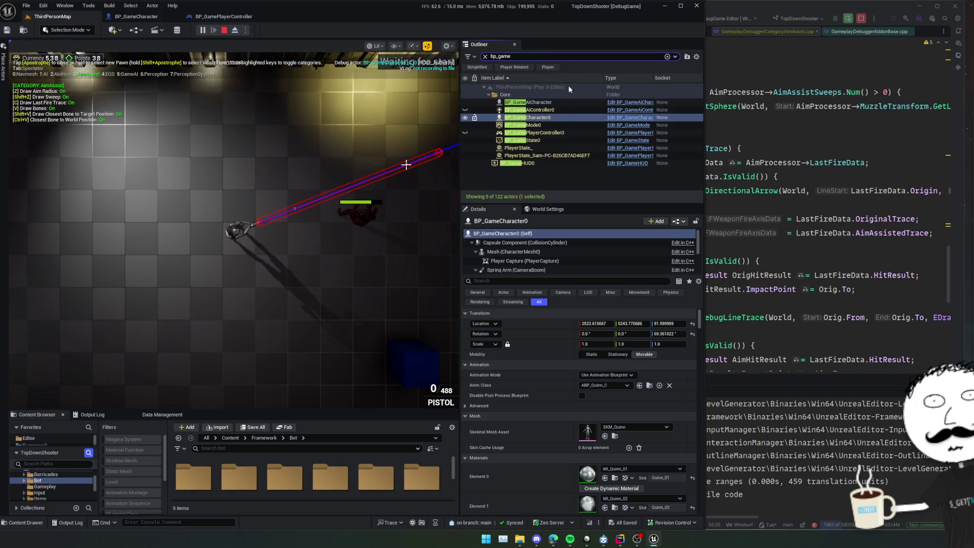
{"action": "left_click", "coordinate": [561, 134]}
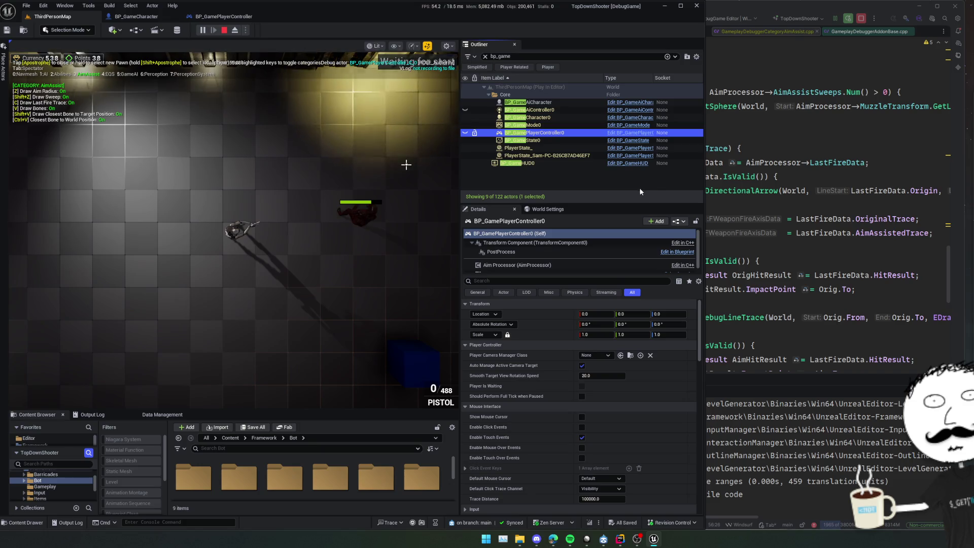
{"action": "left_click", "coordinate": [629, 265]}
{"action": "scroll", "coordinate": [495, 308], "scroll_direction": "down", "scroll_amount": 2}
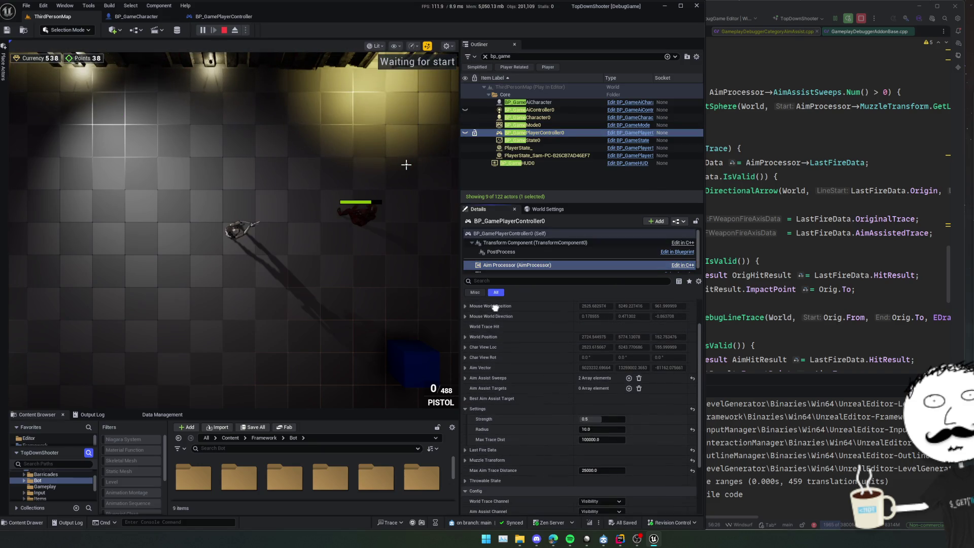
{"action": "scroll", "coordinate": [523, 335], "scroll_direction": "down", "scroll_amount": 1}
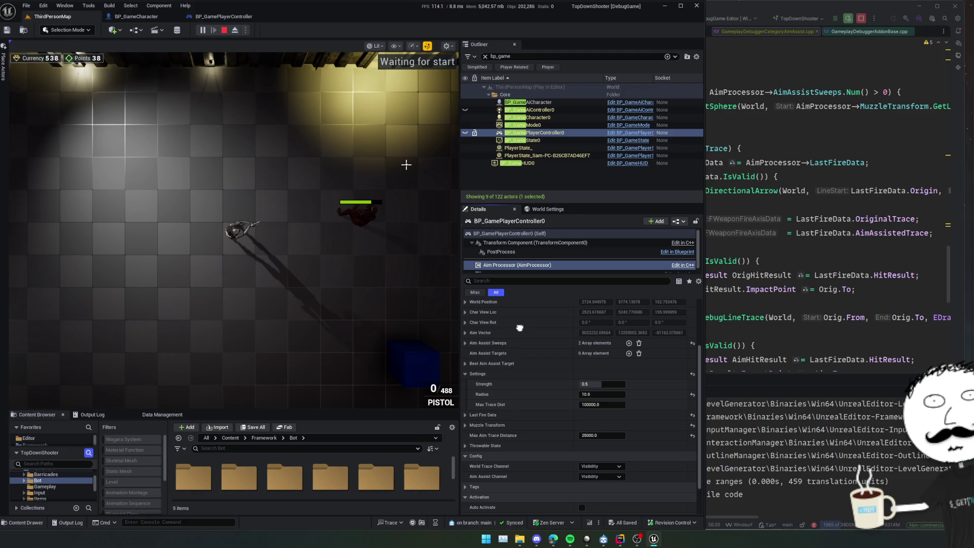
{"action": "key", "text": "apostrophe"}
{"action": "left_click", "coordinate": [346, 185]}
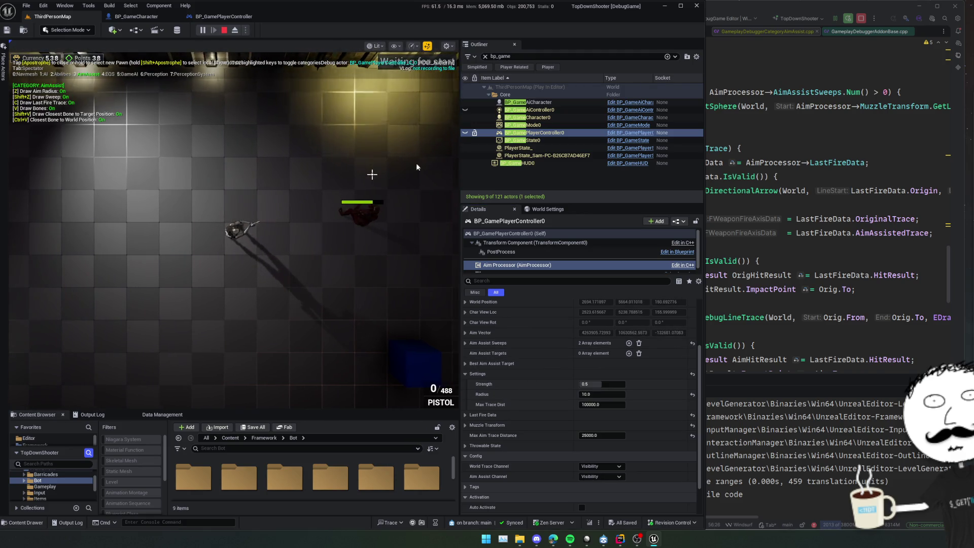
Debug BP_GameCharacter0, move right and fire two shots at the enemy, then switch to Rider
{"action": "left_click", "coordinate": [557, 118]}
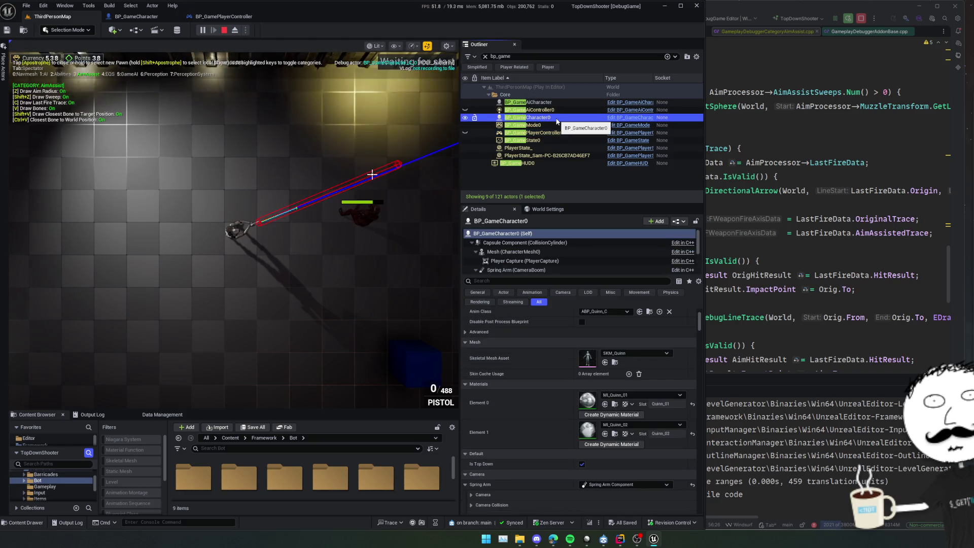
{"action": "left_click", "coordinate": [379, 152]}
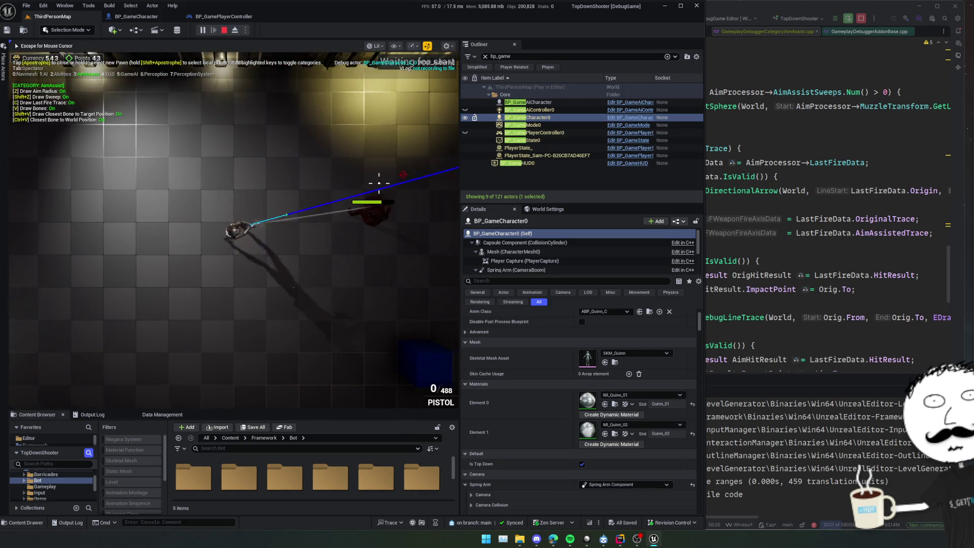
{"action": "key", "text": "d"}
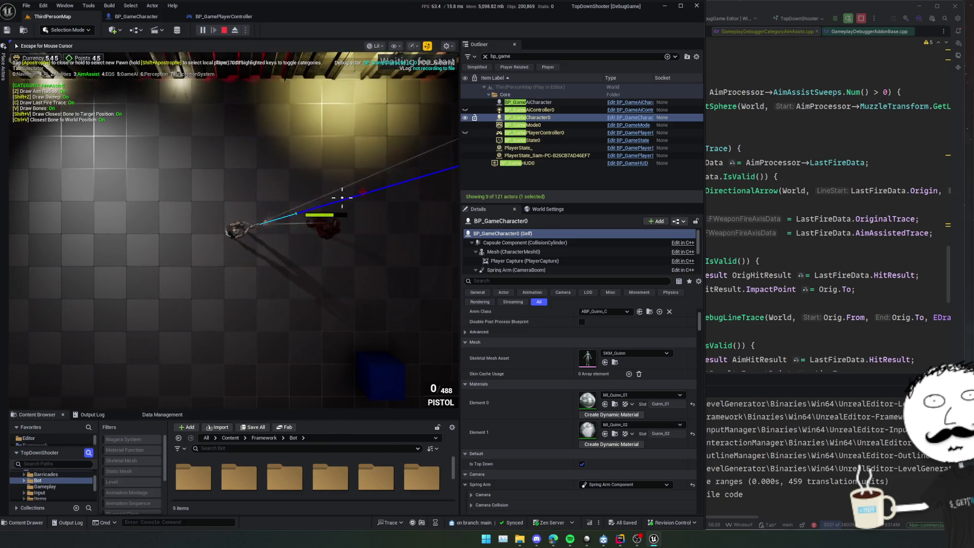
{"action": "left_click", "coordinate": [342, 193]}
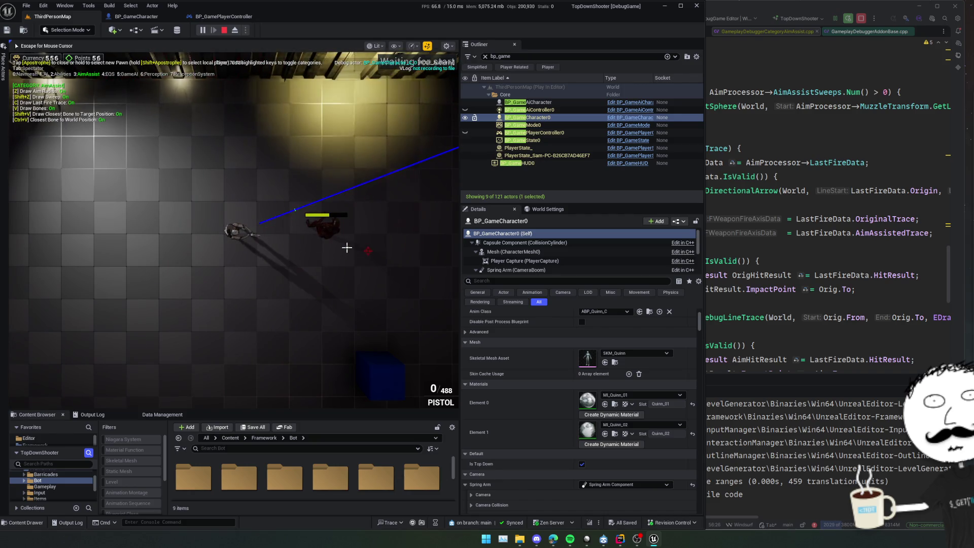
{"action": "left_click", "coordinate": [330, 284]}
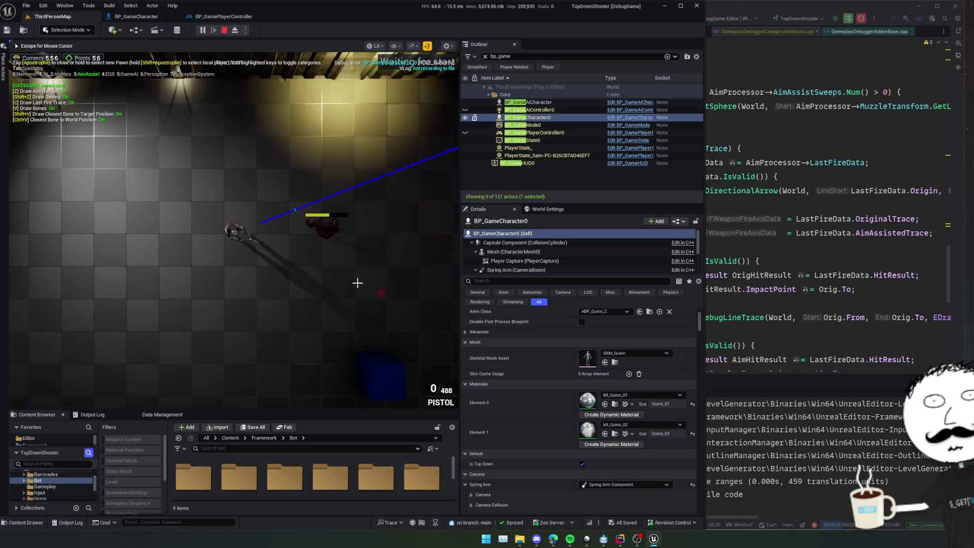
{"action": "key", "text": "alt+Tab"}
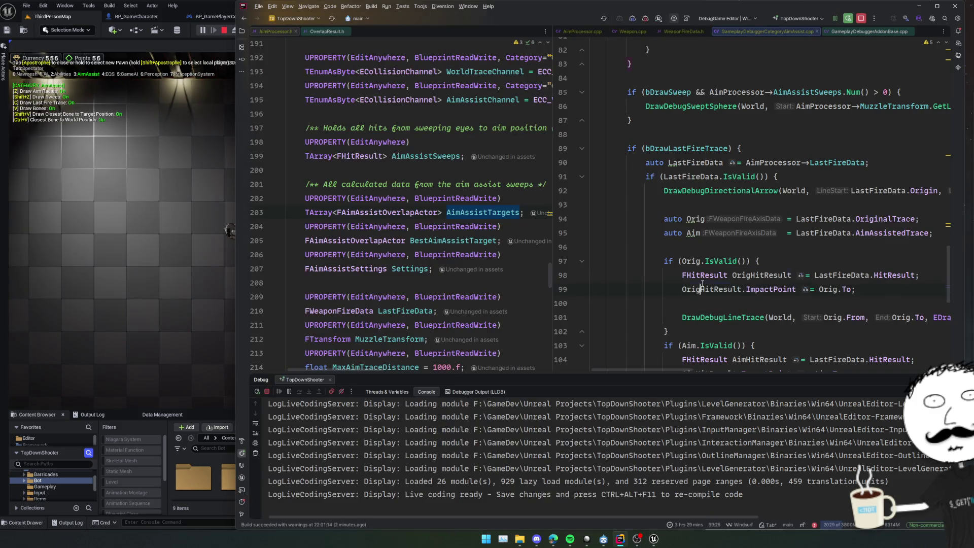
Collapse the if (bDrawLastFireTrace) block
{"action": "scroll", "coordinate": [706, 284], "scroll_direction": "down", "scroll_amount": 4}
{"action": "scroll", "coordinate": [721, 276], "scroll_direction": "up", "scroll_amount": 3}
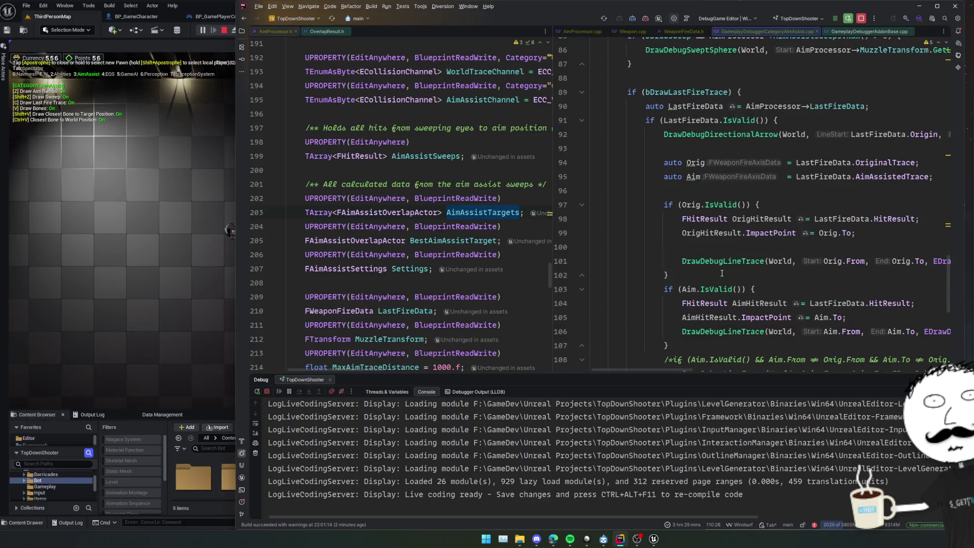
{"action": "scroll", "coordinate": [722, 274], "scroll_direction": "up", "scroll_amount": 3}
{"action": "left_click", "coordinate": [583, 205]}
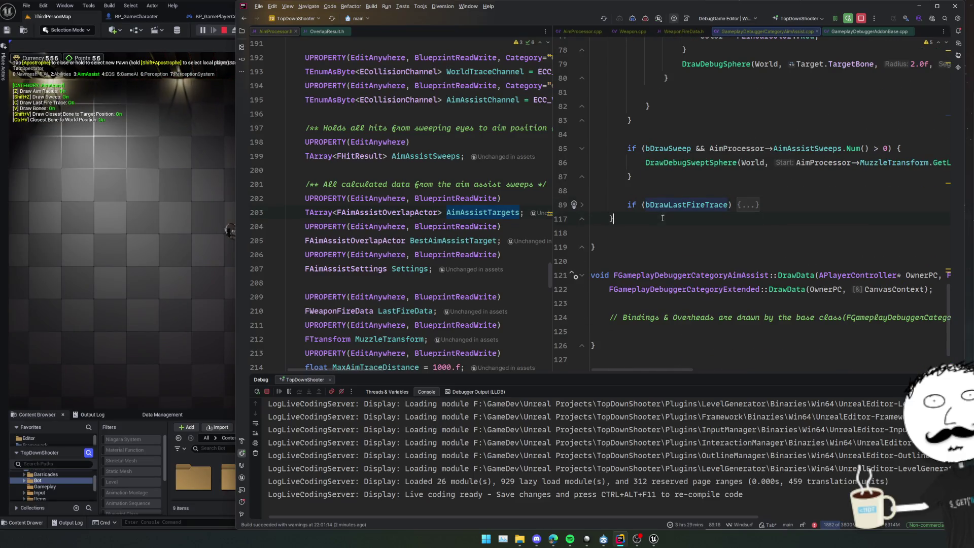
Find all usages of the AimAssistSweeps member on line 85 with Alt+F7
{"action": "scroll", "coordinate": [663, 217], "scroll_direction": "up", "scroll_amount": 2}
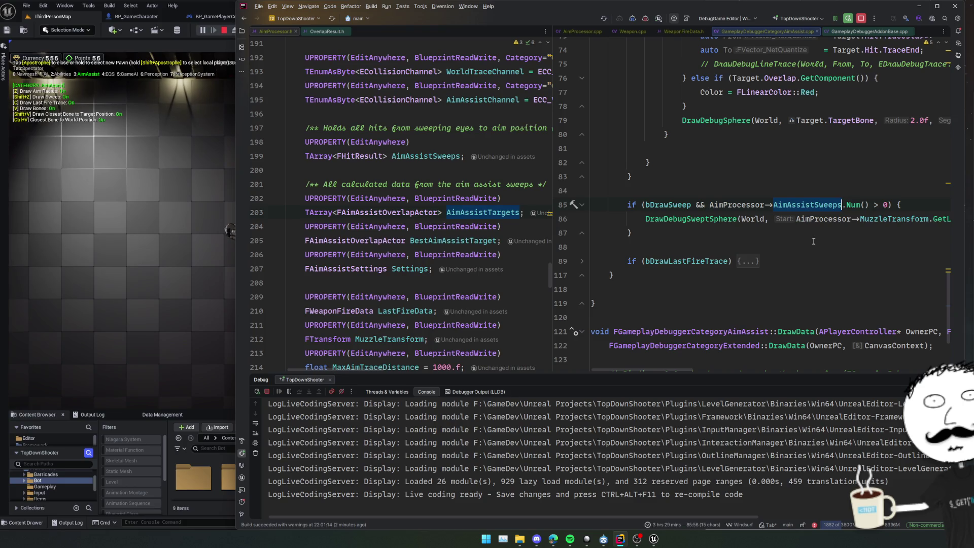
{"action": "scroll", "coordinate": [812, 244], "scroll_direction": "right", "scroll_amount": 2}
{"action": "scroll", "coordinate": [810, 246], "scroll_direction": "left", "scroll_amount": 2}
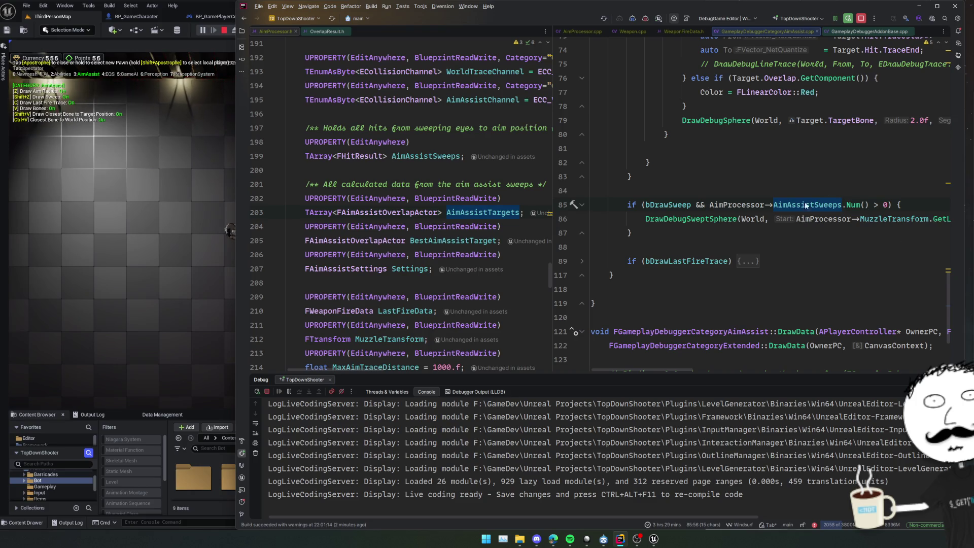
{"action": "left_click", "coordinate": [823, 205]}
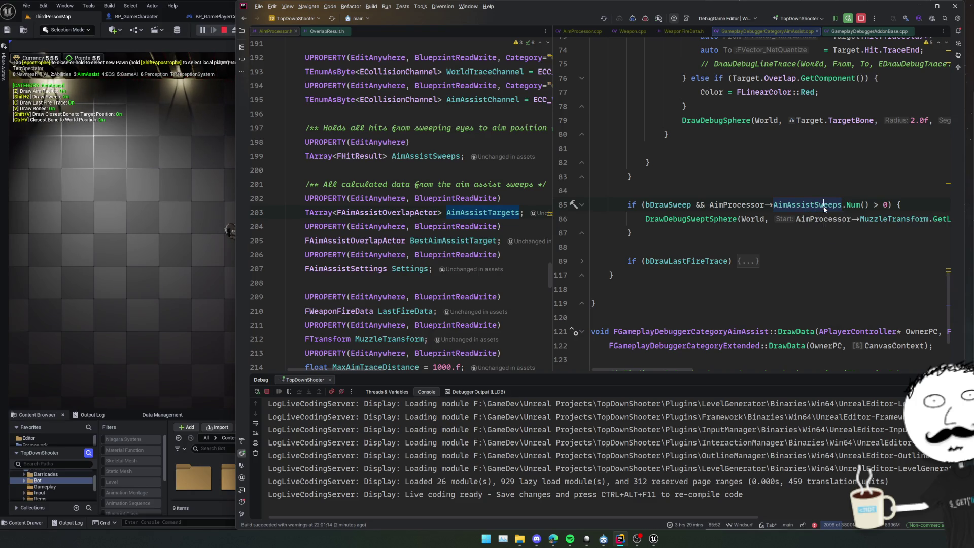
{"action": "key", "text": "alt+F7"}
{"action": "scroll", "coordinate": [420, 404], "scroll_direction": "down", "scroll_amount": 1}
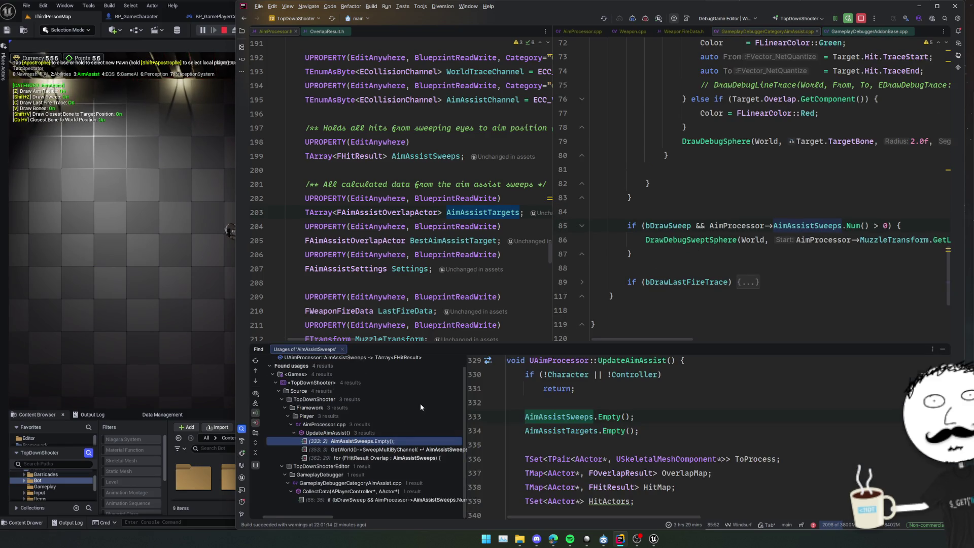
Preview the SweepMultiByChannel usage of AimAssistSweeps in UpdateAimAssist
{"action": "key", "text": "Down"}
{"action": "scroll", "coordinate": [655, 432], "scroll_direction": "down", "scroll_amount": 2}
{"action": "scroll", "coordinate": [672, 429], "scroll_direction": "up", "scroll_amount": 2}
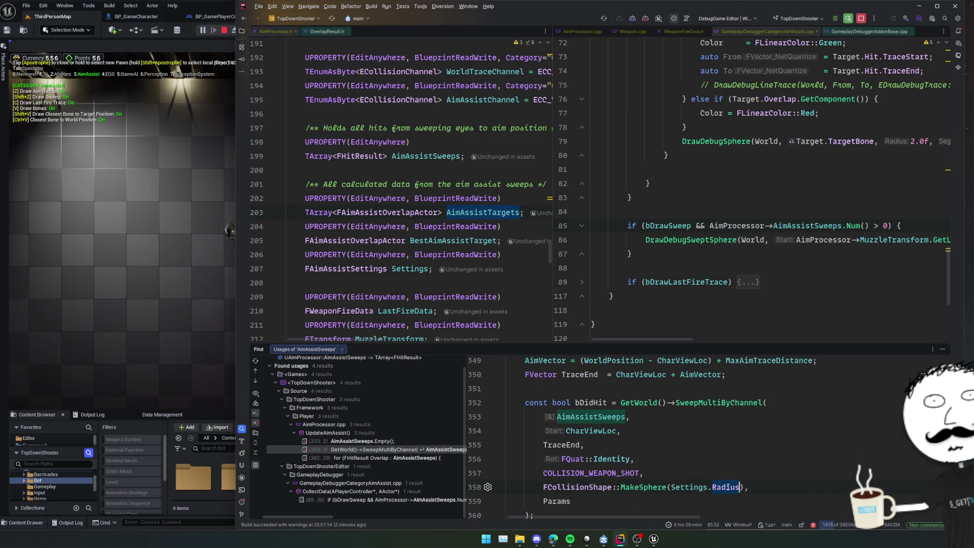
{"action": "scroll", "coordinate": [710, 462], "scroll_direction": "up", "scroll_amount": 2}
{"action": "scroll", "coordinate": [703, 455], "scroll_direction": "down", "scroll_amount": 4}
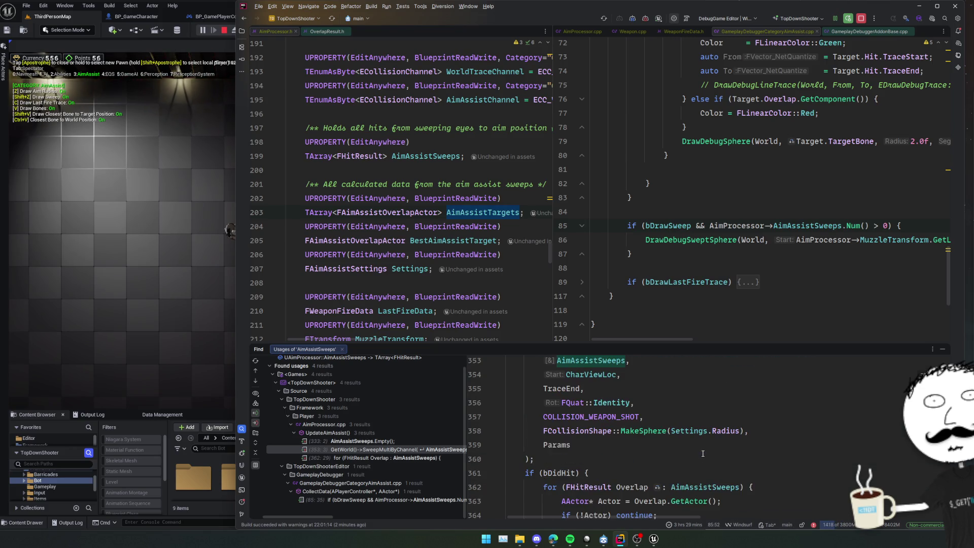
{"action": "scroll", "coordinate": [703, 453], "scroll_direction": "up", "scroll_amount": 2}
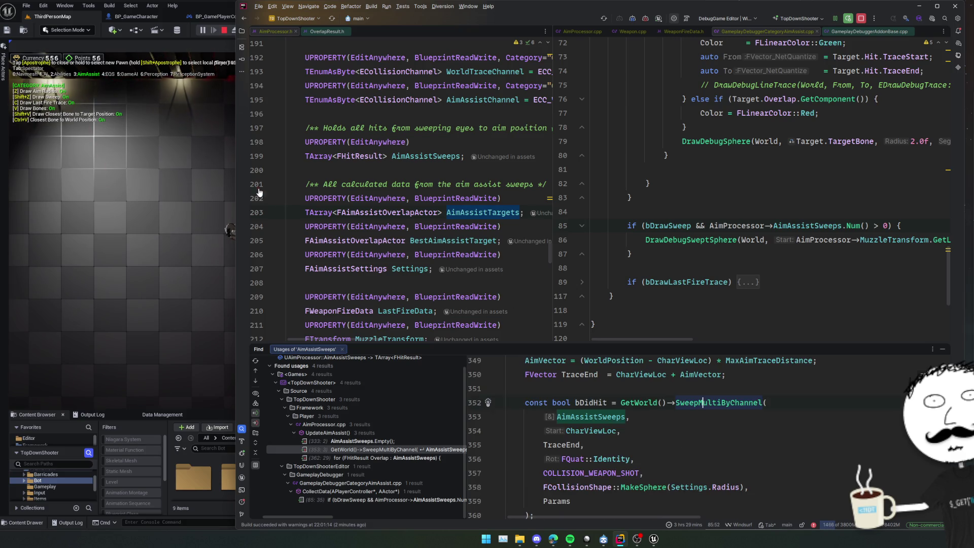
Re-expand the bDrawLastFireTrace block, breakpoint line 363 in the sweep-hit loop, and let the game hit it
{"action": "left_click", "coordinate": [191, 3]}
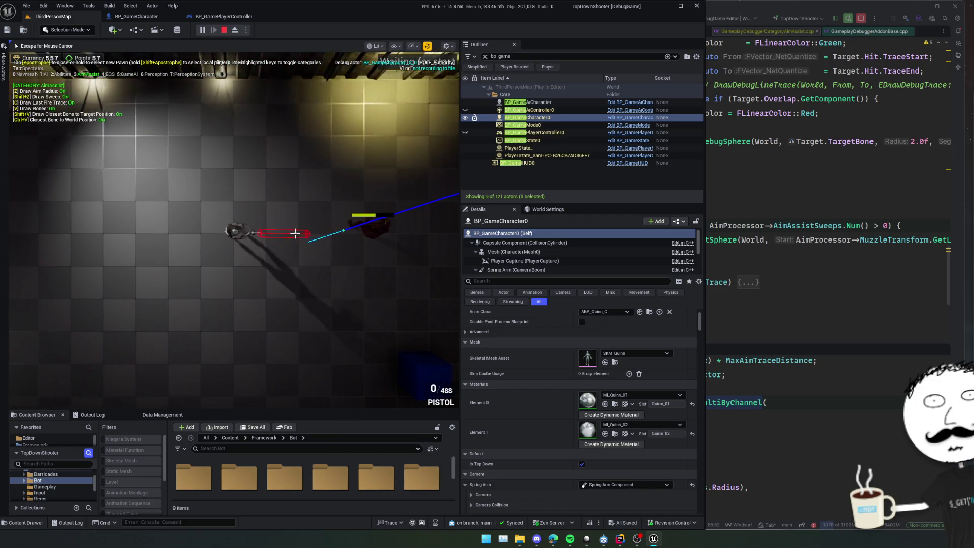
{"action": "key", "text": "alt+Tab"}
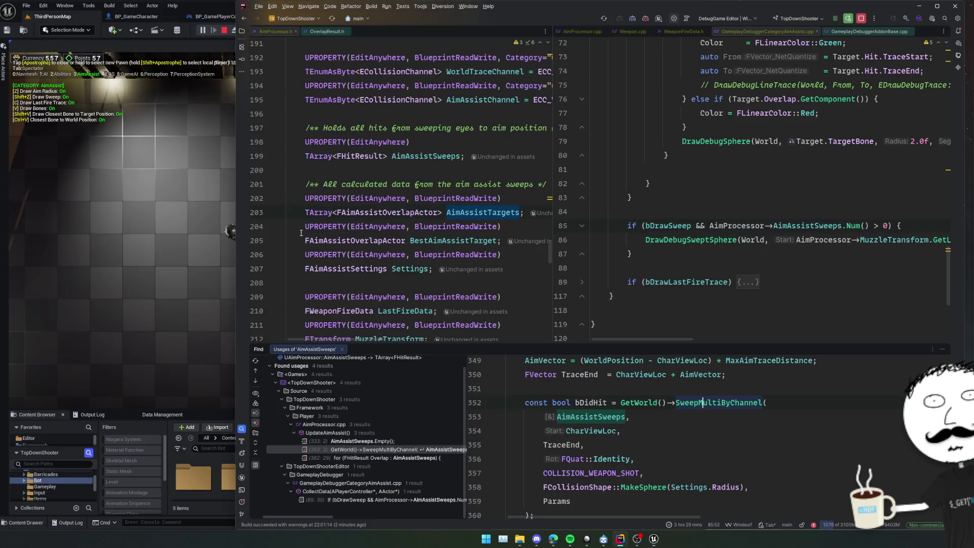
{"action": "left_click", "coordinate": [746, 282]}
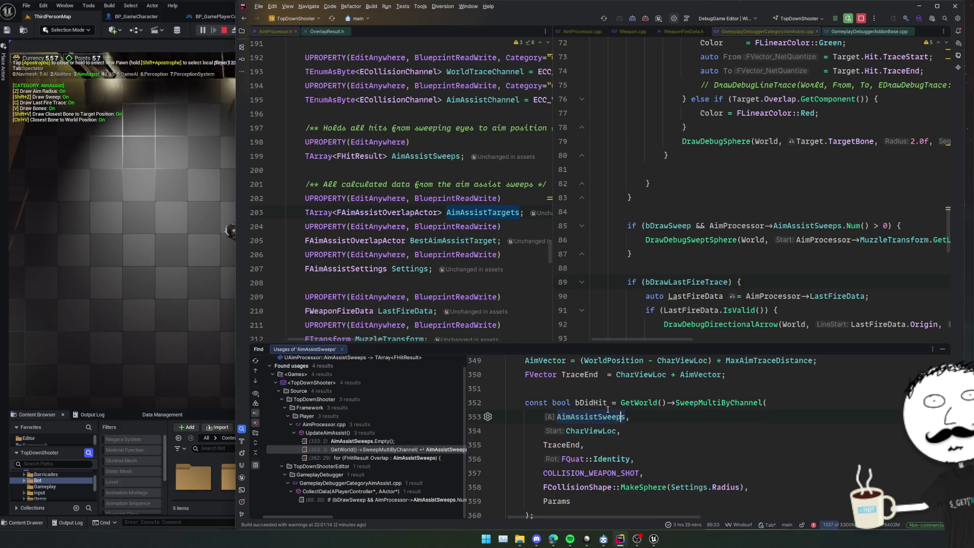
{"action": "scroll", "coordinate": [607, 409], "scroll_direction": "down", "scroll_amount": 3}
{"action": "scroll", "coordinate": [591, 426], "scroll_direction": "down", "scroll_amount": 2}
{"action": "left_click", "coordinate": [555, 402]}
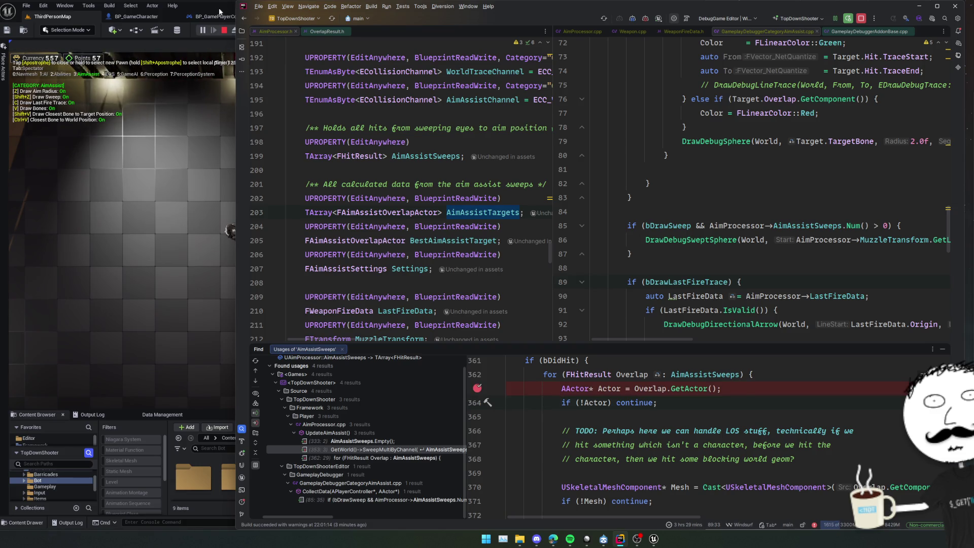
{"action": "left_click", "coordinate": [220, 11]}
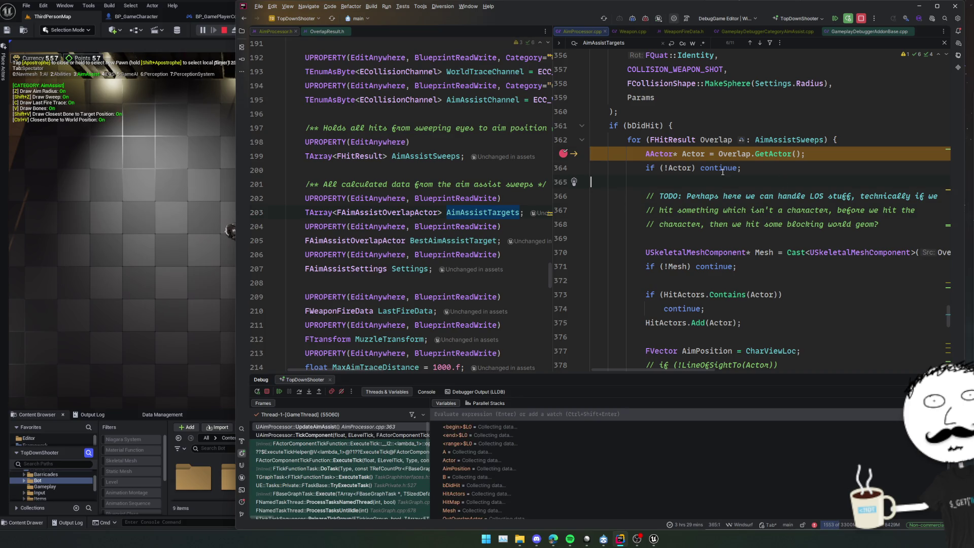
Step over, confirm the hit Actor is the BP_GameAICharacter bot, and remove the line 363 breakpoint
{"action": "left_click", "coordinate": [302, 391]}
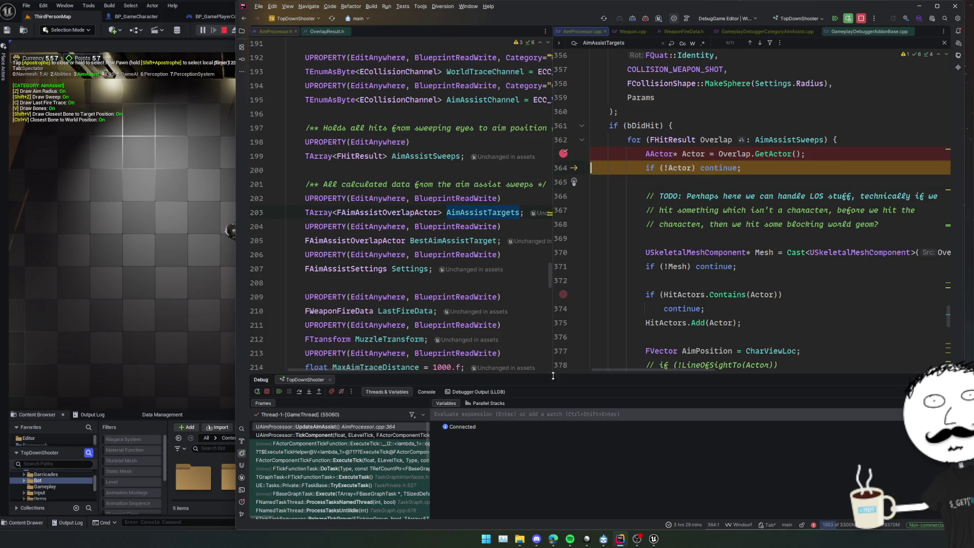
{"action": "left_click_drag", "start_coordinate": [578, 374], "coordinate": [579, 324]}
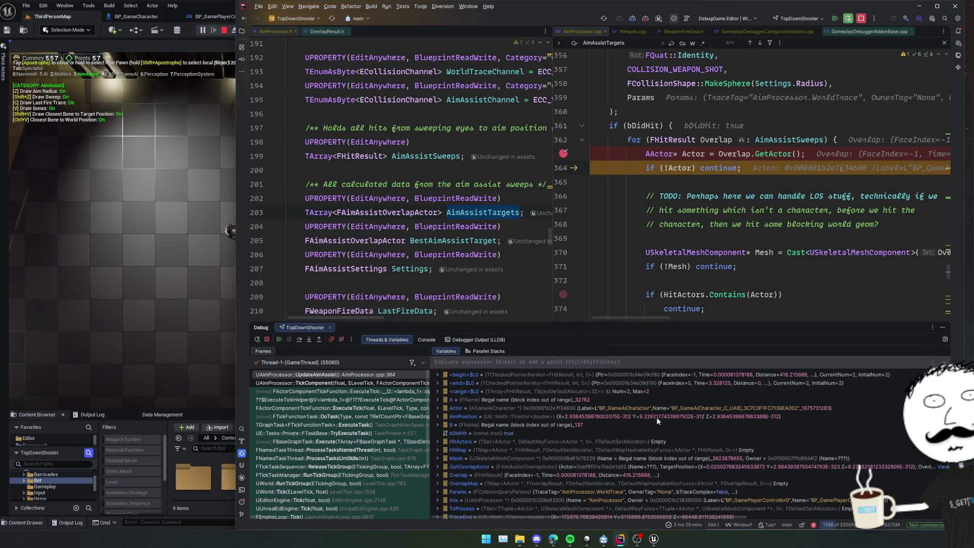
{"action": "left_click", "coordinate": [668, 409]}
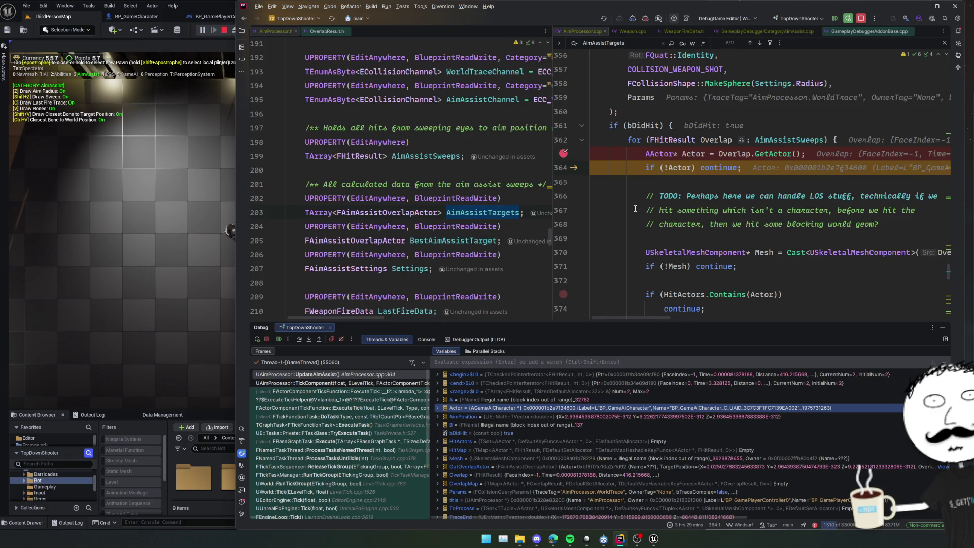
{"action": "scroll", "coordinate": [696, 225], "scroll_direction": "up", "scroll_amount": 2}
{"action": "scroll", "coordinate": [752, 193], "scroll_direction": "up", "scroll_amount": 2}
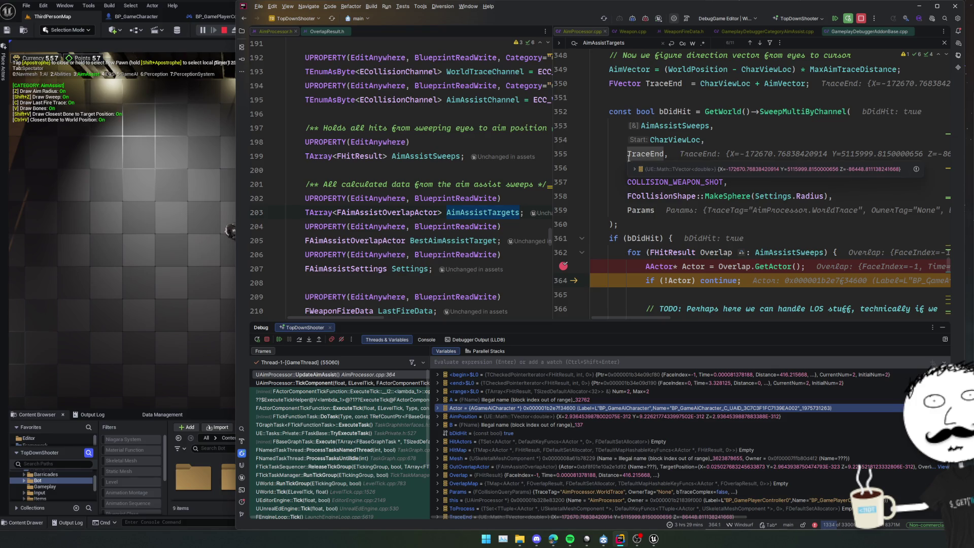
{"action": "left_click", "coordinate": [564, 267]}
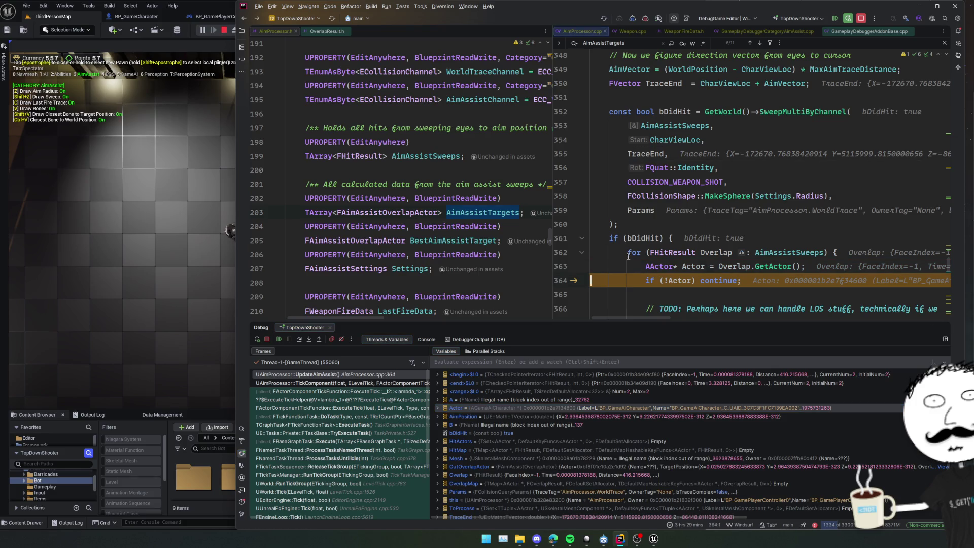
Open GameplayDebuggerCategoryAimAssist.cpp at the sweep-drawing code near line 84 and resume the game
{"action": "left_click", "coordinate": [796, 31]}
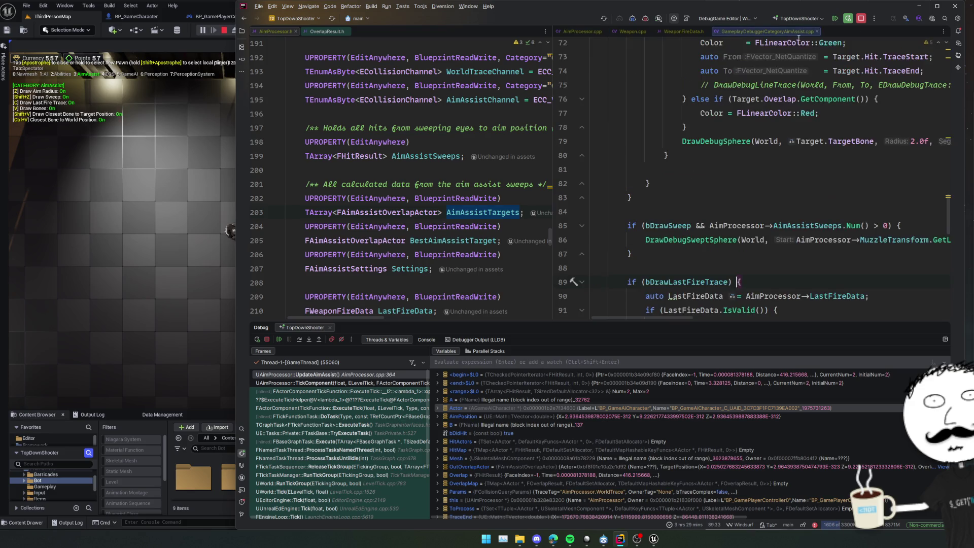
{"action": "scroll", "coordinate": [810, 163], "scroll_direction": "down", "scroll_amount": 2}
{"action": "scroll", "coordinate": [810, 164], "scroll_direction": "up", "scroll_amount": 2}
{"action": "left_click", "coordinate": [823, 225]}
{"action": "left_click", "coordinate": [826, 208]}
{"action": "scroll", "coordinate": [827, 209], "scroll_direction": "right", "scroll_amount": 5}
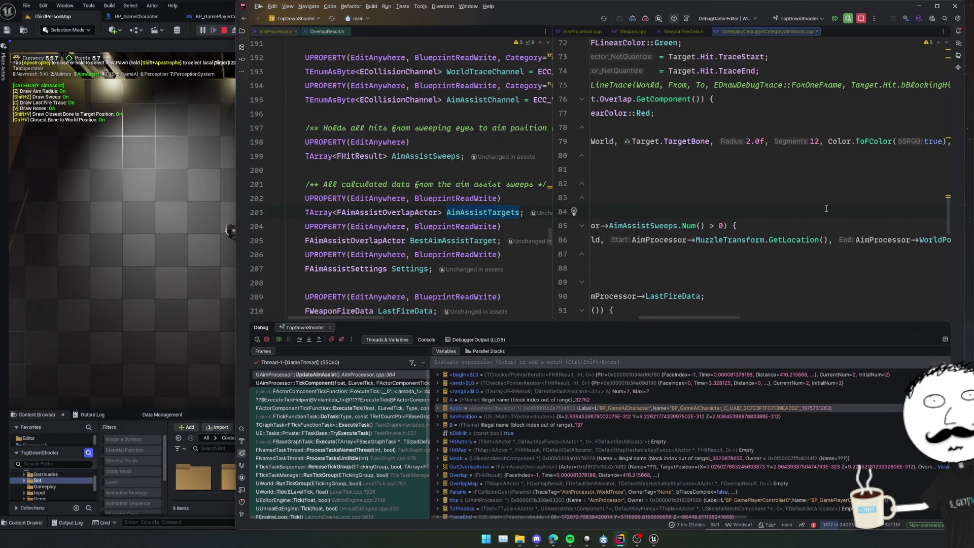
{"action": "scroll", "coordinate": [815, 258], "scroll_direction": "left", "scroll_amount": 5}
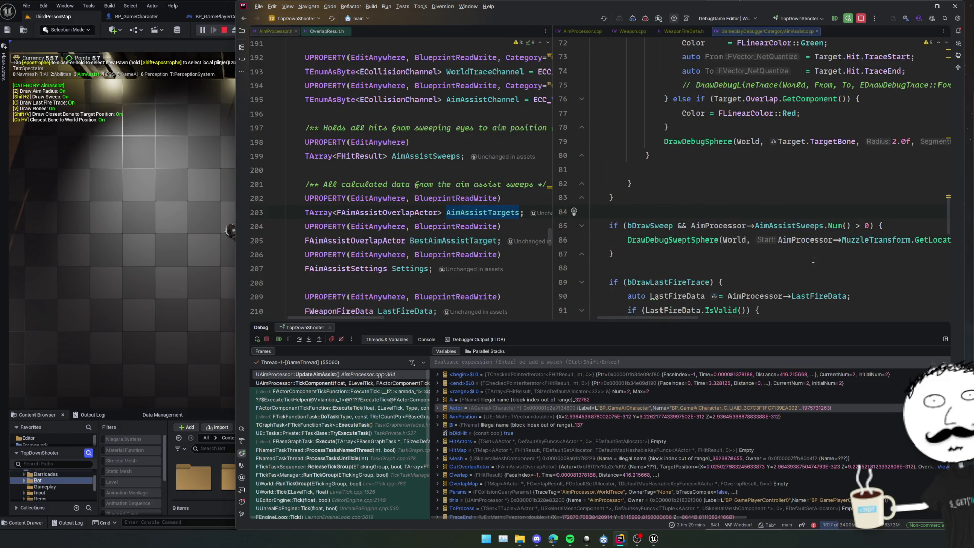
{"action": "scroll", "coordinate": [813, 260], "scroll_direction": "left", "scroll_amount": 1}
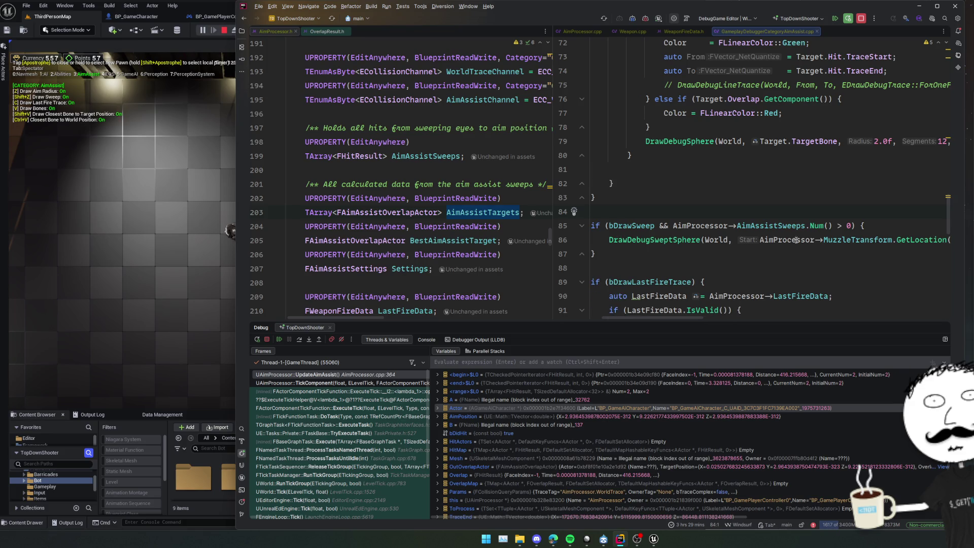
{"action": "left_click", "coordinate": [278, 341]}
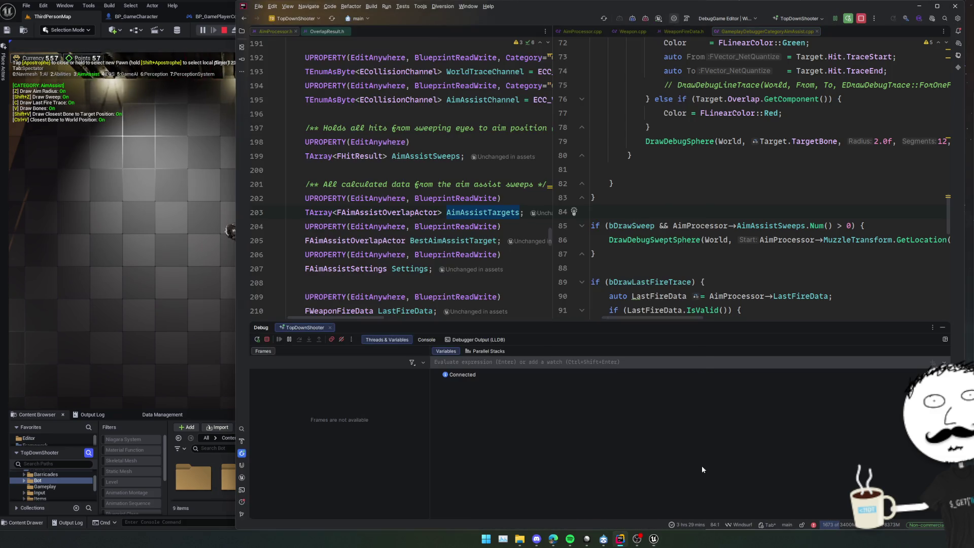
On line 86, start the swept sphere at AimProcessor->CharViewLoc instead of MuzzleTransform.GetLocation()
{"action": "left_click", "coordinate": [241, 430]}
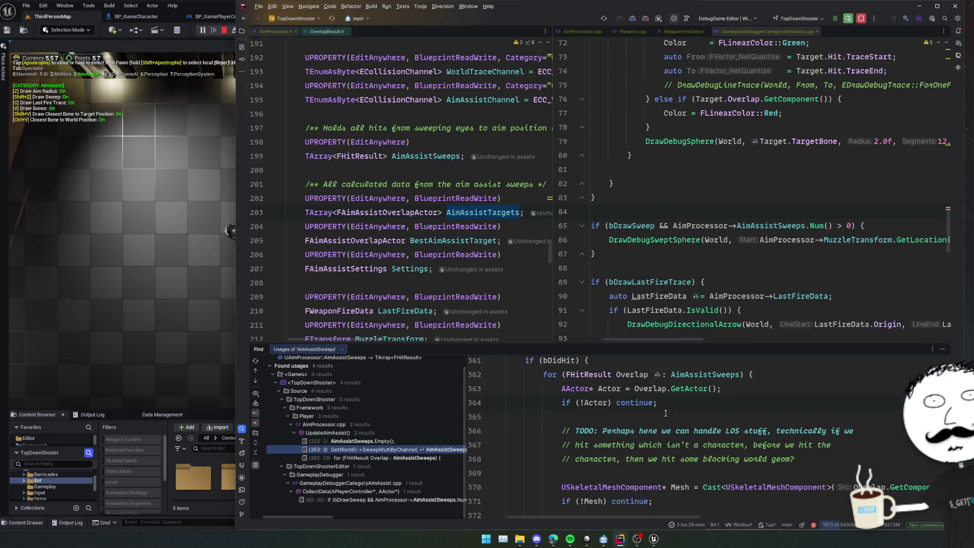
{"action": "scroll", "coordinate": [677, 416], "scroll_direction": "up", "scroll_amount": 4}
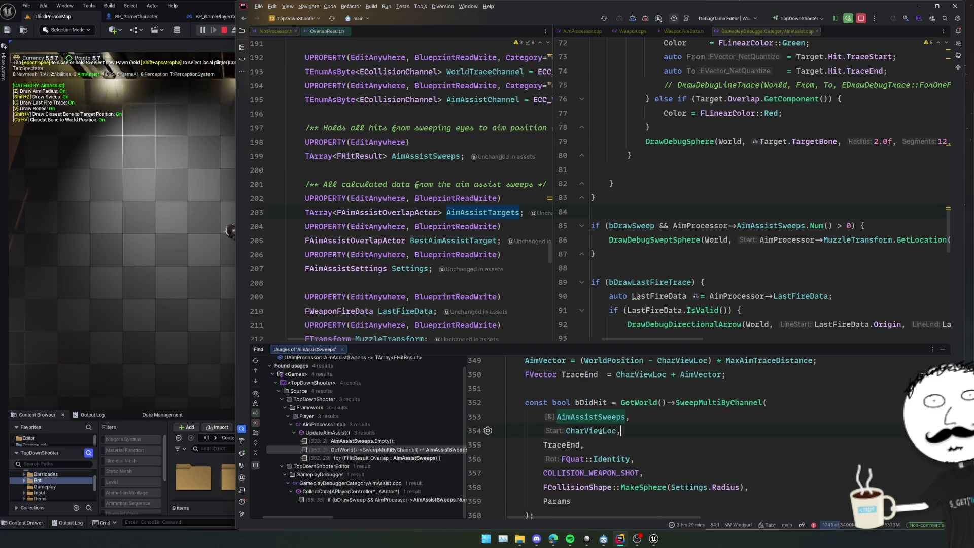
{"action": "scroll", "coordinate": [686, 446], "scroll_direction": "up", "scroll_amount": 1}
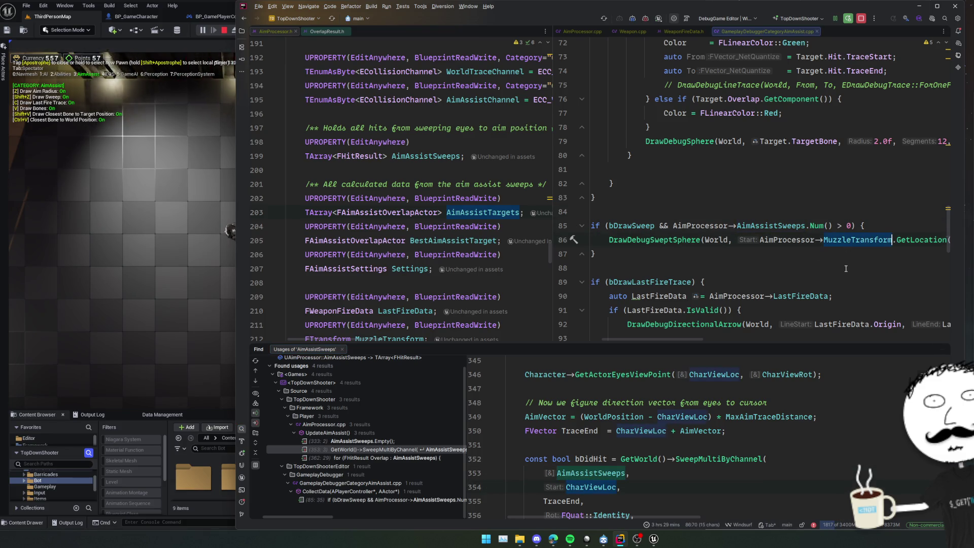
{"action": "key", "text": "ctrl+w"}
{"action": "type", "text": "CharViewLoc"}
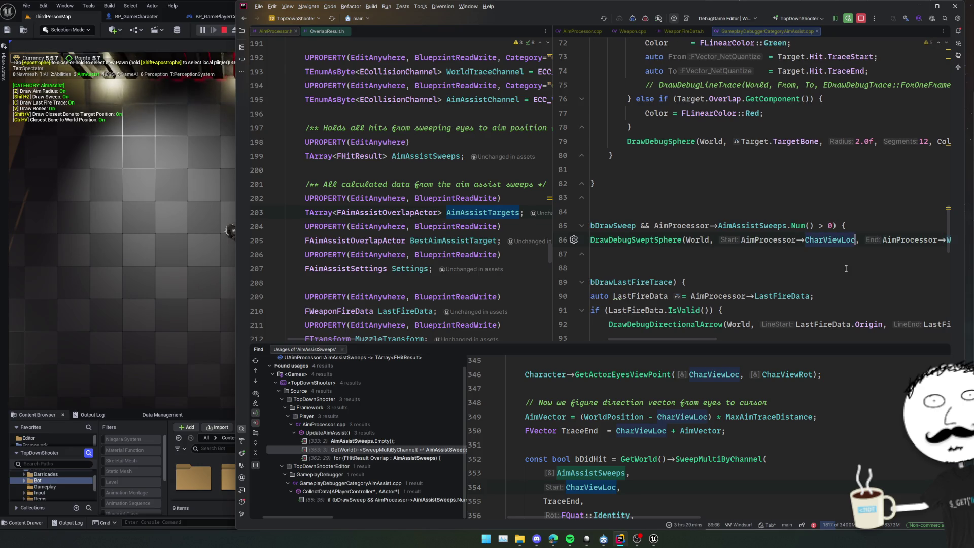
{"action": "scroll", "coordinate": [852, 260], "scroll_direction": "right", "scroll_amount": 3}
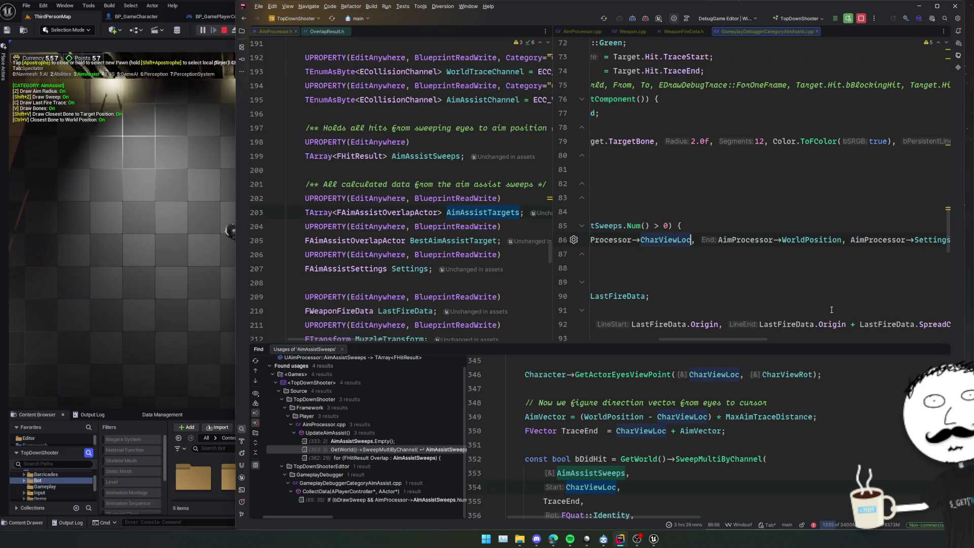
{"action": "scroll", "coordinate": [612, 444], "scroll_direction": "down", "scroll_amount": 2}
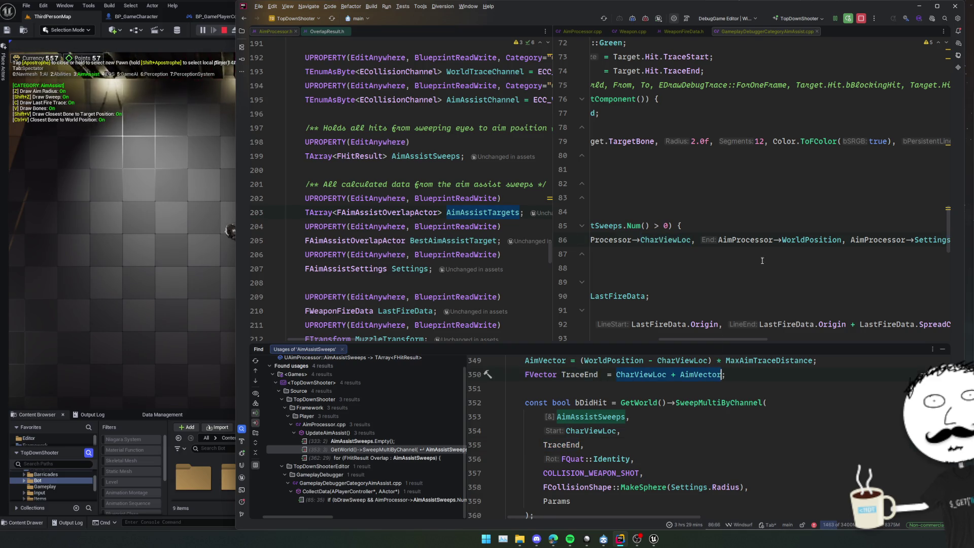
Replace WorldPosition on line 86 with AimProcessor->CharViewLoc + AimProcessor->AimVector
{"action": "type", "text": "CharViewLoc + AimVector"}
{"action": "key", "text": "ctrl+w"}
{"action": "key", "text": "ctrl+c"}
{"action": "left_click", "coordinate": [846, 240]}
{"action": "key", "text": "ctrl+v"}
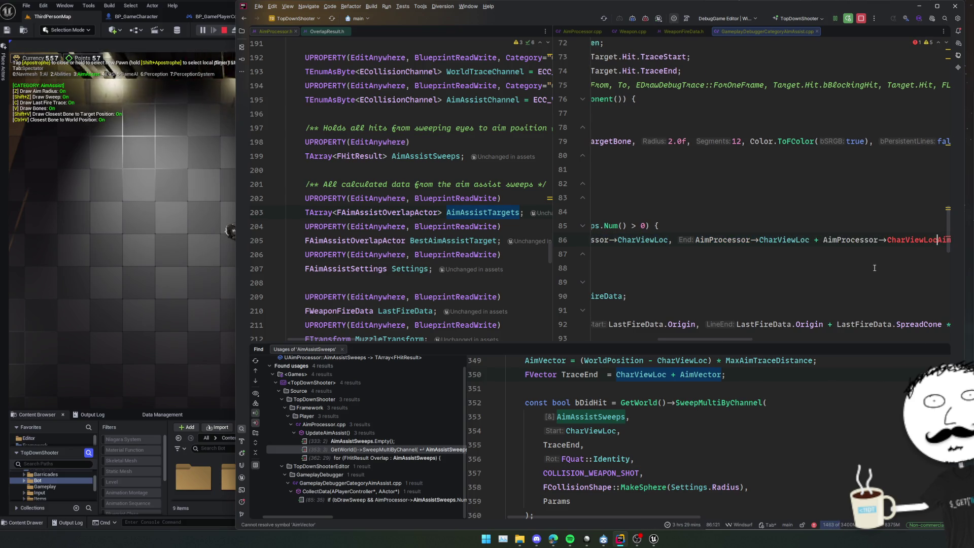
{"action": "key", "text": "ctrl+shift+Left"}
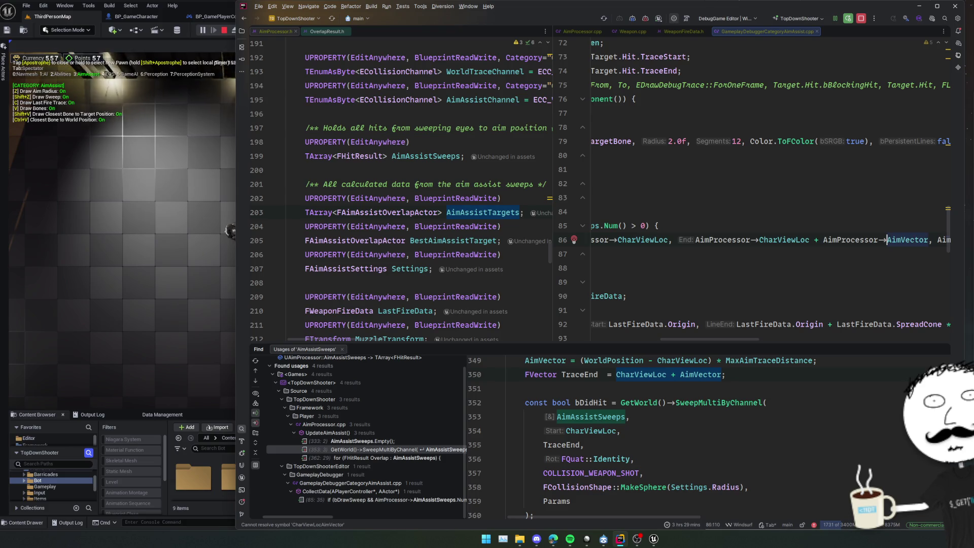
{"action": "key", "text": "BackSpace"}
Review the edited line and live-compile it into the editor with Ctrl+Alt+F11
{"action": "scroll", "coordinate": [860, 273], "scroll_direction": "right", "scroll_amount": 5}
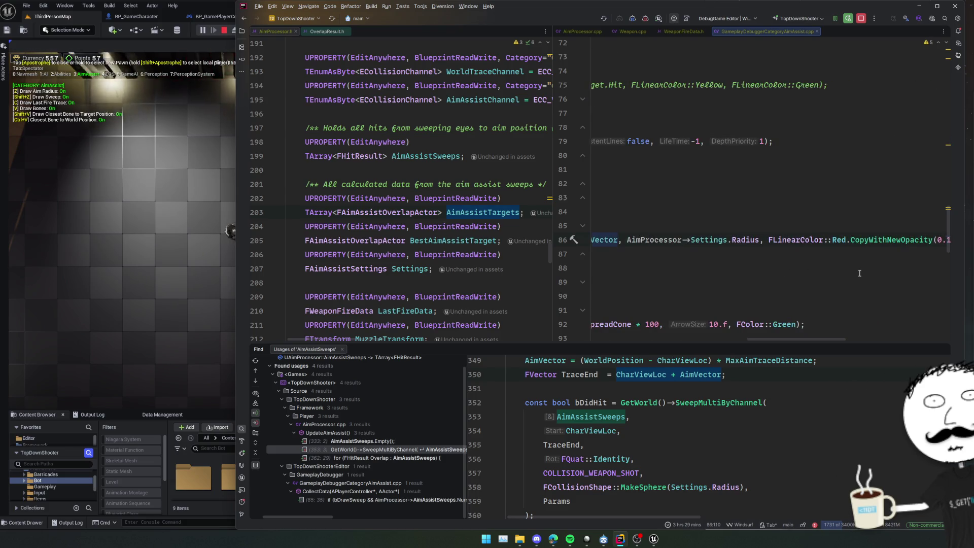
{"action": "scroll", "coordinate": [859, 273], "scroll_direction": "right", "scroll_amount": 3}
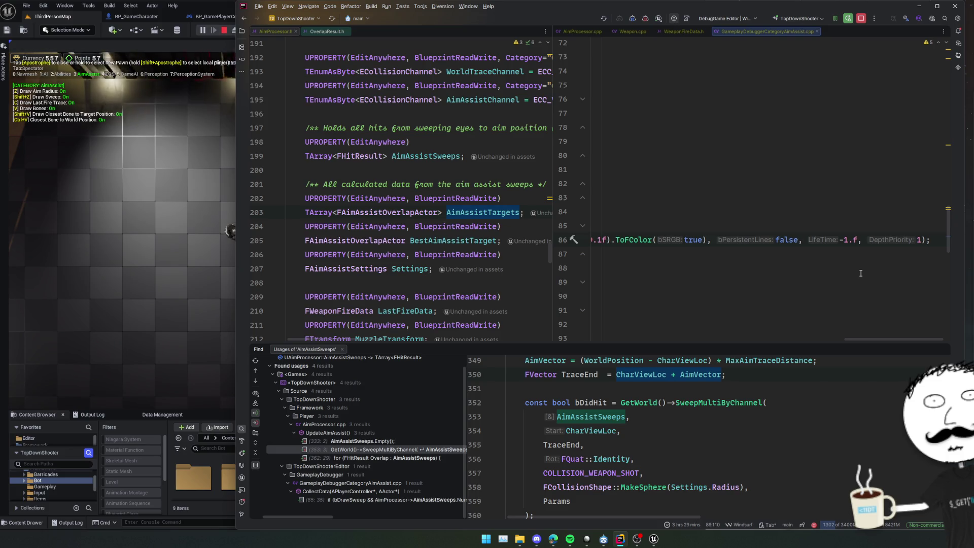
{"action": "scroll", "coordinate": [861, 274], "scroll_direction": "up", "scroll_amount": 12}
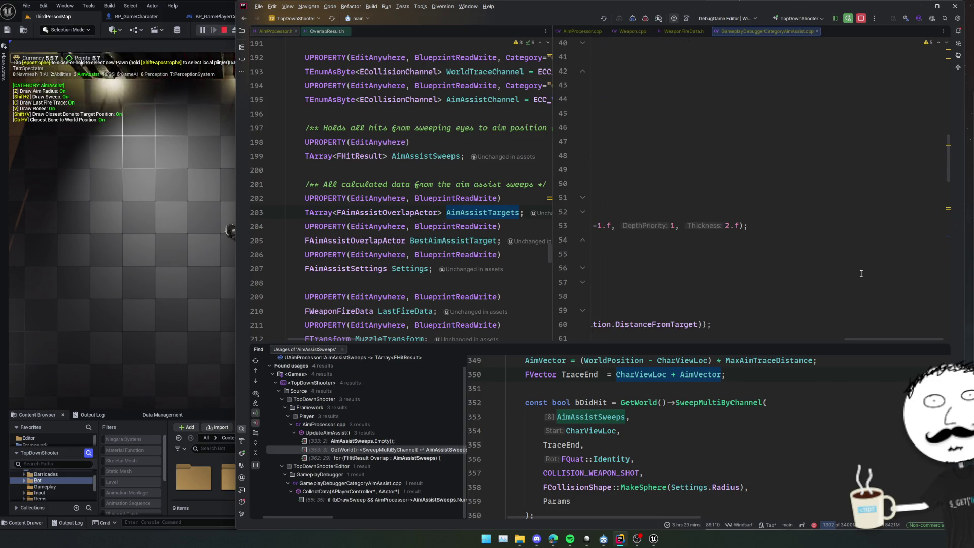
{"action": "scroll", "coordinate": [862, 274], "scroll_direction": "down", "scroll_amount": 3}
{"action": "scroll", "coordinate": [861, 274], "scroll_direction": "left", "scroll_amount": 1}
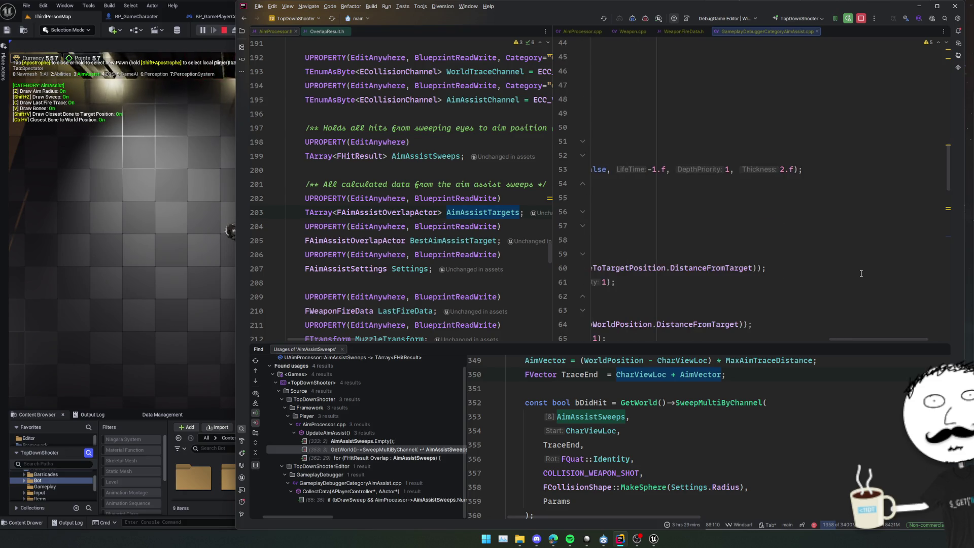
{"action": "scroll", "coordinate": [861, 274], "scroll_direction": "down", "scroll_amount": 9}
{"action": "scroll", "coordinate": [861, 274], "scroll_direction": "right", "scroll_amount": 1}
{"action": "scroll", "coordinate": [862, 273], "scroll_direction": "left", "scroll_amount": 8}
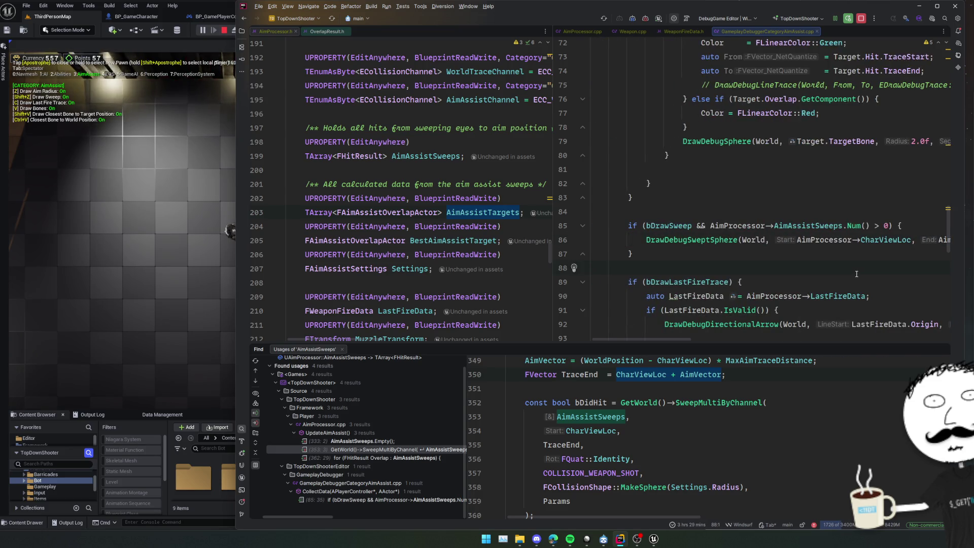
{"action": "key", "text": "ctrl+alt+F11"}
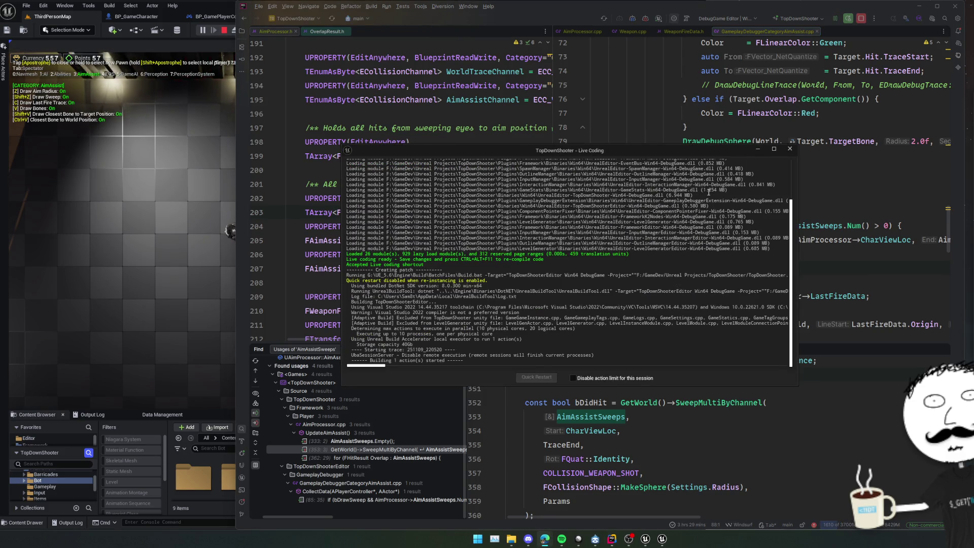
{"action": "mouse_move", "coordinate": [680, 157]}
{"action": "left_mouse_down"}
{"action": "mouse_move", "coordinate": [263, 175]}
{"action": "mouse_move", "coordinate": [1, 173]}
{"action": "mouse_move", "coordinate": [748, 166]}
{"action": "mouse_move", "coordinate": [972, 62]}
{"action": "mouse_move", "coordinate": [973, 31]}
{"action": "left_mouse_up"}
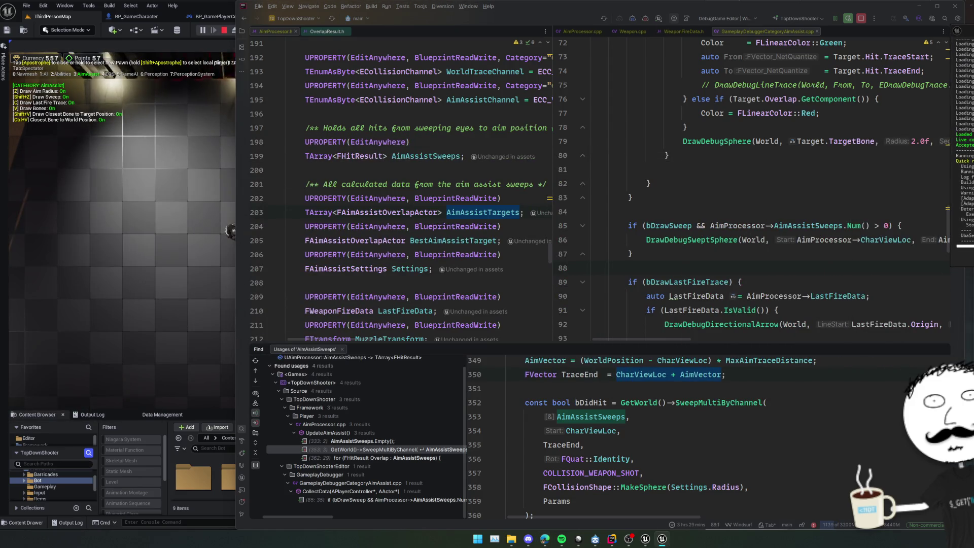
{"action": "left_click", "coordinate": [748, 226]}
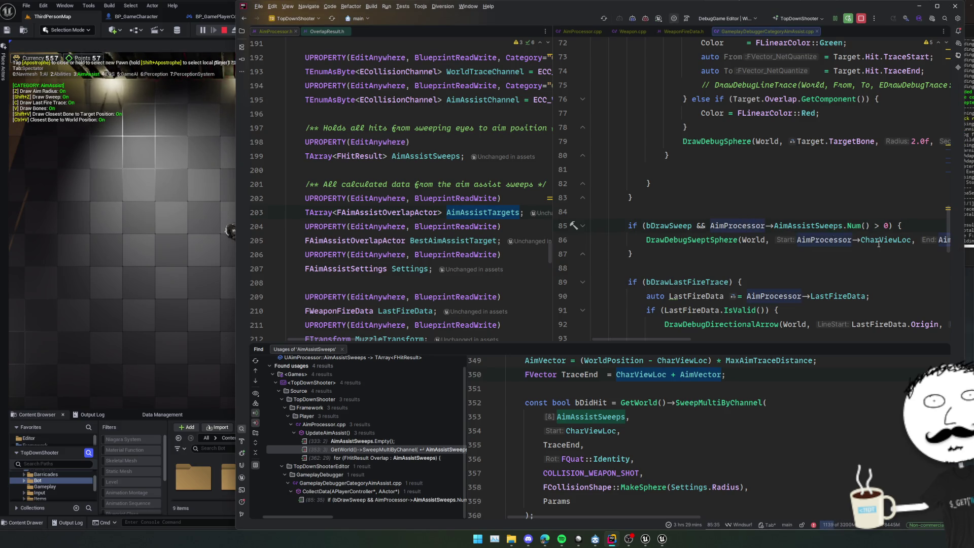
In the running Unreal game, move with WASD and fire at the bot to check the red sweep toward the crosshair
{"action": "scroll", "coordinate": [878, 244], "scroll_direction": "up", "scroll_amount": 8}
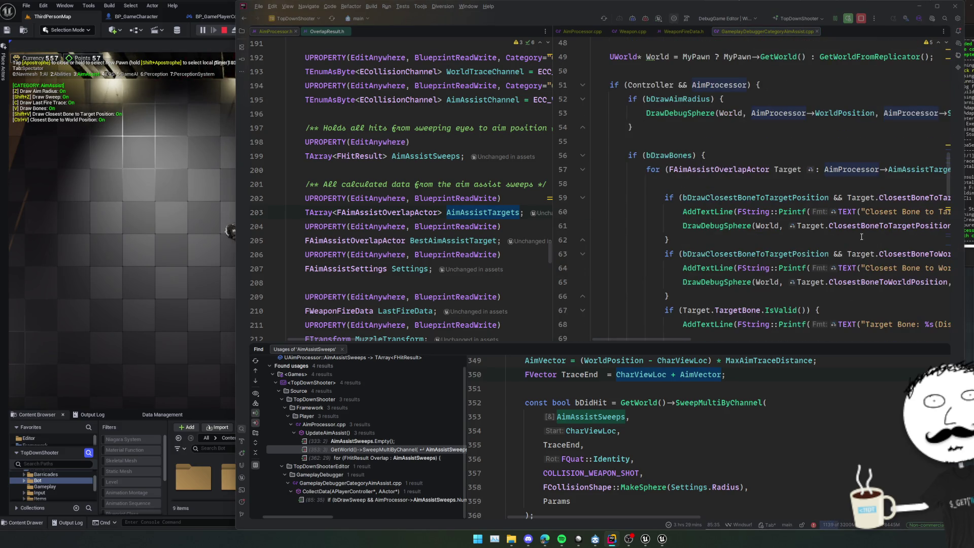
{"action": "key", "text": "alt+Tab"}
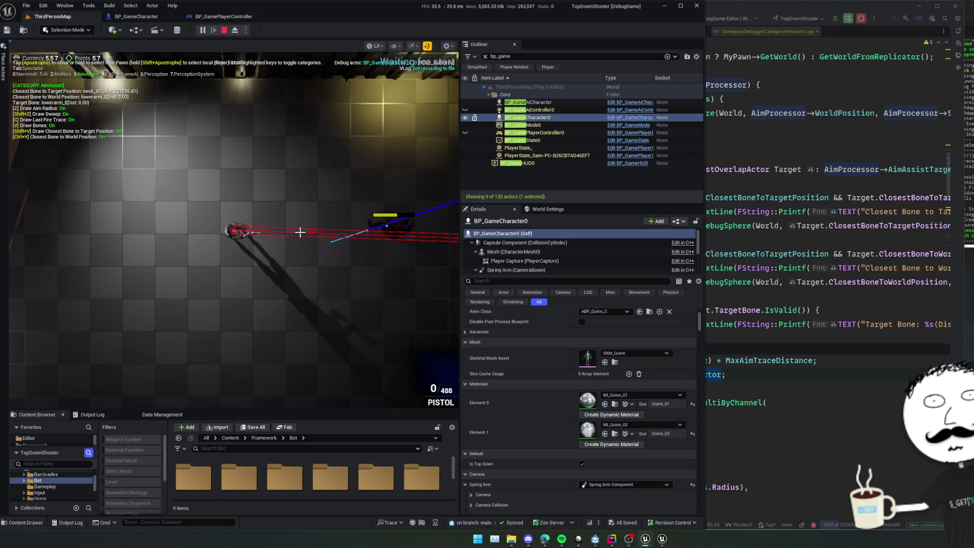
{"action": "key", "text": "a"}
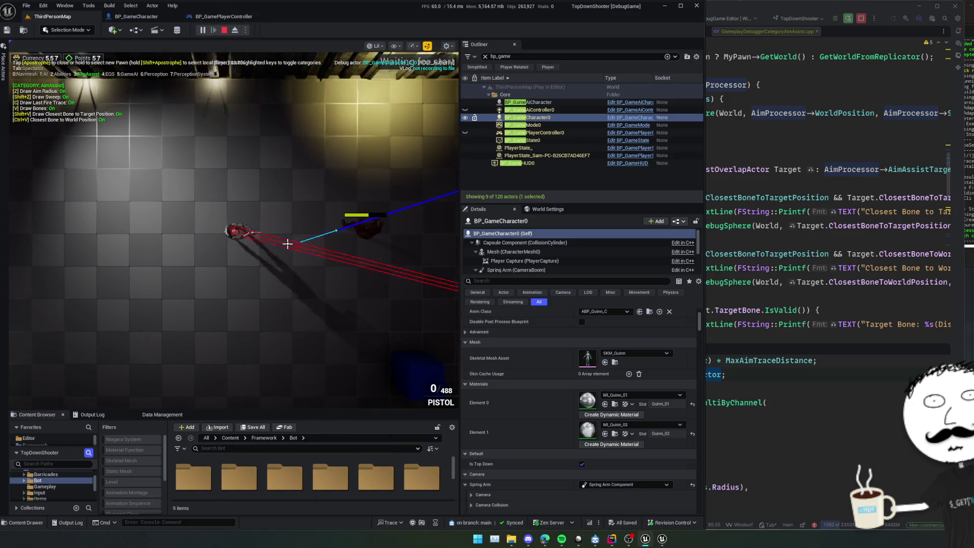
{"action": "left_click", "coordinate": [329, 226]}
{"action": "key", "text": "d"}
{"action": "key", "text": "w"}
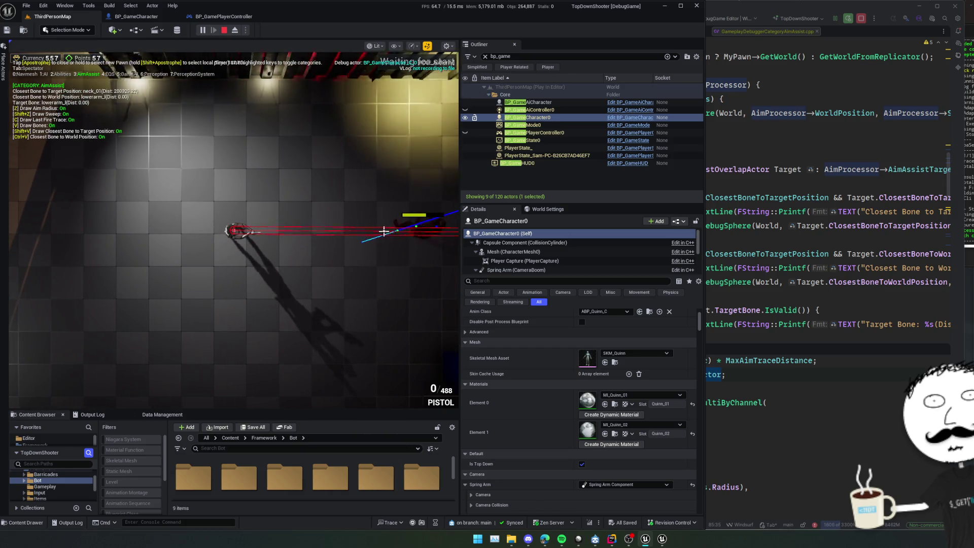
{"action": "key", "text": "d"}
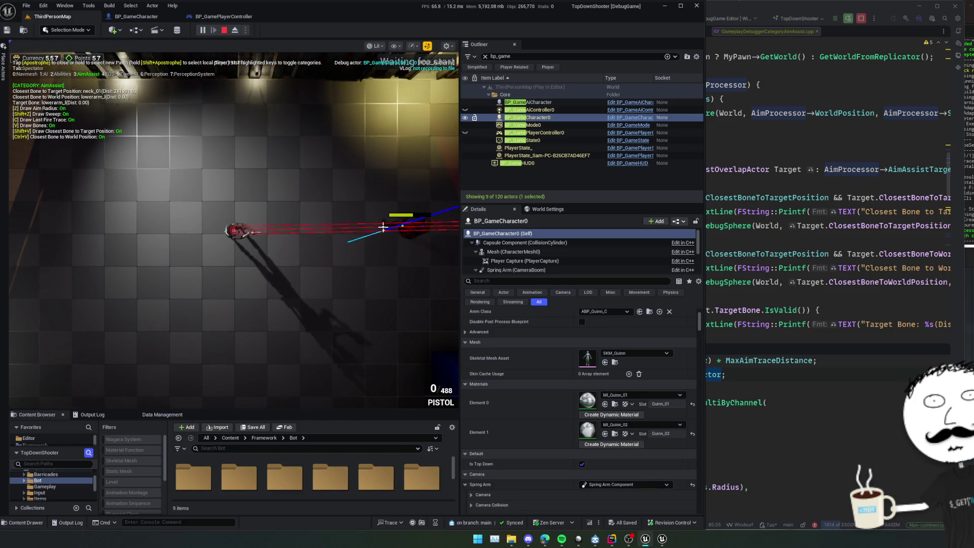
{"action": "key", "text": "d"}
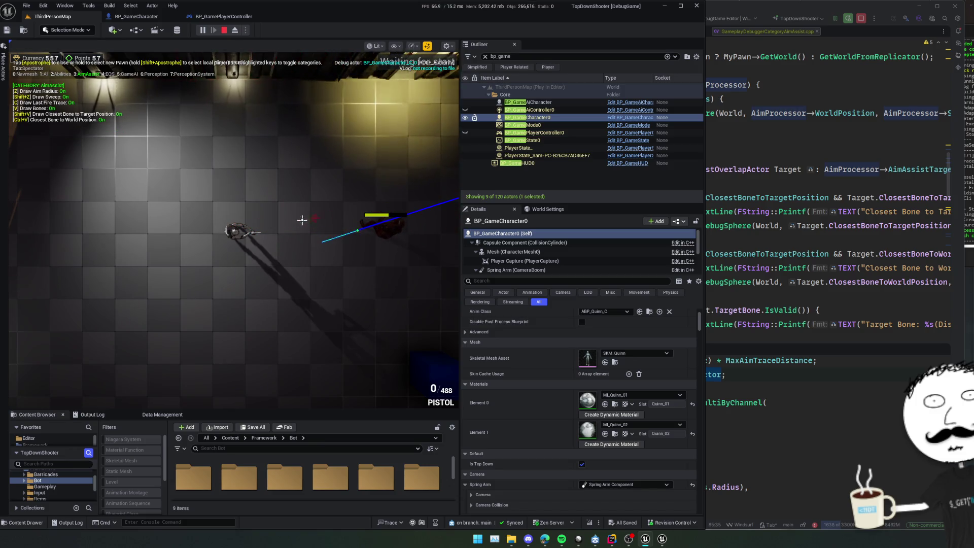
{"action": "left_click", "coordinate": [436, 223]}
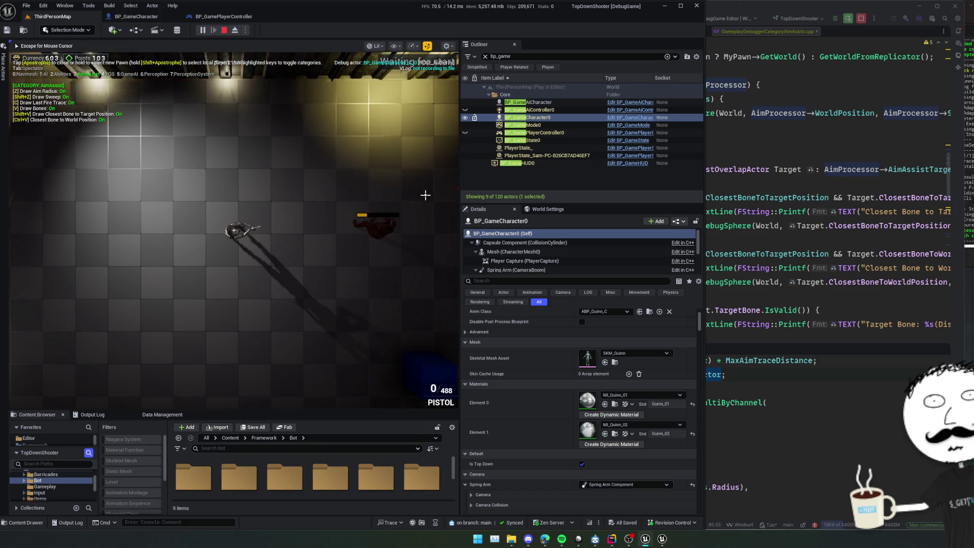
{"action": "key", "text": "w"}
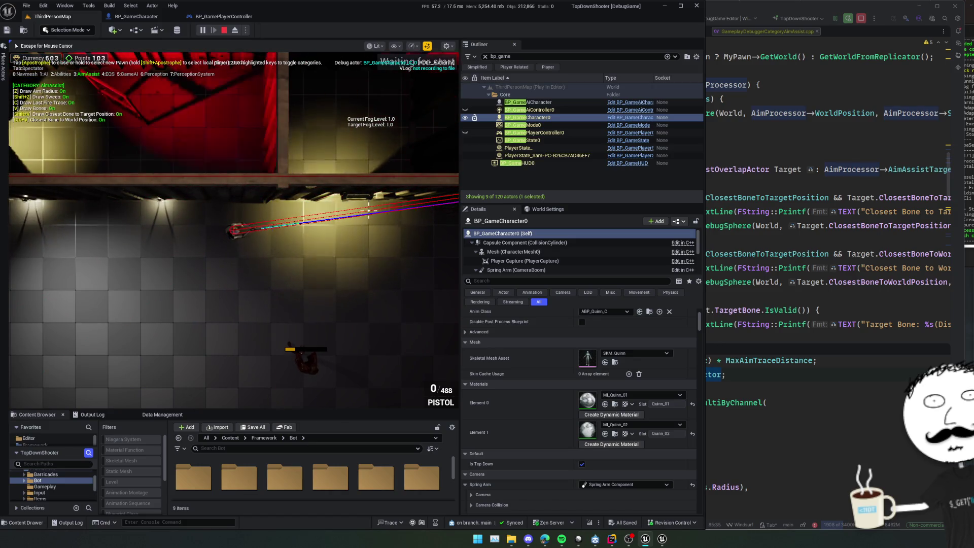
Rerun the AimAssist.Radius console command so a large red capsule surrounds the aim line
{"action": "key", "text": "grave"}
{"action": "key", "text": "Up"}
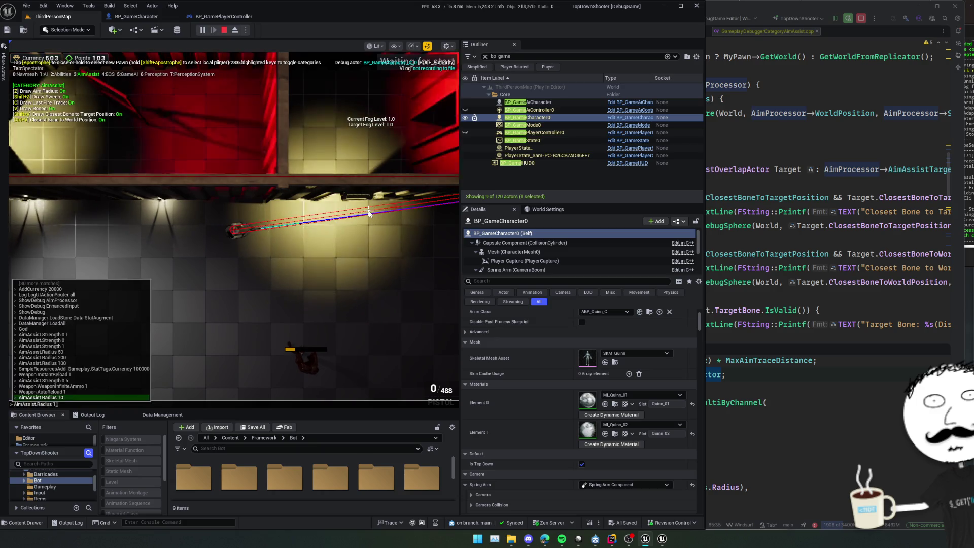
{"action": "key", "text": "Return"}
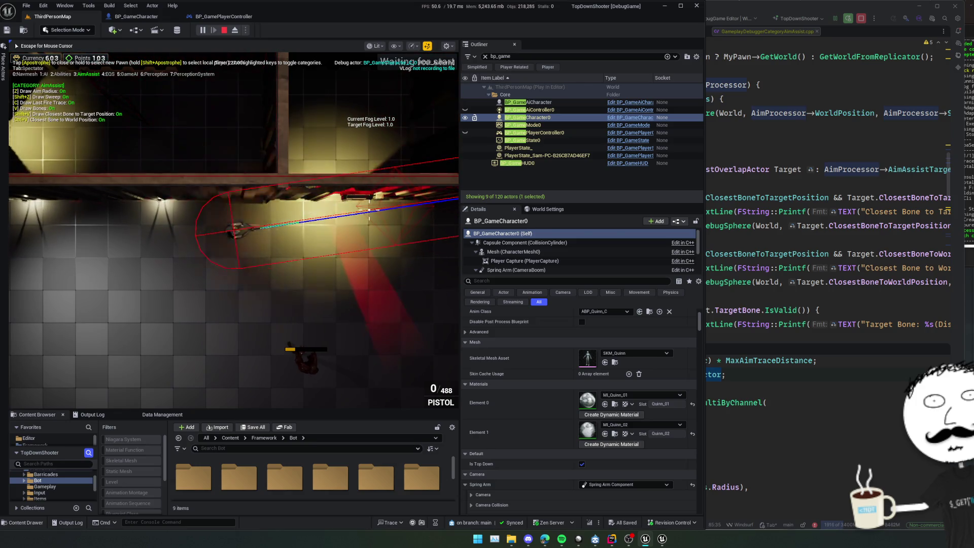
{"action": "key", "text": "d"}
{"action": "key", "text": "d"}
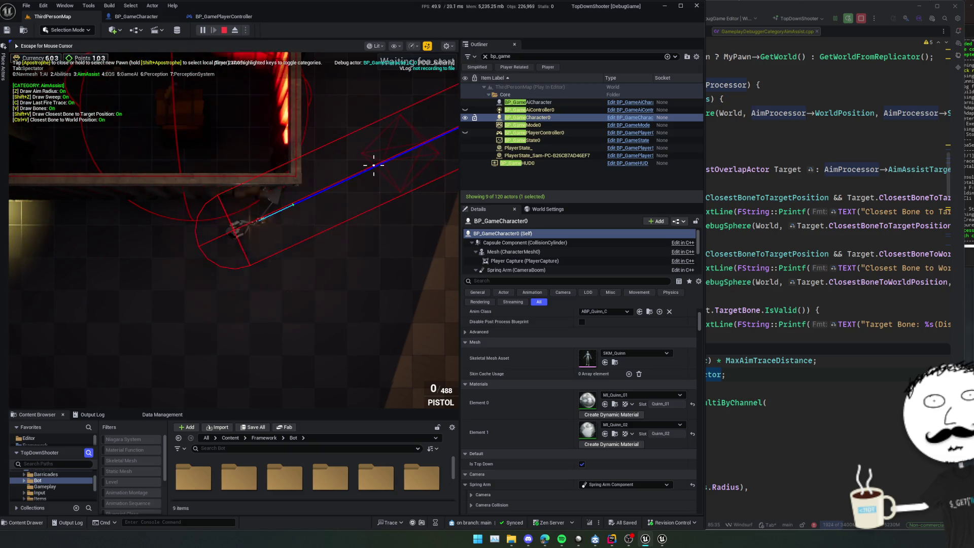
Release the mouse and inspect BP_GamePlayerController0's AimProcessor properties
{"action": "key", "text": "Escape"}
{"action": "left_click", "coordinate": [581, 132]}
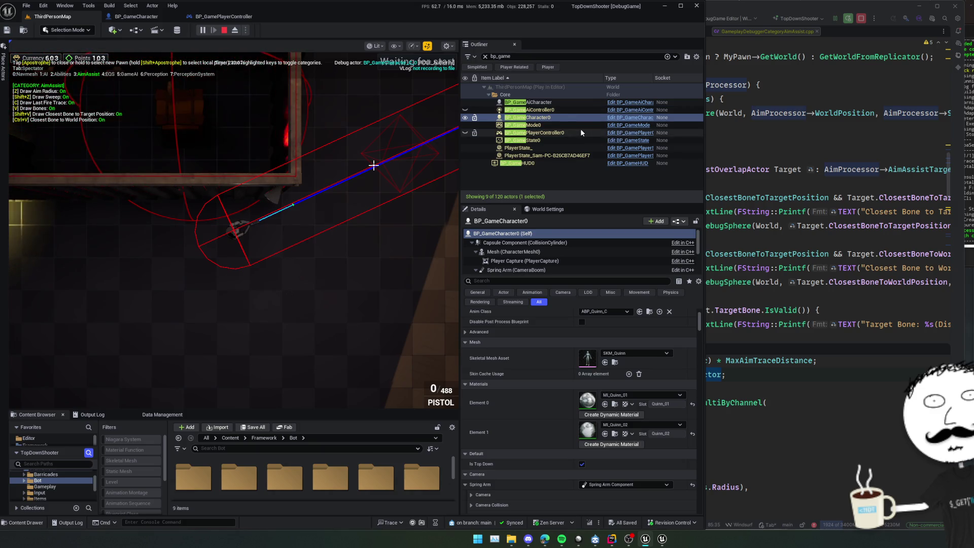
{"action": "left_click", "coordinate": [517, 265]}
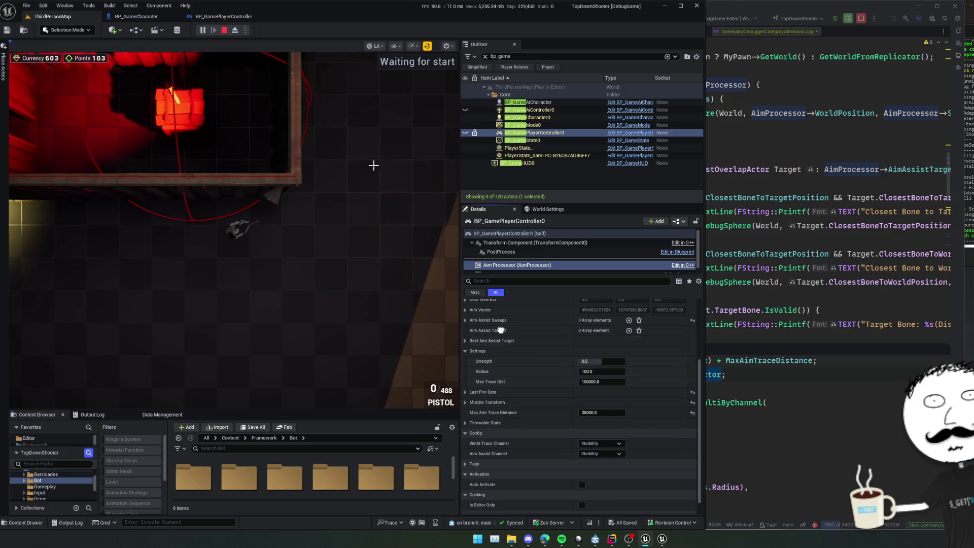
Expand Aim Assist Sweeps in the Details panel to check its three entries
{"action": "scroll", "coordinate": [508, 345], "scroll_direction": "up", "scroll_amount": 2}
{"action": "left_click", "coordinate": [464, 358]}
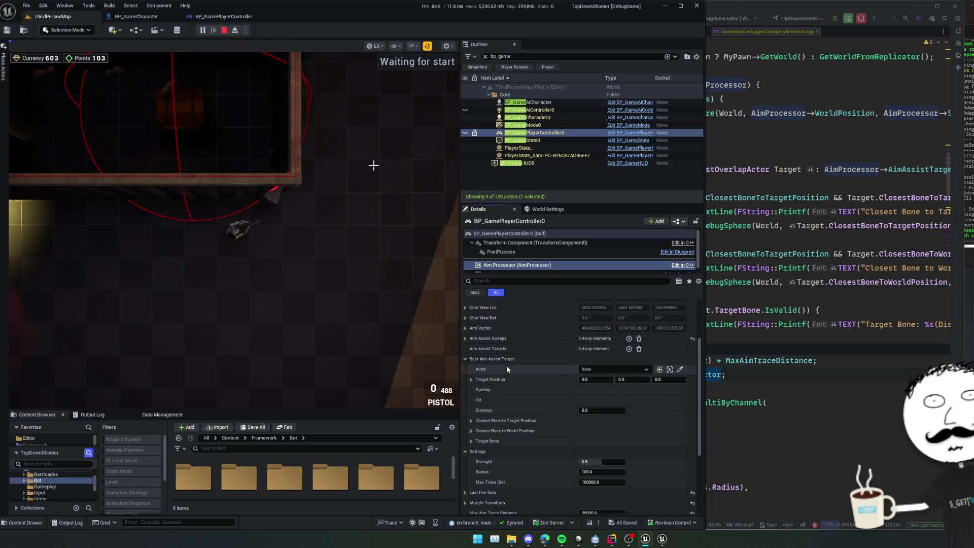
{"action": "left_click", "coordinate": [464, 359]}
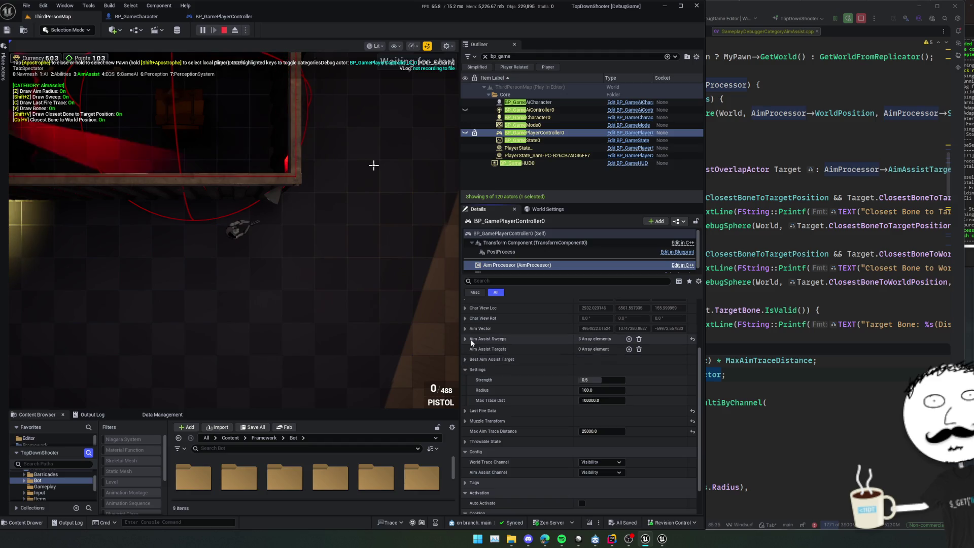
{"action": "left_click", "coordinate": [465, 339]}
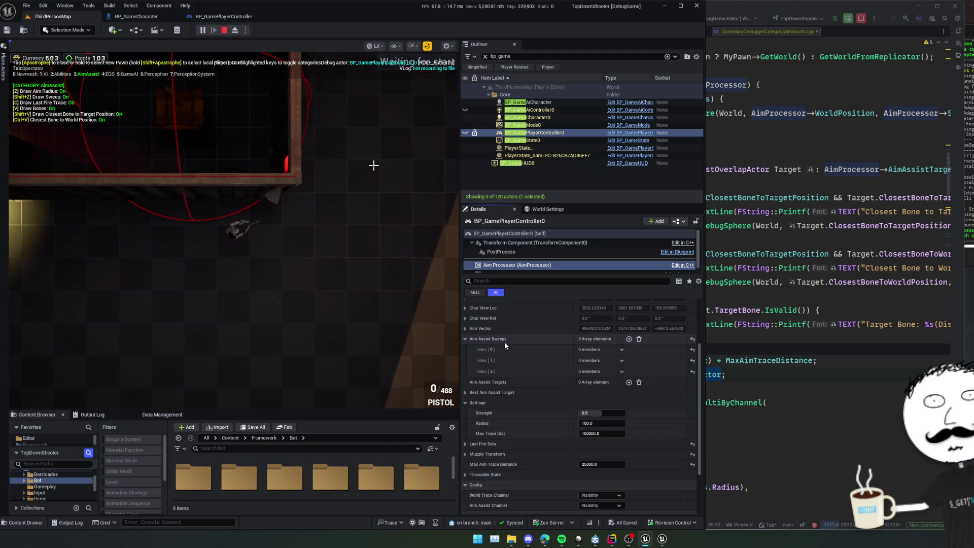
{"action": "scroll", "coordinate": [484, 349], "scroll_direction": "up", "scroll_amount": 1}
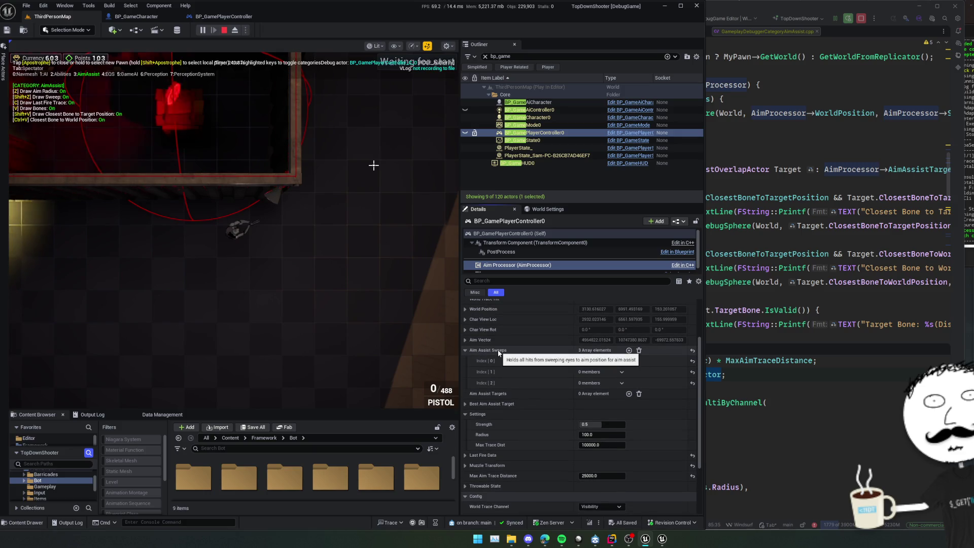
Back in Rider, go to the AimAssistSweeps declaration in AimProcessor.h
{"action": "left_click", "coordinate": [775, 273]}
{"action": "left_click", "coordinate": [776, 252]}
{"action": "left_click", "coordinate": [443, 155]}
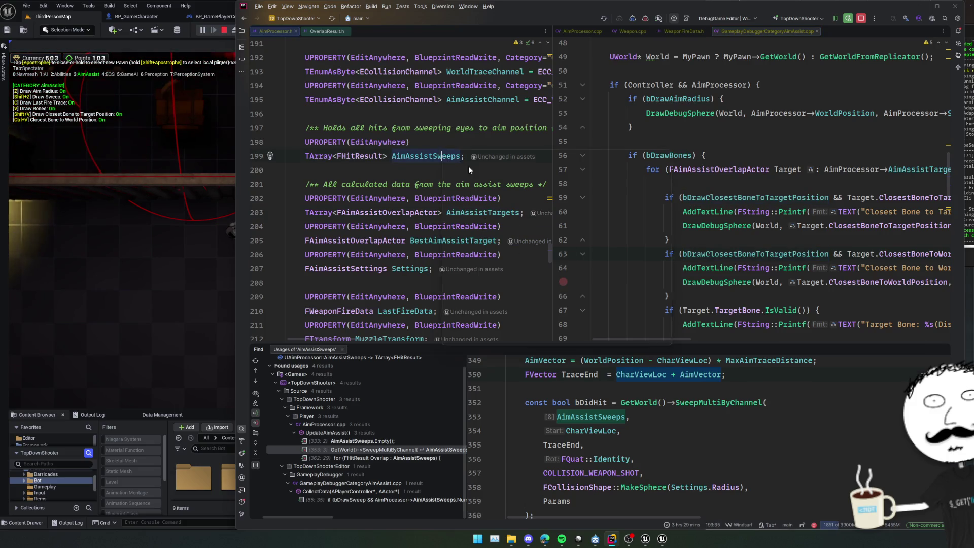
Open the FHitResult definition in HitResult.h, review its fields, then navigate back
{"action": "left_click", "coordinate": [443, 156], "text": "ctrl"}
{"action": "left_click", "coordinate": [355, 155]}
{"action": "left_click", "coordinate": [355, 156], "text": "ctrl"}
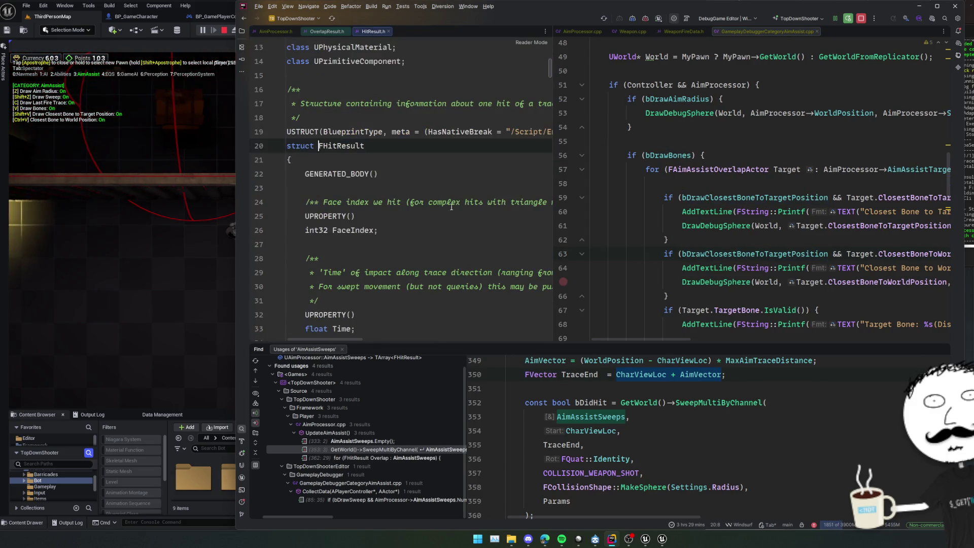
{"action": "scroll", "coordinate": [454, 208], "scroll_direction": "down", "scroll_amount": 5}
{"action": "scroll", "coordinate": [454, 209], "scroll_direction": "down", "scroll_amount": 5}
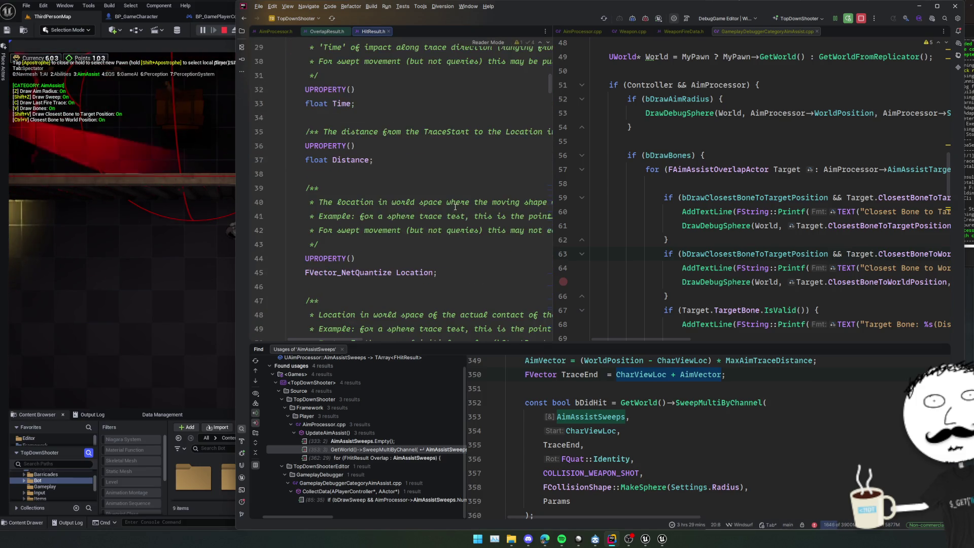
{"action": "key", "text": "ctrl+alt+Left"}
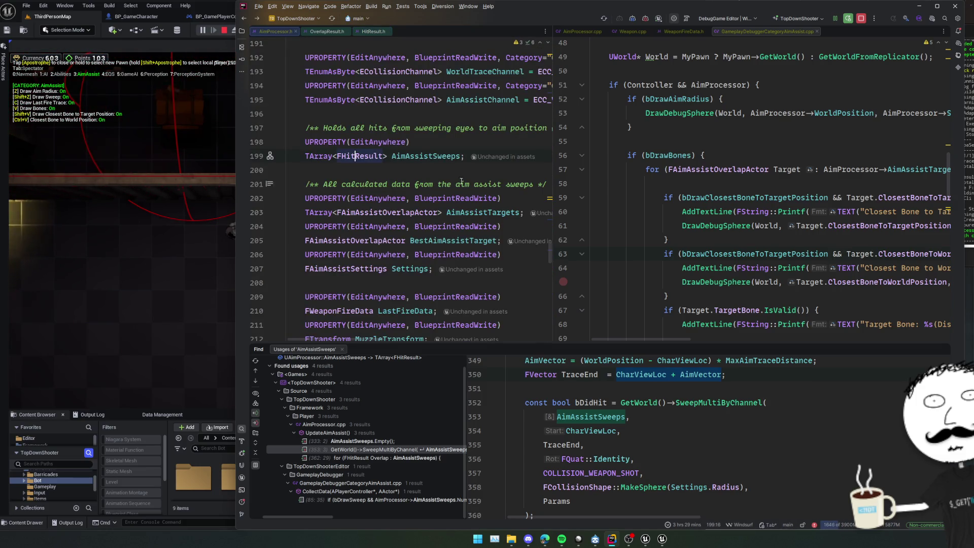
Fold the if (bDrawBones) block so the bDrawSweep swept-sphere draw is in view
{"action": "left_click", "coordinate": [697, 177]}
{"action": "key", "text": "ctrl+f"}
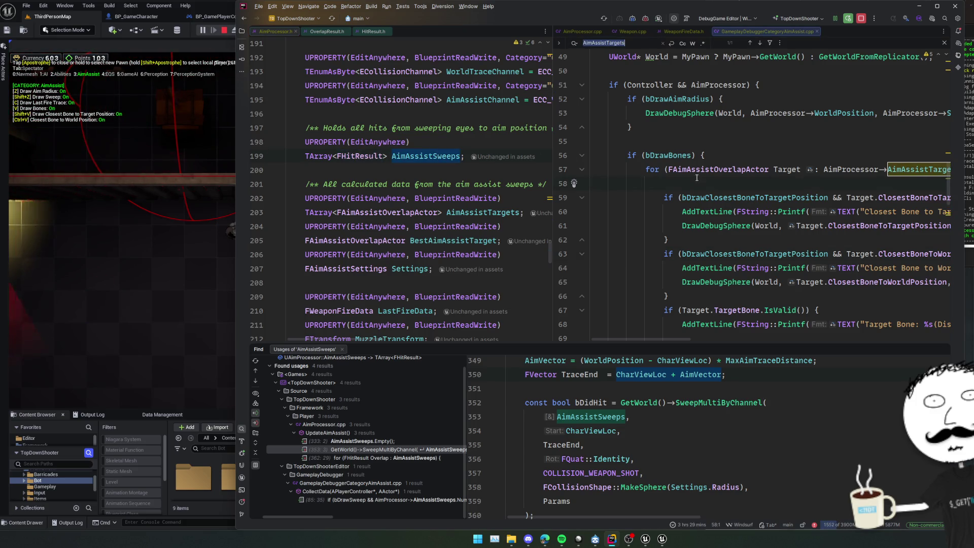
{"action": "key", "text": "Escape"}
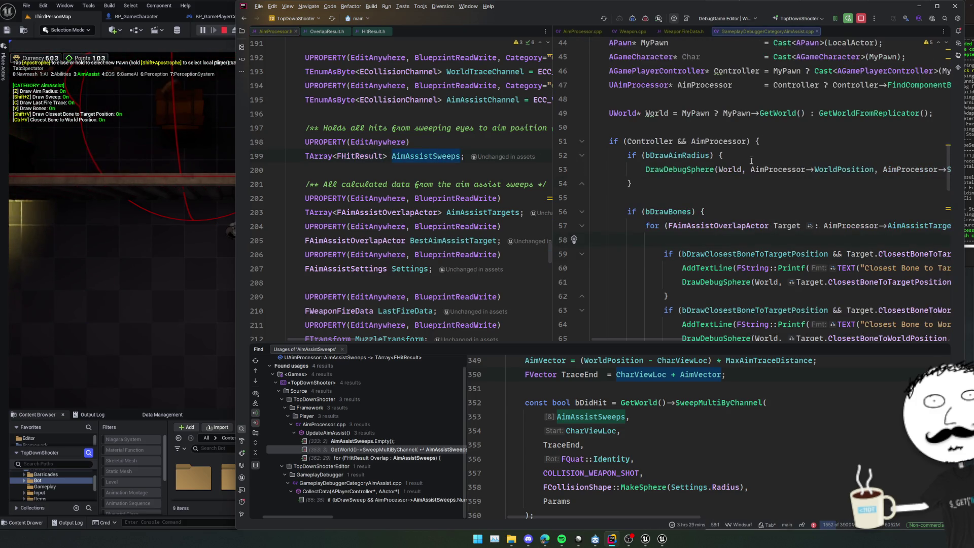
{"action": "left_click", "coordinate": [582, 213]}
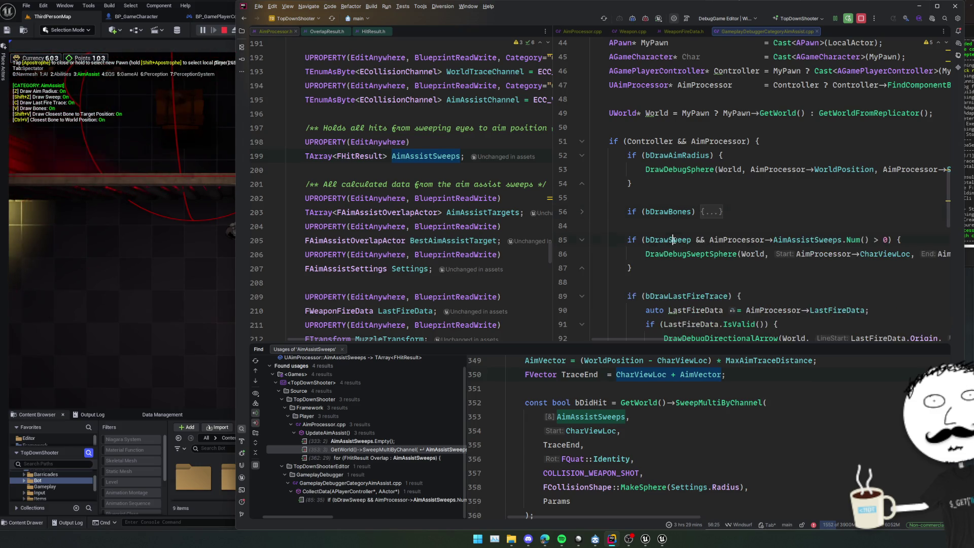
{"action": "key", "text": "Up"}
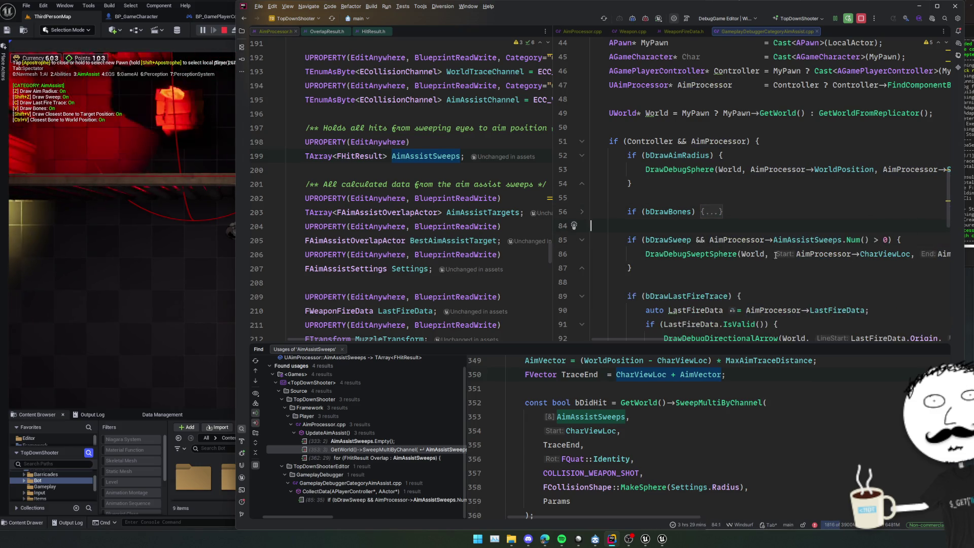
{"action": "left_click", "coordinate": [818, 239]}
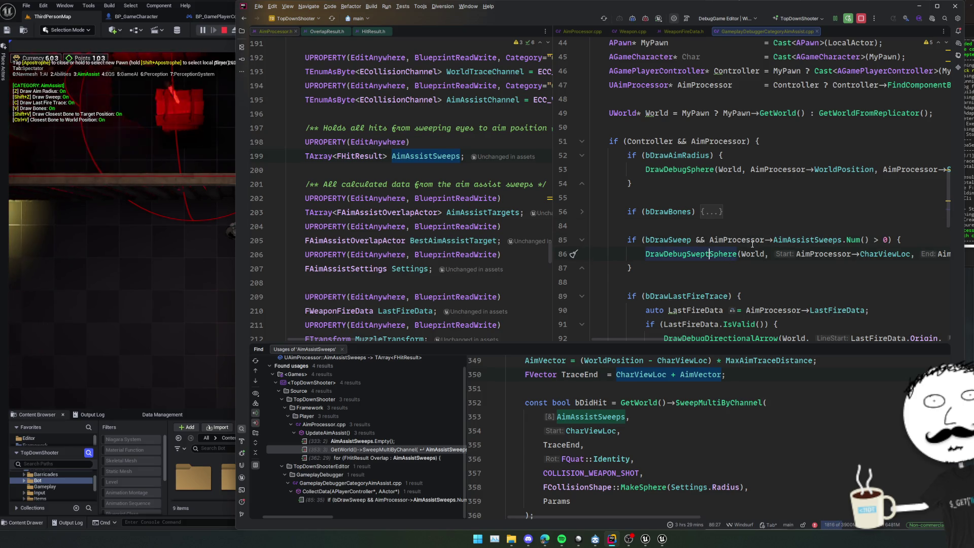
{"action": "key", "text": "End"}
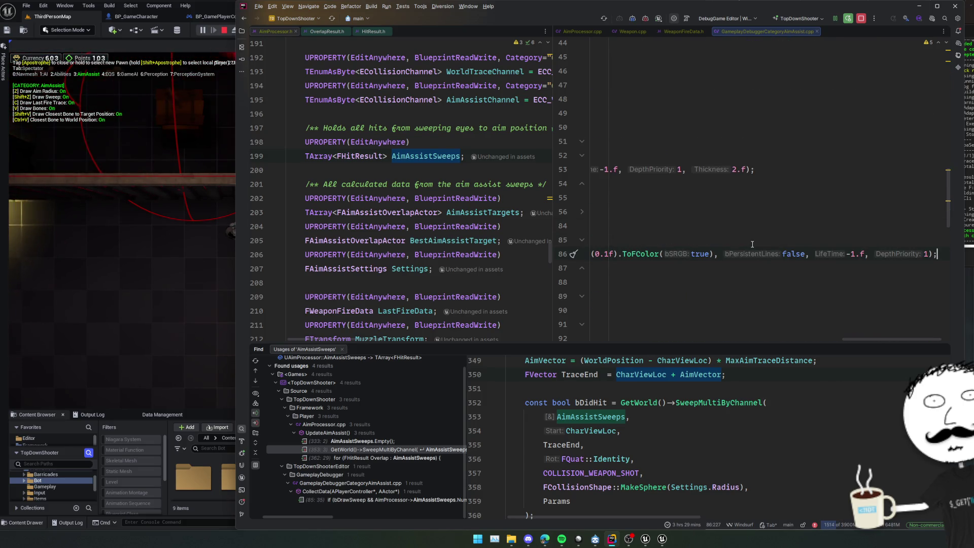
Add a for loop over AimProcessor->AimAssistSweeps with the loop variable named HitResult
{"action": "left_click", "coordinate": [605, 282]}
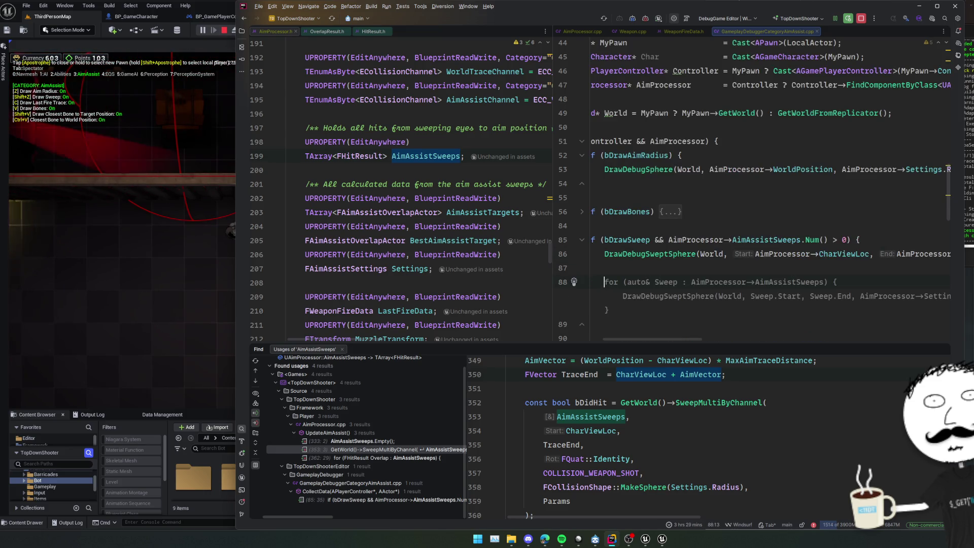
{"action": "key", "text": "Tab"}
{"action": "double_click", "coordinate": [695, 296]}
{"action": "scroll", "coordinate": [722, 303], "scroll_direction": "right", "scroll_amount": 5}
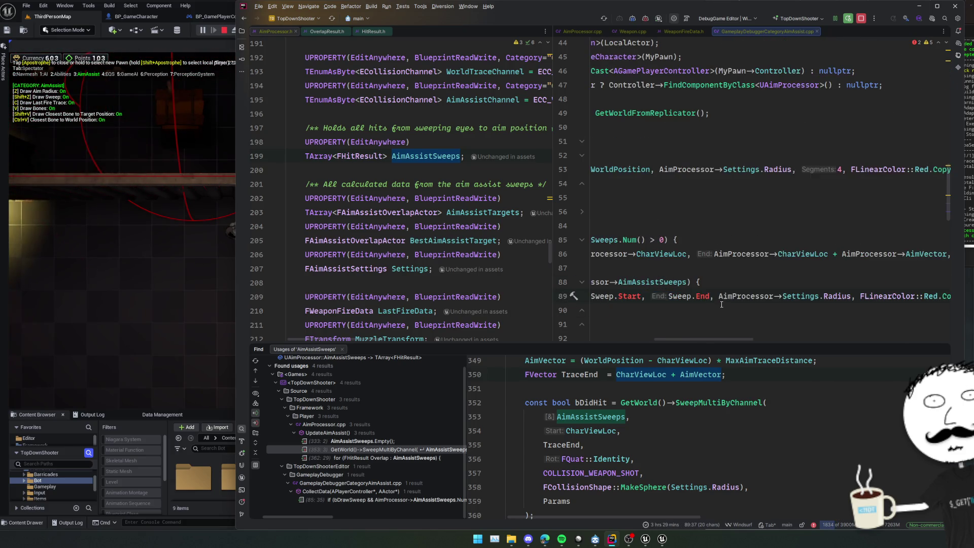
{"action": "scroll", "coordinate": [722, 302], "scroll_direction": "left", "scroll_amount": 3}
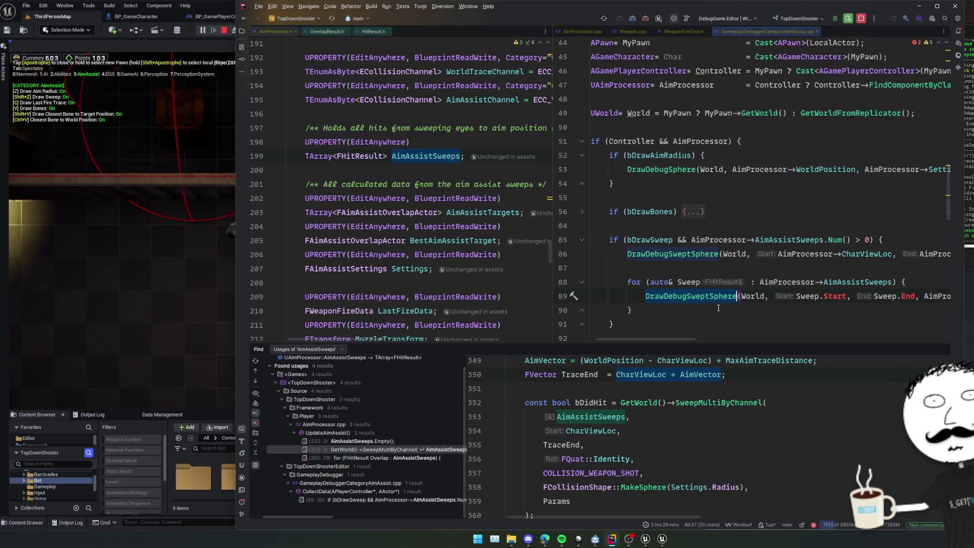
{"action": "scroll", "coordinate": [719, 307], "scroll_direction": "left", "scroll_amount": 3}
{"action": "scroll", "coordinate": [718, 306], "scroll_direction": "right", "scroll_amount": 3}
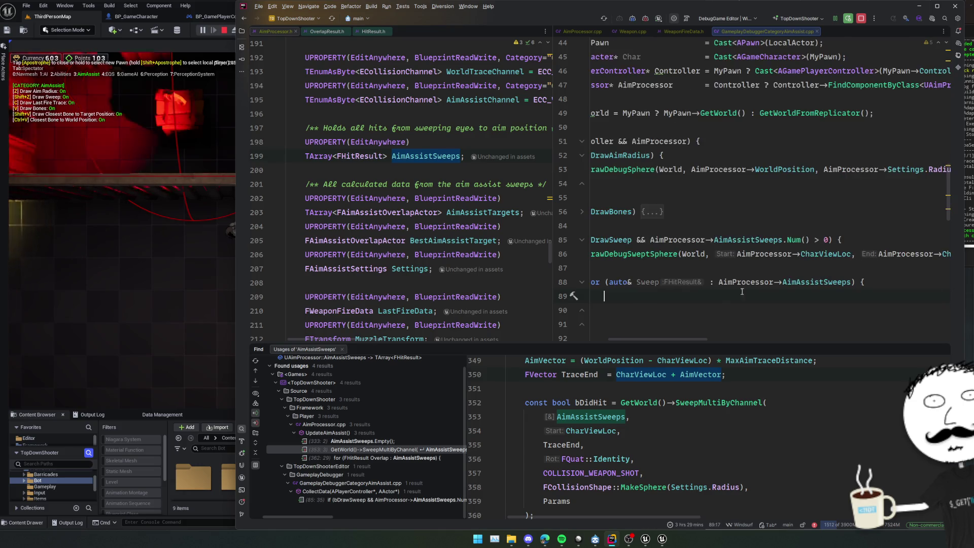
{"action": "key", "text": "shift+End"}
{"action": "key", "text": "Delete"}
{"action": "double_click", "coordinate": [702, 282]}
{"action": "type", "text": "HitResult"}
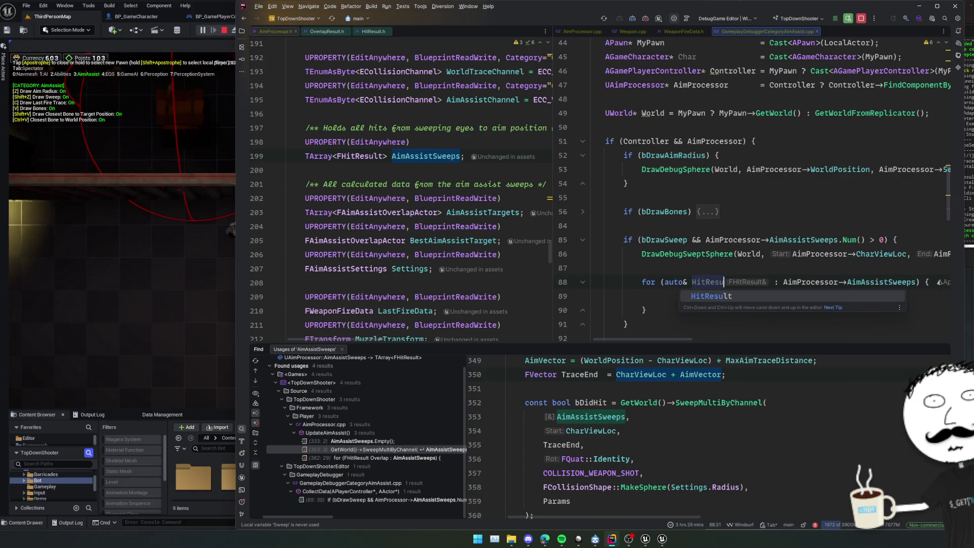
{"action": "key", "text": "End"}
Inside the loop, call DrawDebugLineTrace from each HitResult's TraceStart to TraceEnd
{"action": "key", "text": "Down"}
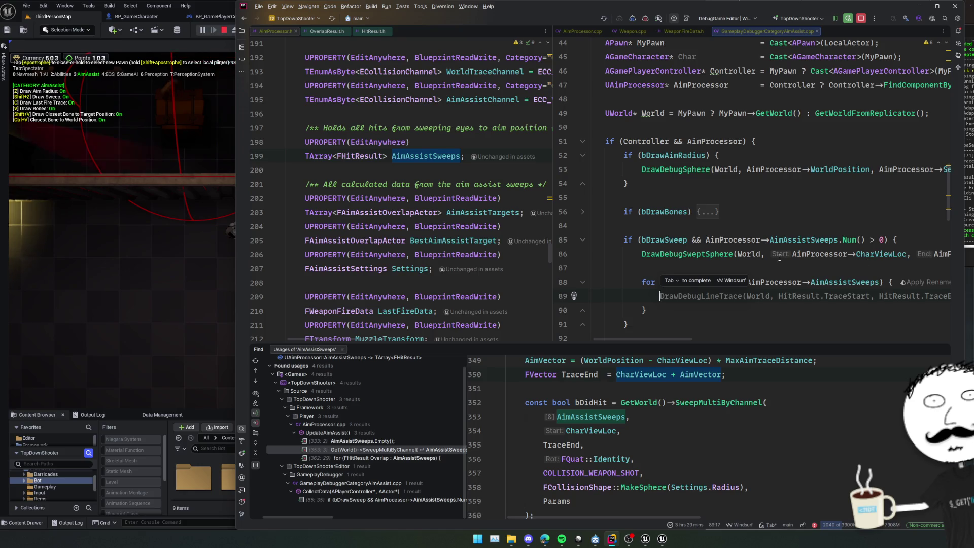
{"action": "key", "text": "Tab"}
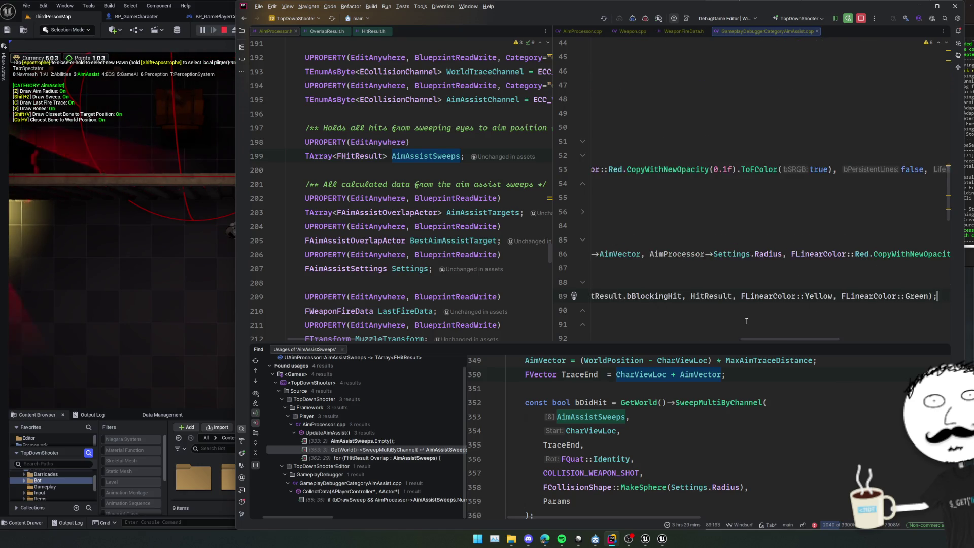
{"action": "scroll", "coordinate": [746, 321], "scroll_direction": "left", "scroll_amount": 5}
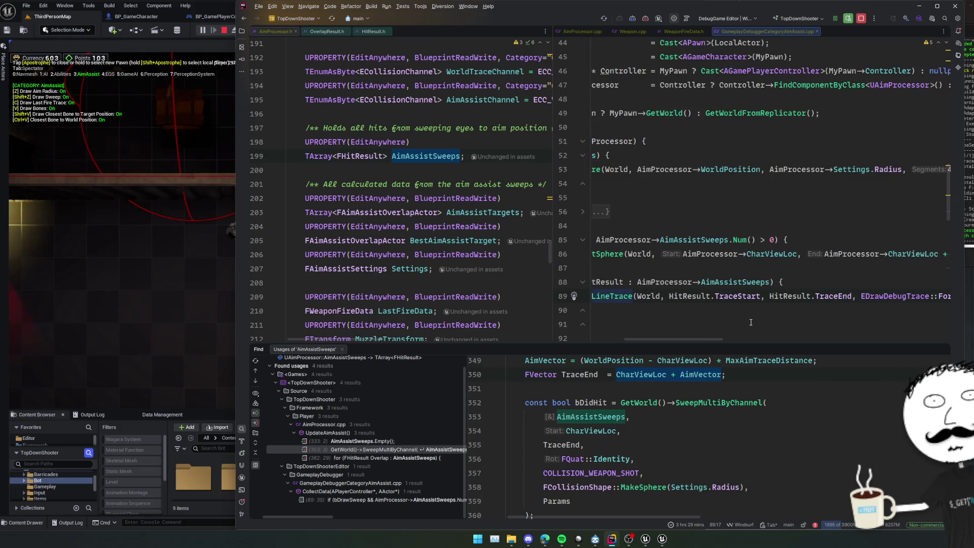
{"action": "scroll", "coordinate": [752, 322], "scroll_direction": "right", "scroll_amount": 5}
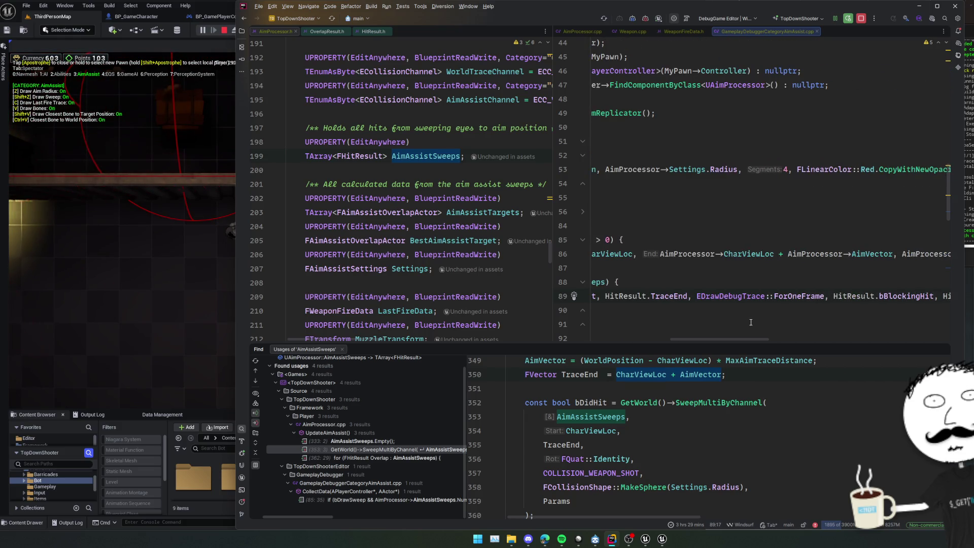
{"action": "scroll", "coordinate": [751, 321], "scroll_direction": "right", "scroll_amount": 3}
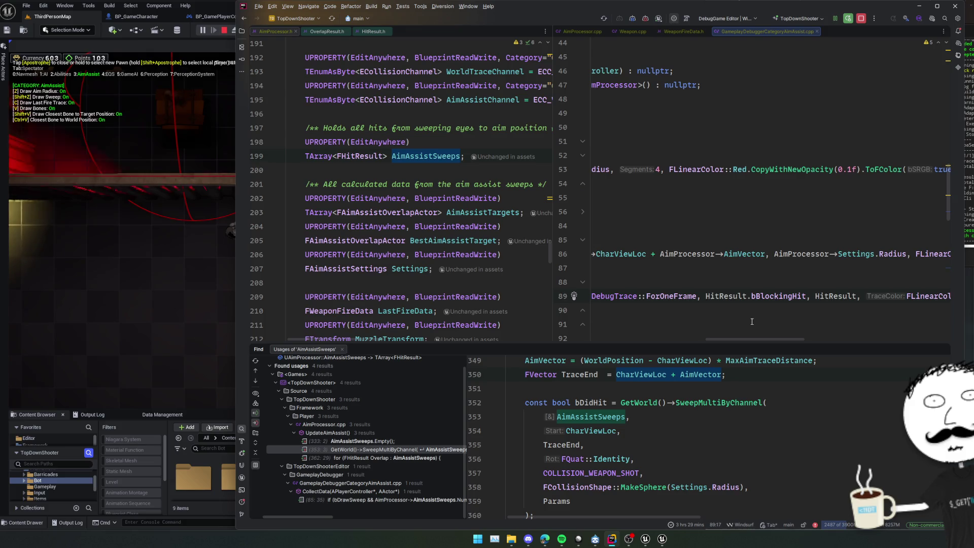
{"action": "scroll", "coordinate": [752, 321], "scroll_direction": "right", "scroll_amount": 2}
{"action": "scroll", "coordinate": [752, 322], "scroll_direction": "left", "scroll_amount": 2}
{"action": "scroll", "coordinate": [752, 322], "scroll_direction": "left", "scroll_amount": 8}
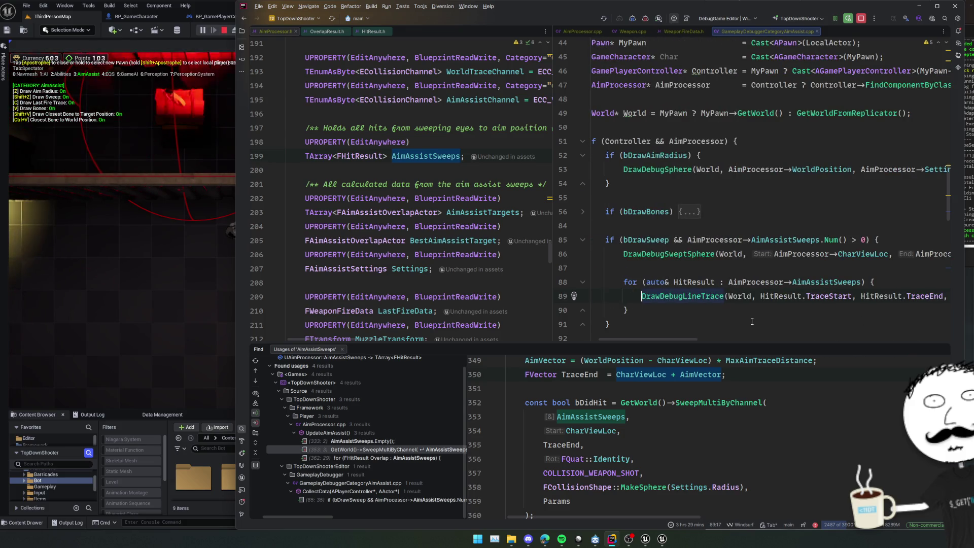
{"action": "scroll", "coordinate": [753, 321], "scroll_direction": "right", "scroll_amount": 6}
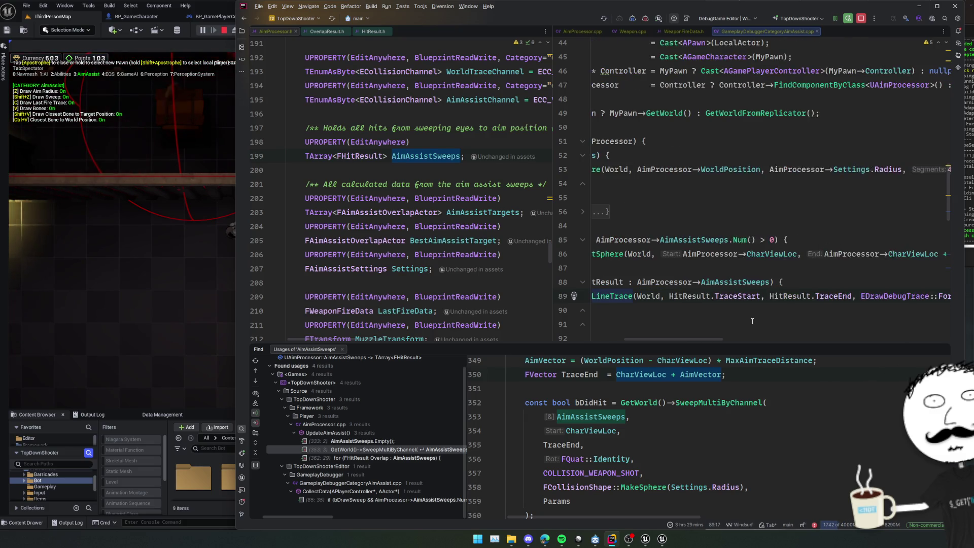
{"action": "scroll", "coordinate": [753, 321], "scroll_direction": "right", "scroll_amount": 5}
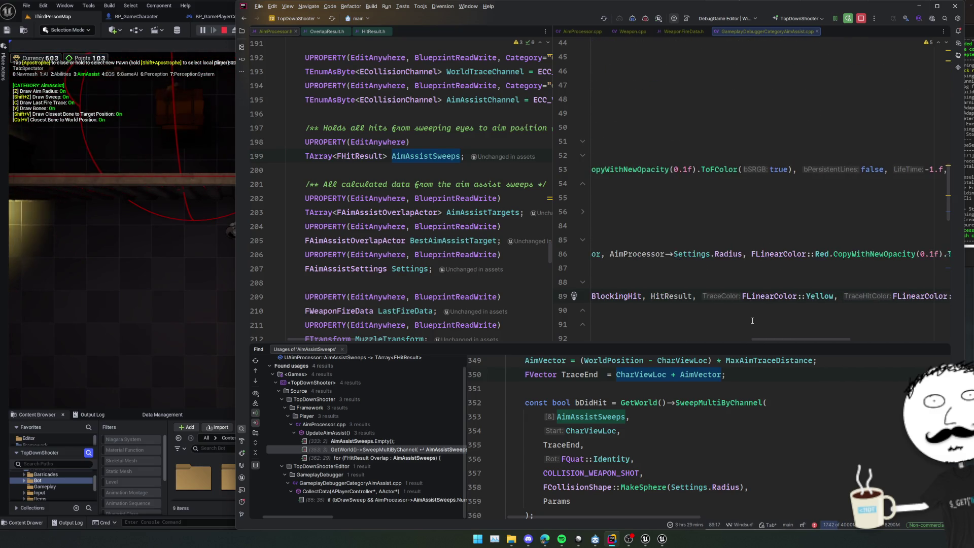
{"action": "scroll", "coordinate": [752, 320], "scroll_direction": "right", "scroll_amount": 2}
{"action": "scroll", "coordinate": [753, 320], "scroll_direction": "left", "scroll_amount": 5}
{"action": "scroll", "coordinate": [753, 321], "scroll_direction": "left", "scroll_amount": 8}
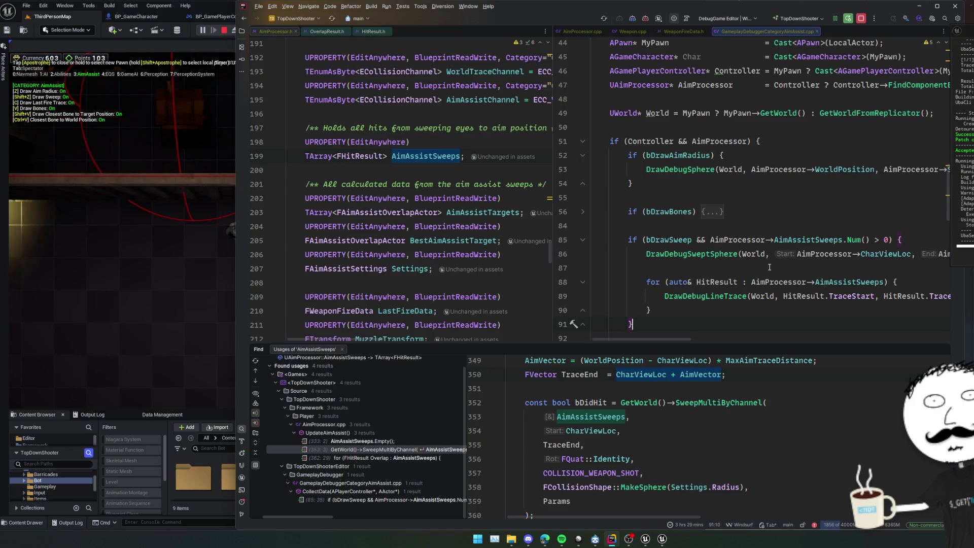
{"action": "scroll", "coordinate": [769, 267], "scroll_direction": "down", "scroll_amount": 2}
{"action": "scroll", "coordinate": [769, 267], "scroll_direction": "down", "scroll_amount": 2}
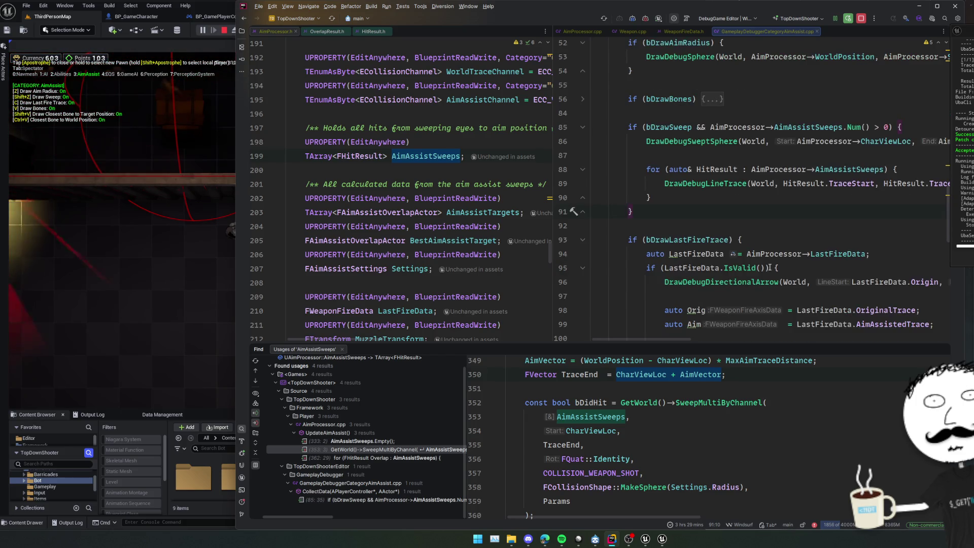
Fold the last-fire-trace block, return to the running Unreal game and show the gameplay debugger
{"action": "left_click", "coordinate": [583, 240]}
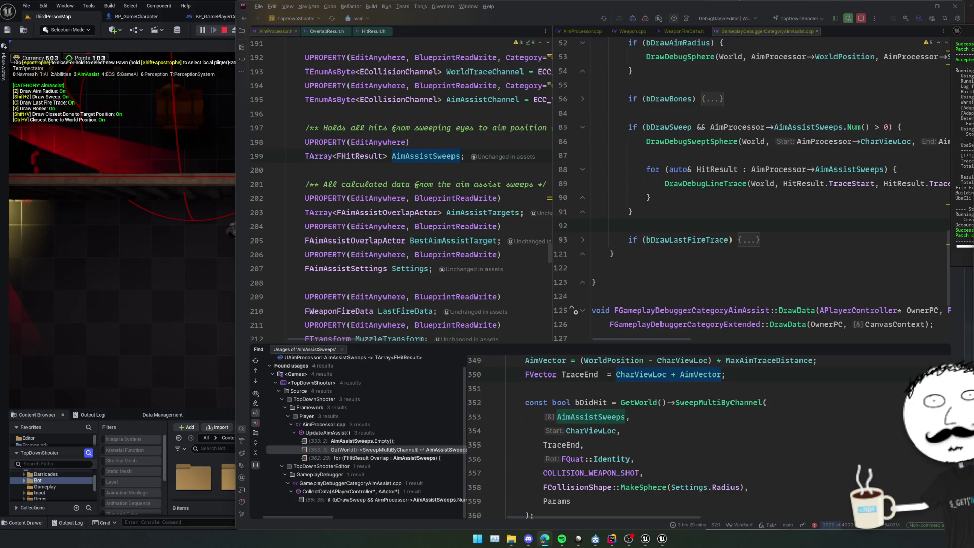
{"action": "key", "text": "alt+Tab"}
{"action": "key", "text": "apostrophe"}
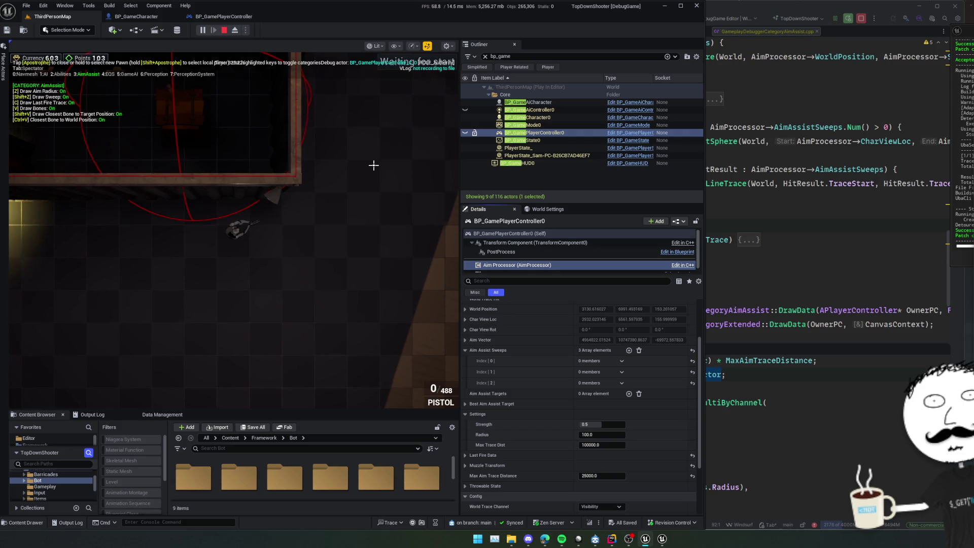
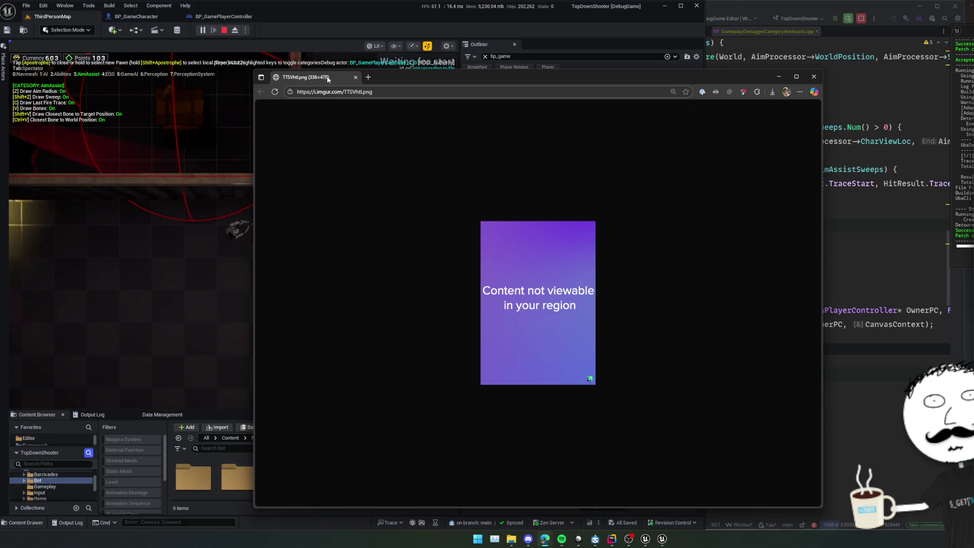
Close the region-blocked Imgur page and bring the code editor back to the front
{"action": "left_click", "coordinate": [355, 77]}
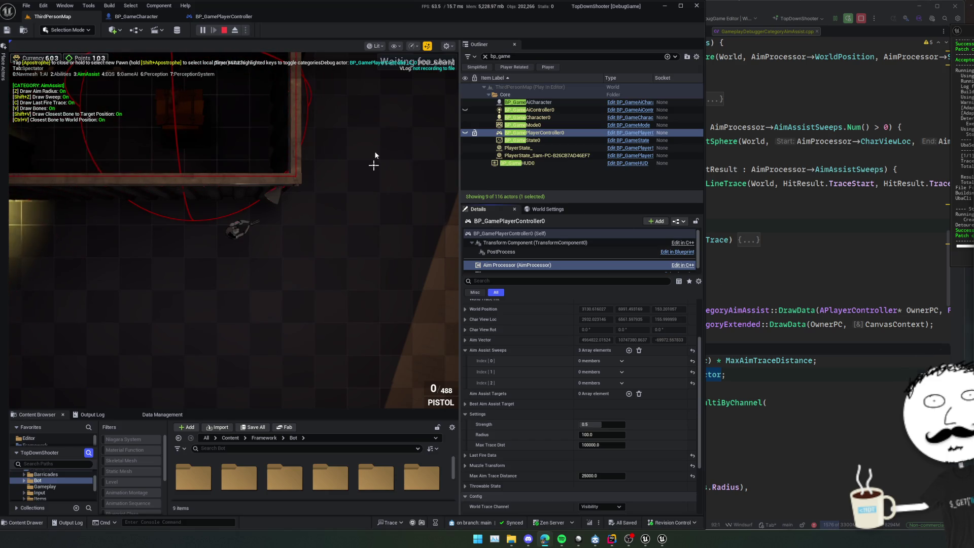
{"action": "left_click", "coordinate": [840, 253]}
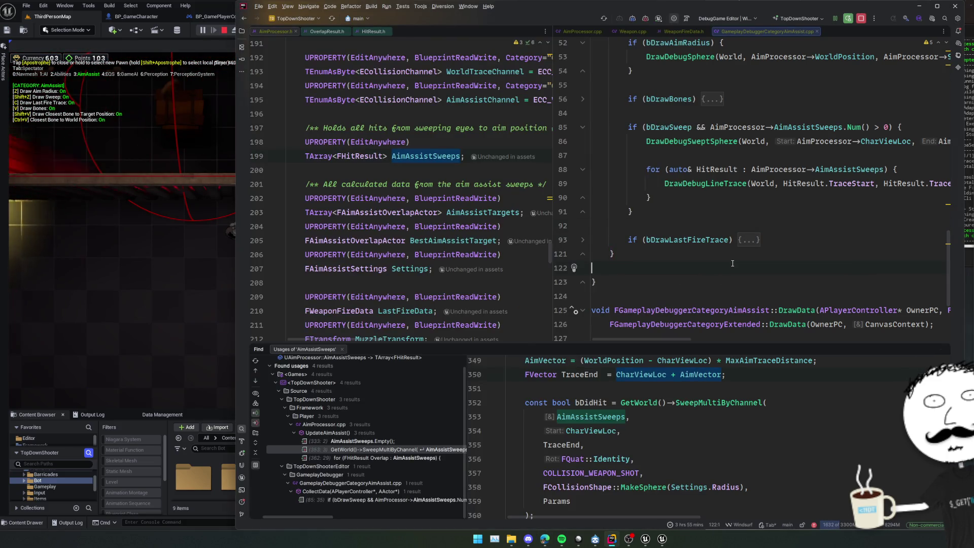
Select BP_GameCharacter0 in the Outliner and show the AimAssist gameplay debugger overlay
{"action": "key", "text": "alt+Tab"}
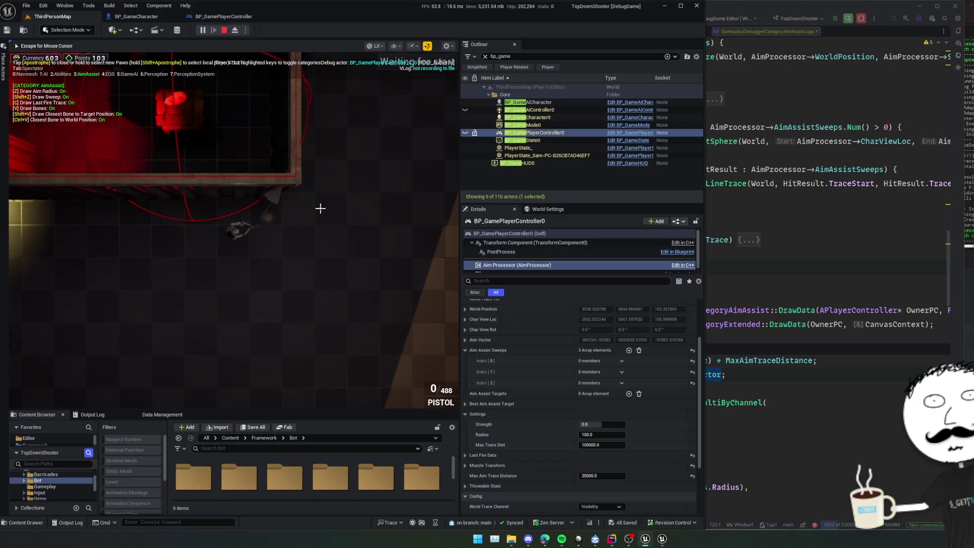
{"action": "left_click", "coordinate": [550, 123]}
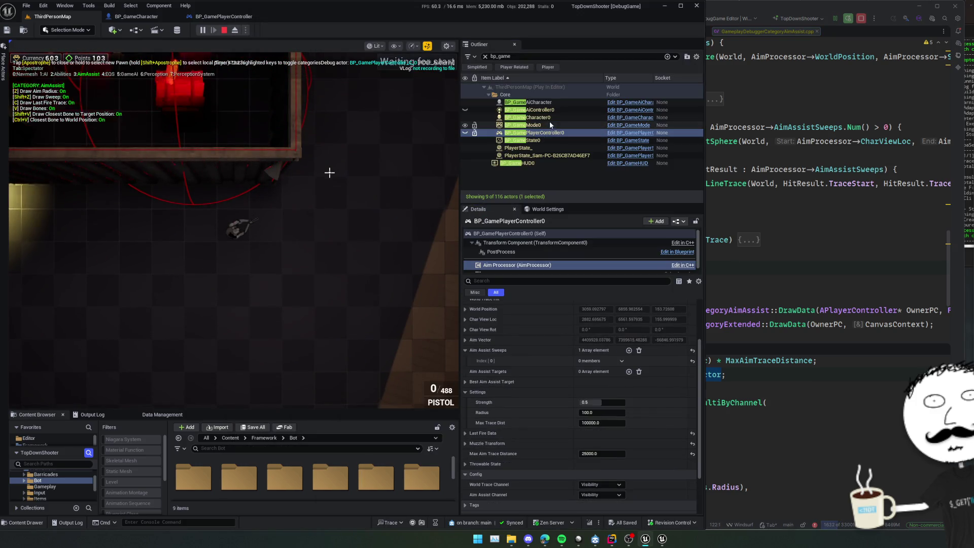
{"action": "left_click", "coordinate": [553, 119]}
{"action": "key", "text": "apostrophe"}
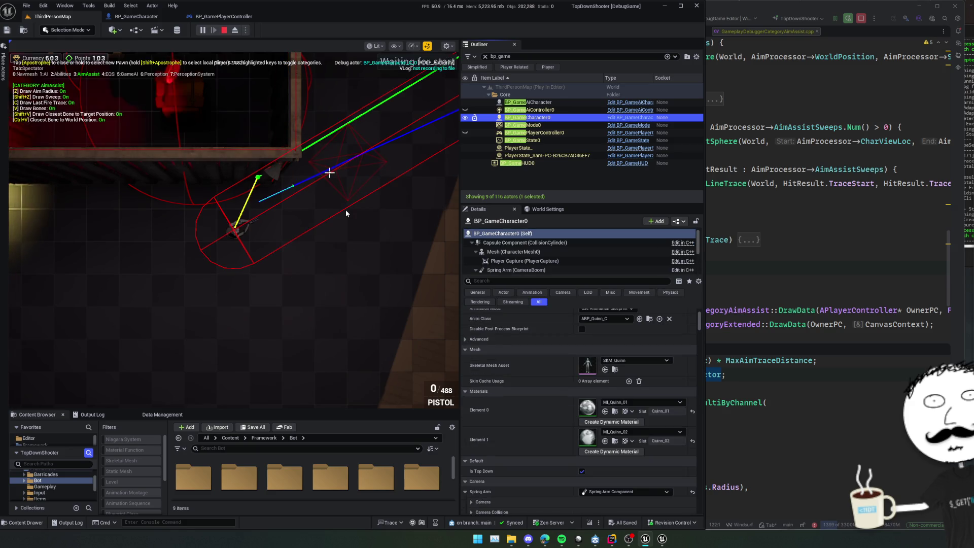
Walk the character right, left and forward to watch the aim-assist traces, then return to Rider
{"action": "left_click", "coordinate": [322, 206]}
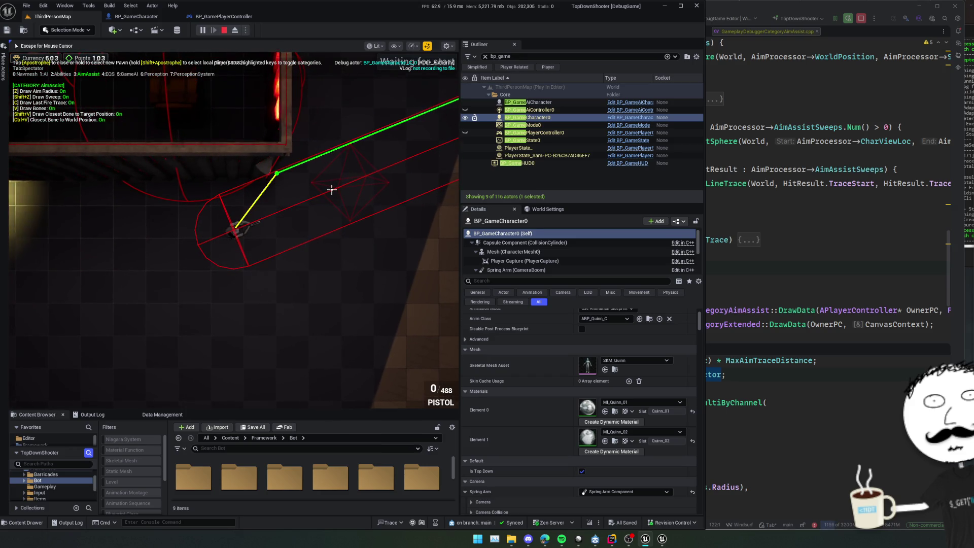
{"action": "key", "text": "d"}
{"action": "key", "text": "a"}
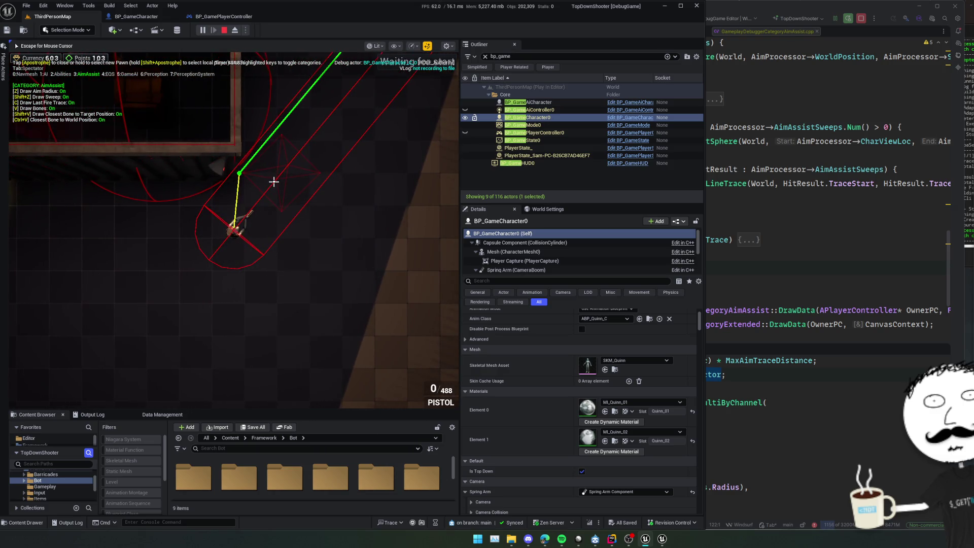
{"action": "key", "text": "w"}
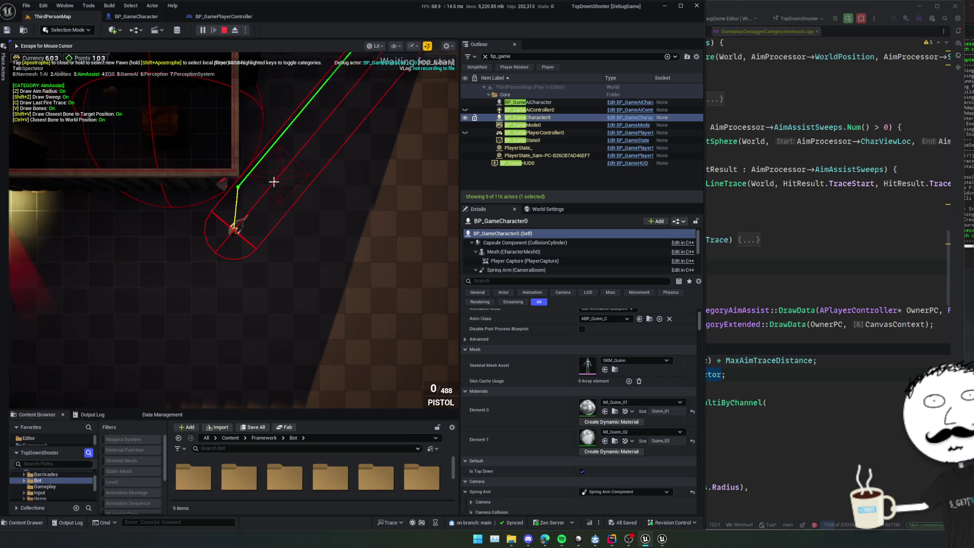
{"action": "key", "text": "super"}
{"action": "key", "text": "alt+Tab"}
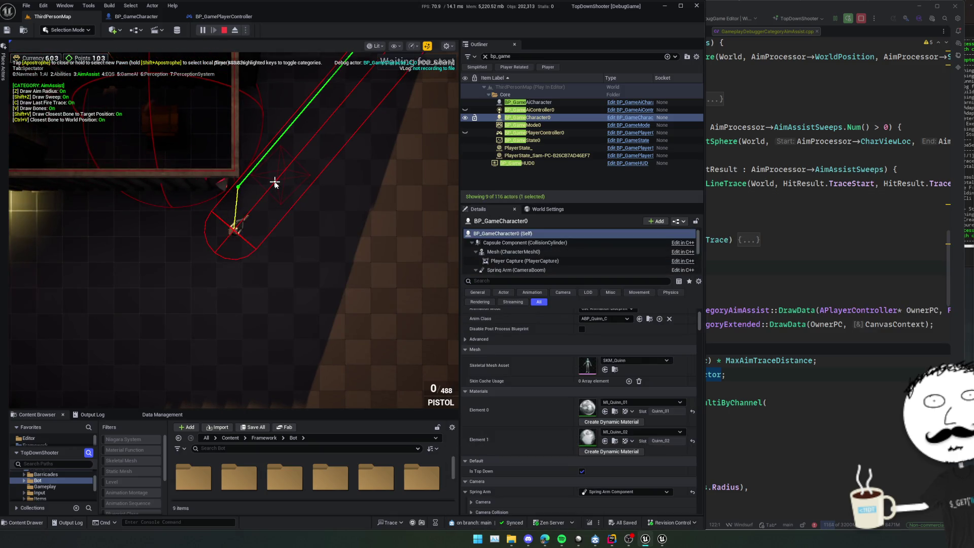
{"action": "key", "text": "super"}
{"action": "left_click", "coordinate": [795, 224]}
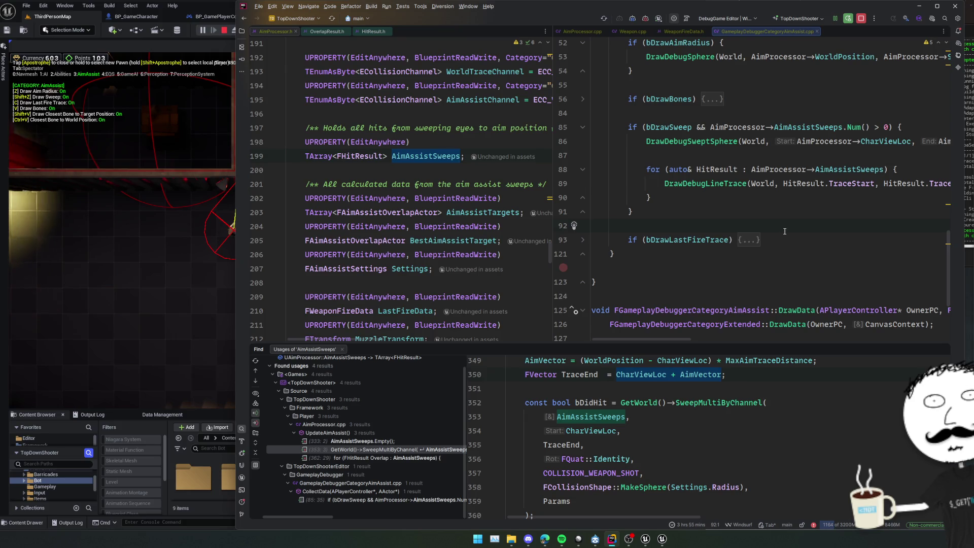
Browse the AimAssistSweeps usages, reading the draw-code loop and the sweep usage's TODO comment
{"action": "scroll", "coordinate": [785, 231], "scroll_direction": "up", "scroll_amount": 3}
{"action": "left_click", "coordinate": [788, 240]}
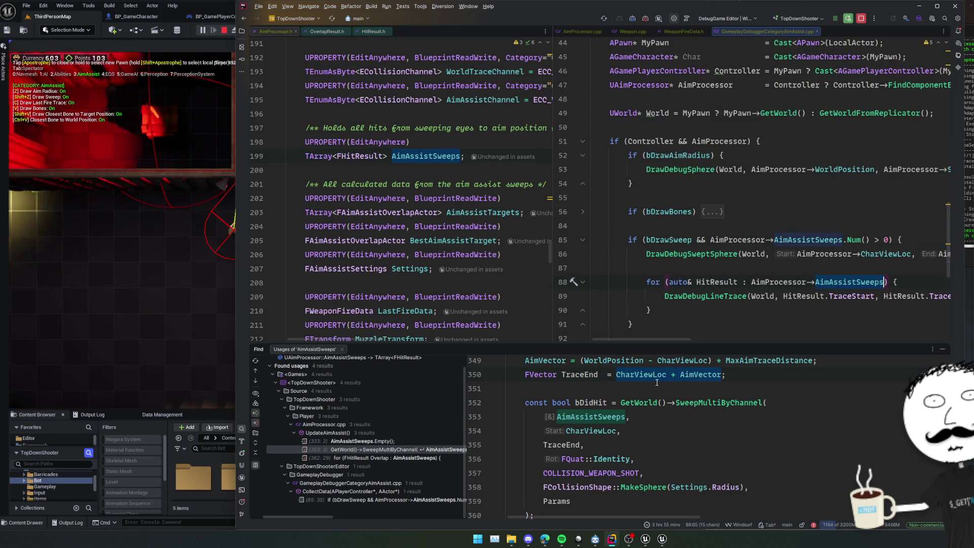
{"action": "scroll", "coordinate": [658, 421], "scroll_direction": "down", "scroll_amount": 4}
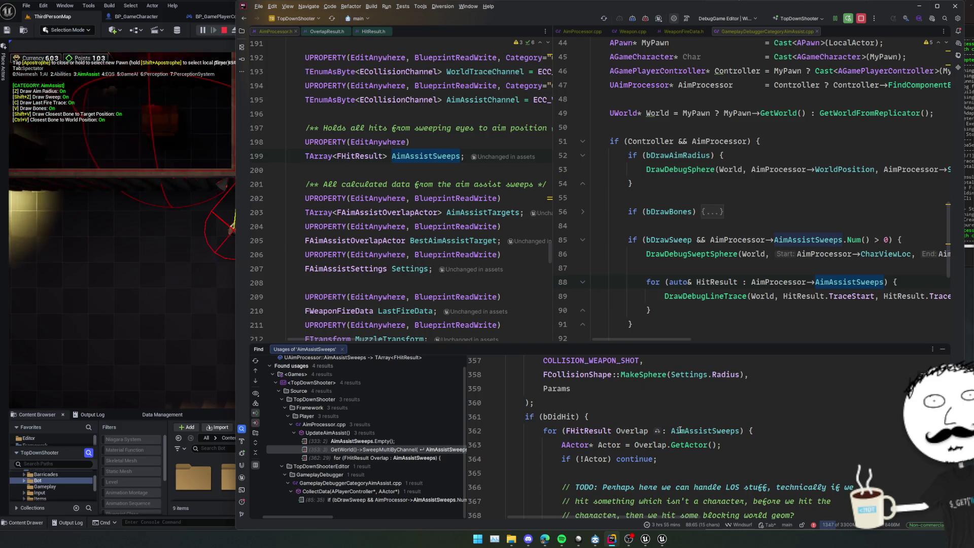
{"action": "left_click", "coordinate": [634, 445]}
{"action": "scroll", "coordinate": [635, 438], "scroll_direction": "down", "scroll_amount": 2}
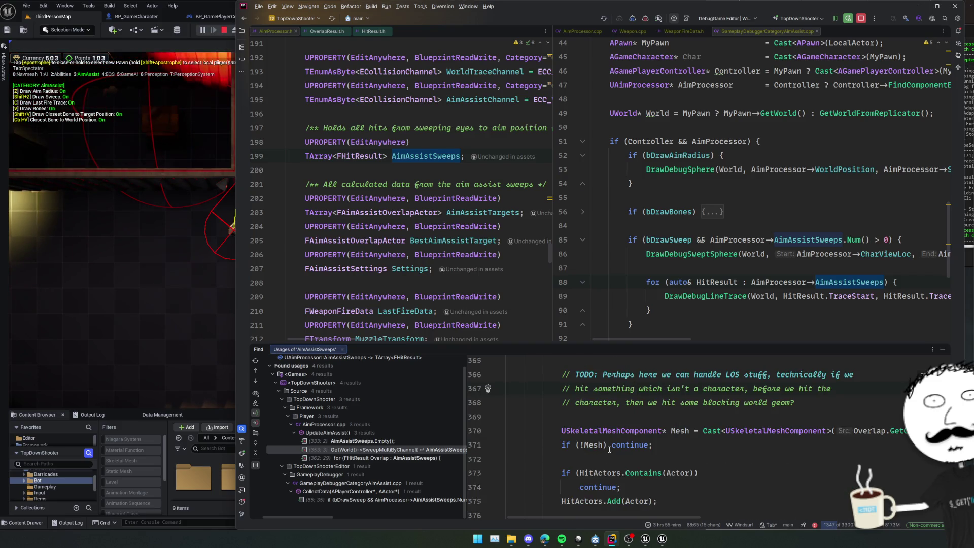
{"action": "scroll", "coordinate": [635, 437], "scroll_direction": "up", "scroll_amount": 4}
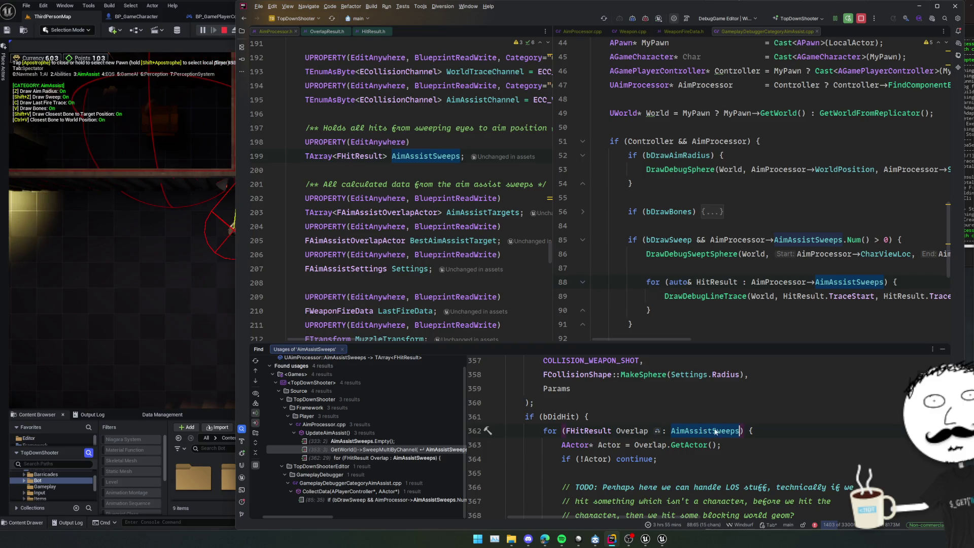
{"action": "scroll", "coordinate": [751, 426], "scroll_direction": "up", "scroll_amount": 2}
{"action": "scroll", "coordinate": [755, 424], "scroll_direction": "down", "scroll_amount": 2}
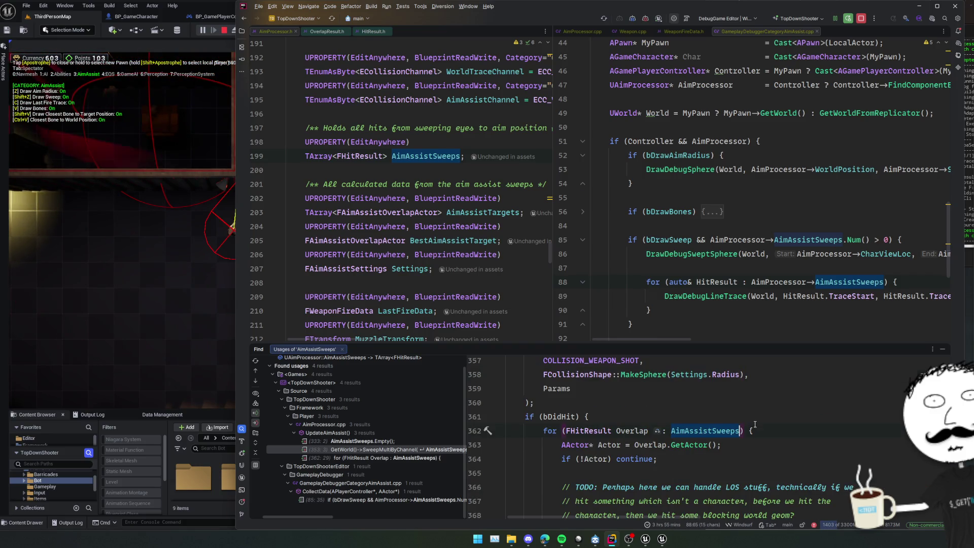
Jump to the SweepMultiByChannel call in AimProcessor.cpp and close the Find window
{"action": "key", "text": "F4"}
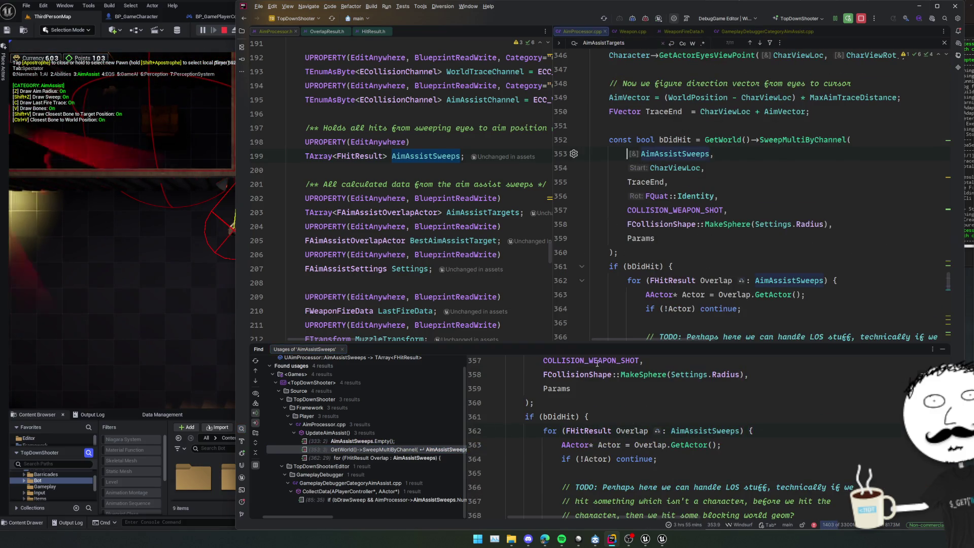
{"action": "left_click", "coordinate": [752, 308]}
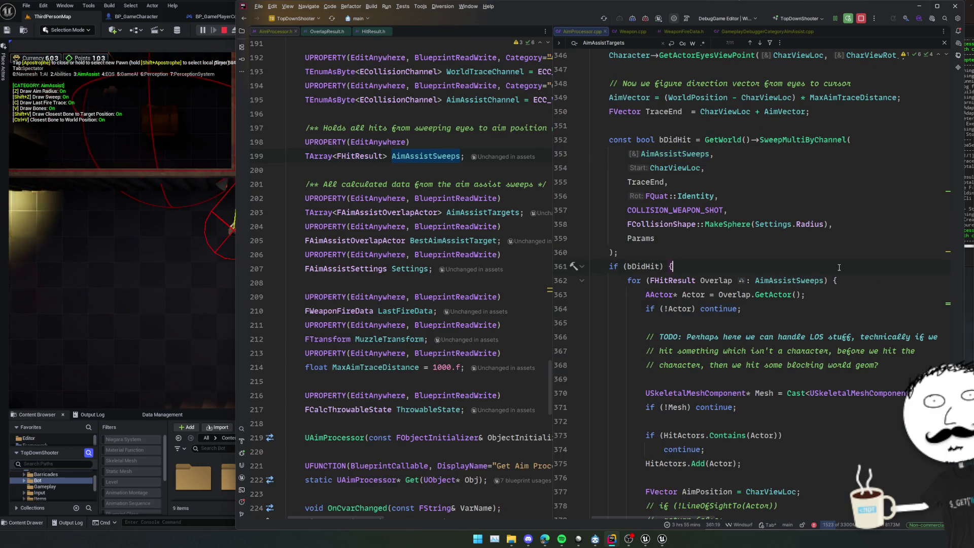
{"action": "double_click", "coordinate": [801, 280]}
{"action": "scroll", "coordinate": [802, 284], "scroll_direction": "up", "scroll_amount": 2}
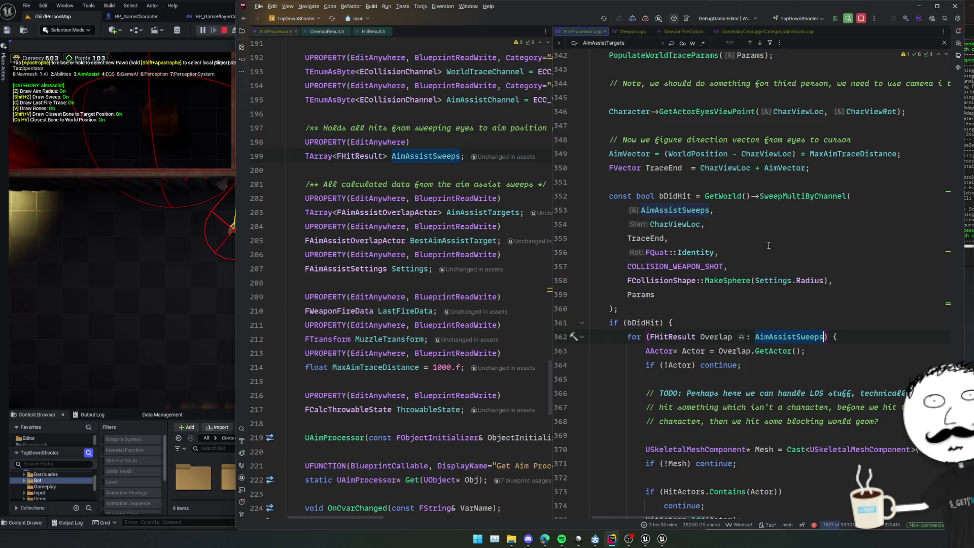
{"action": "left_click", "coordinate": [815, 337]}
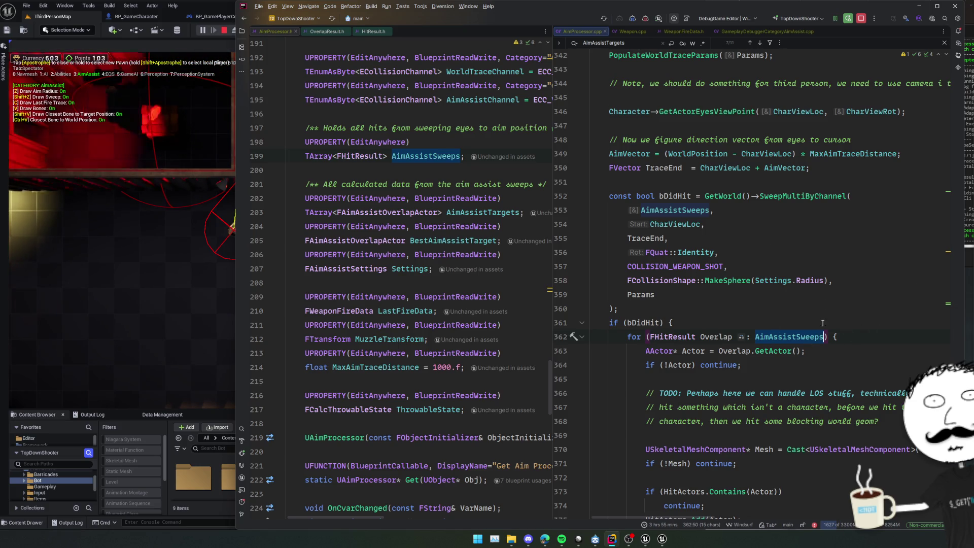
Add an AimAssistSweeps.CreateIterator() call on a new line after if (bDidHit)
{"action": "left_click", "coordinate": [817, 322]}
{"action": "key", "text": "Return"}
{"action": "key", "text": "Return"}
{"action": "type", "text": "AimAssistSweeps.Create"}
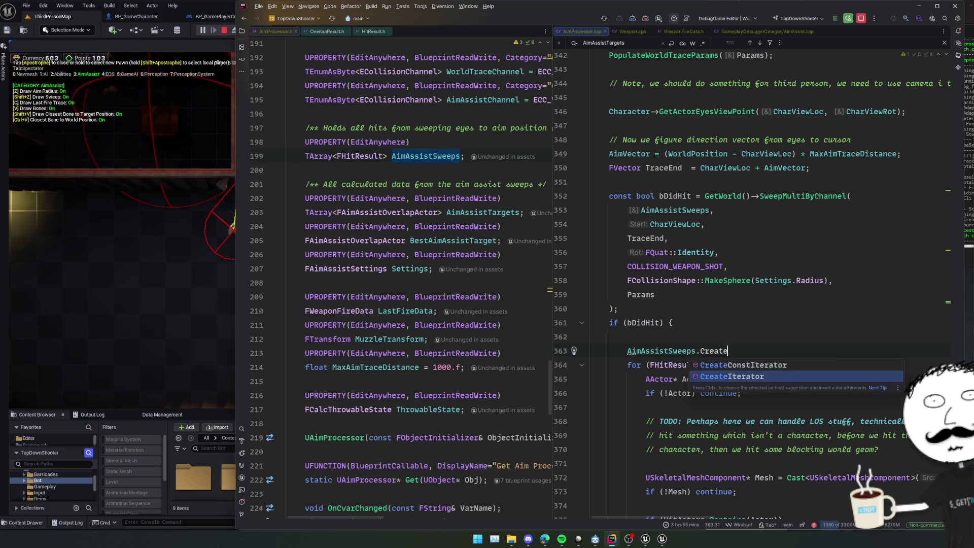
{"action": "key", "text": "Return"}
{"action": "left_click", "coordinate": [769, 351]}
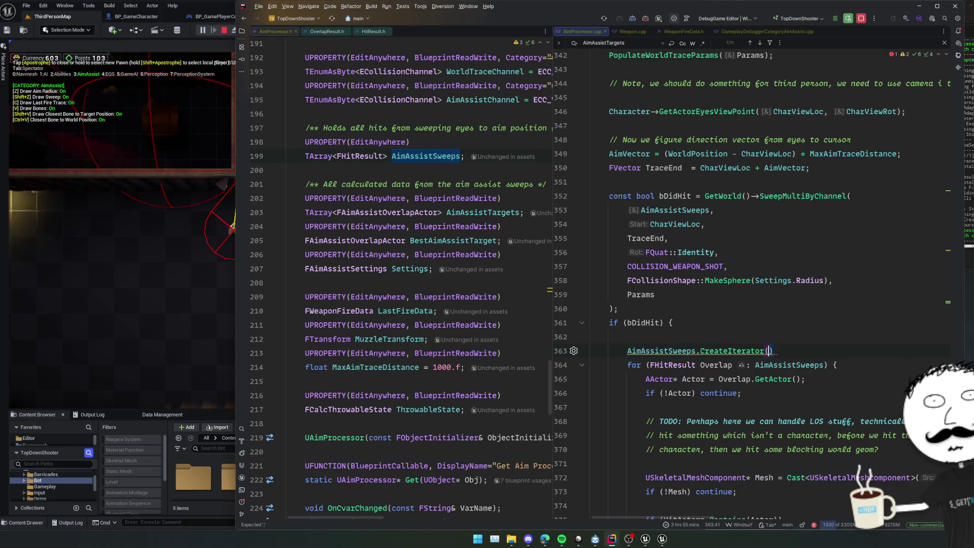
Search the codebase for CreateIterator() and preview the MetalShaderCompiler.cpp iterator loop example
{"action": "key", "text": "ctrl+shift+f"}
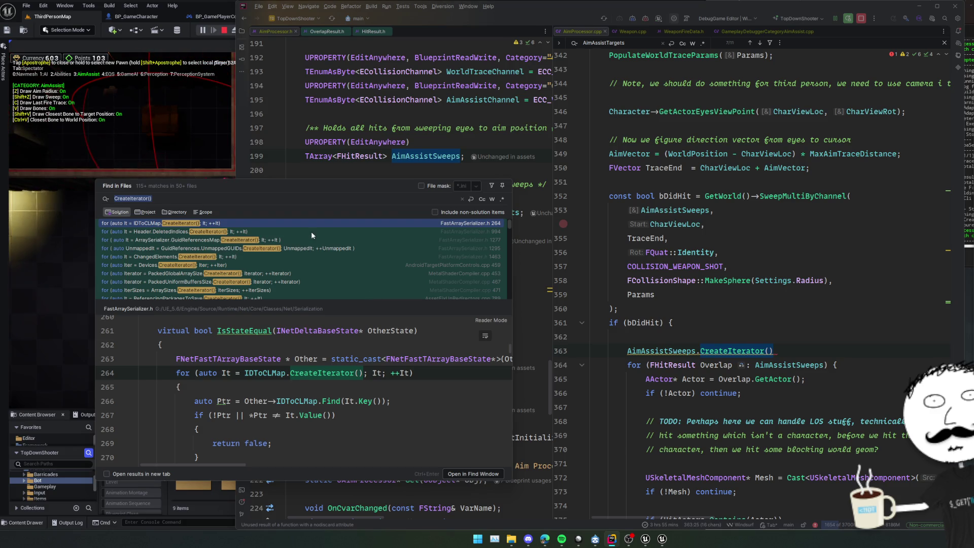
{"action": "left_click", "coordinate": [307, 273]}
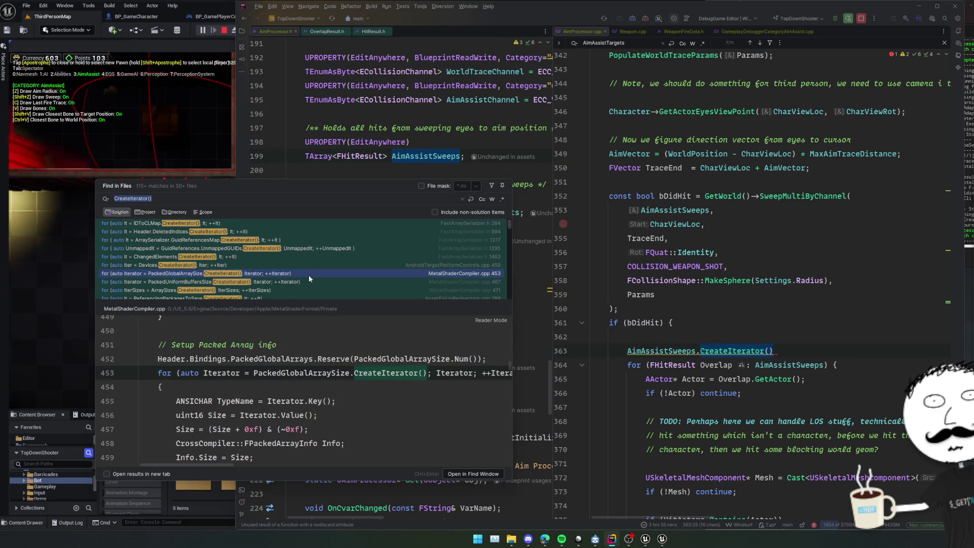
{"action": "left_click", "coordinate": [230, 376]}
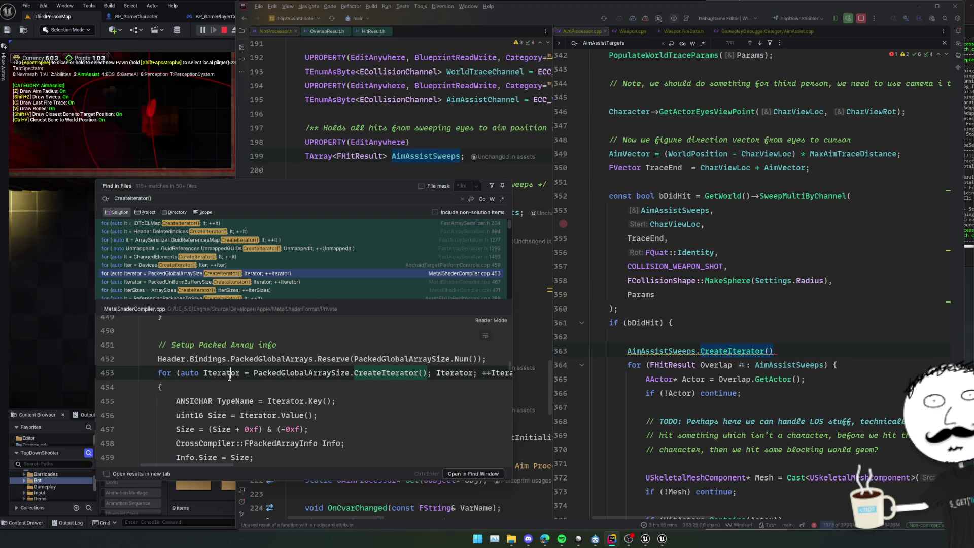
{"action": "key", "text": "Escape"}
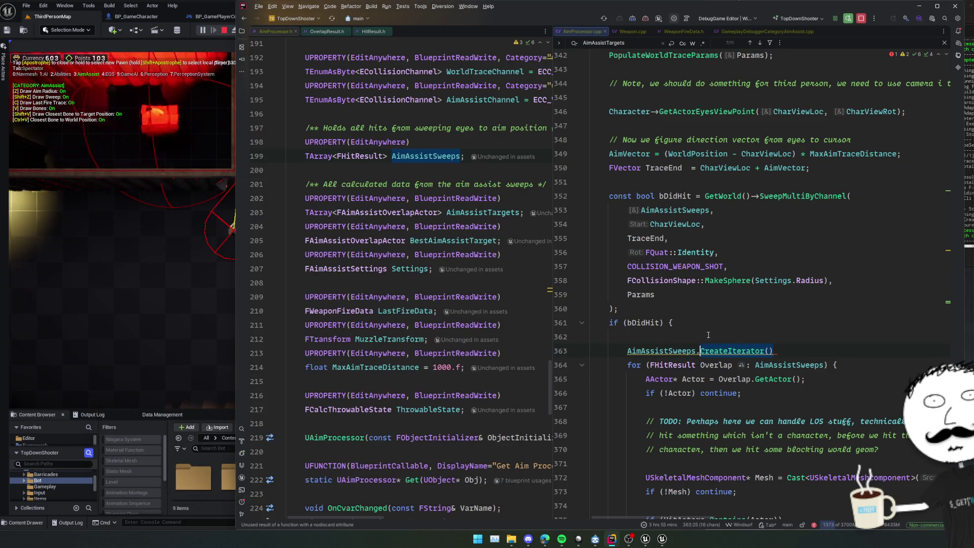
Paste the example iterator for-loop, swap PackedGlobalArraySize for AimAssistSweeps, and delete the leftover line
{"action": "key", "text": "Up"}
{"action": "key", "text": "ctrl+v"}
{"action": "key", "text": "Return"}
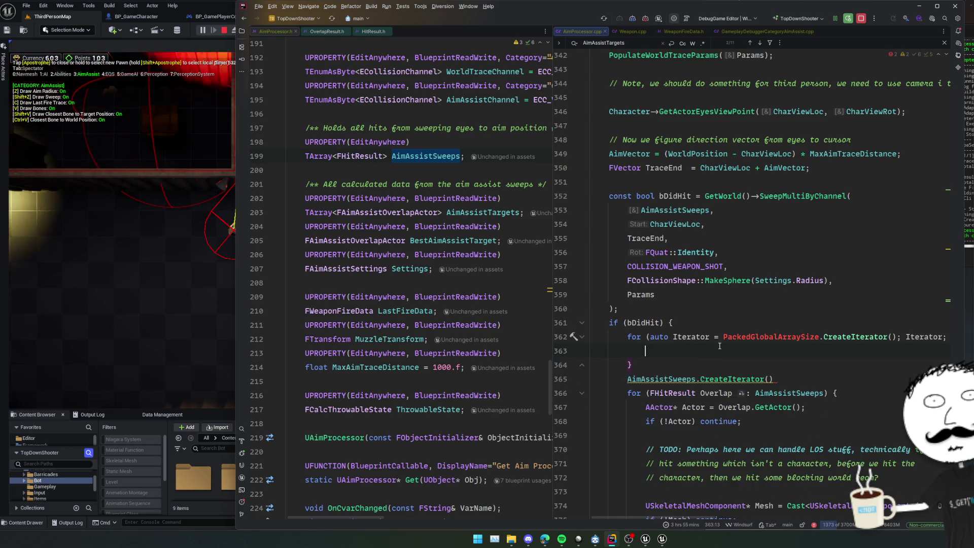
{"action": "key", "text": "ctrl+c"}
{"action": "double_click", "coordinate": [763, 337]}
{"action": "key", "text": "ctrl+v"}
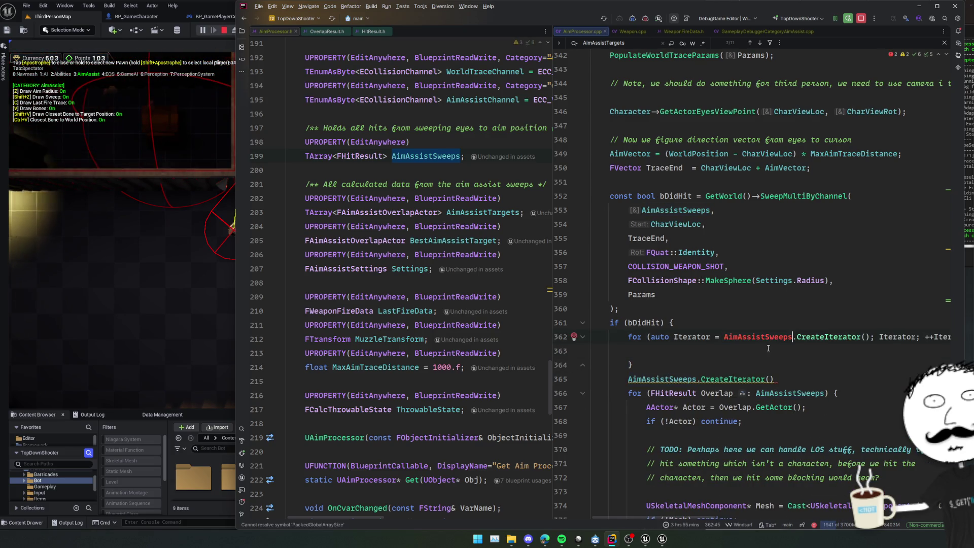
{"action": "triple_click", "coordinate": [812, 376]}
{"action": "key", "text": "Delete"}
{"action": "scroll", "coordinate": [786, 336], "scroll_direction": "right", "scroll_amount": 3}
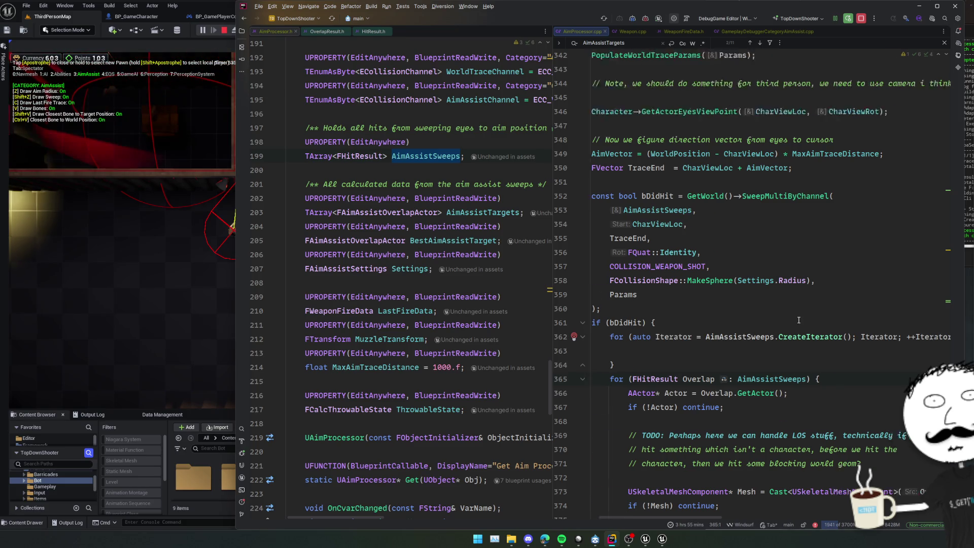
{"action": "scroll", "coordinate": [786, 336], "scroll_direction": "left", "scroll_amount": 3}
Rename both occurrences of the loop variable Iterator to It
{"action": "double_click", "coordinate": [709, 336]}
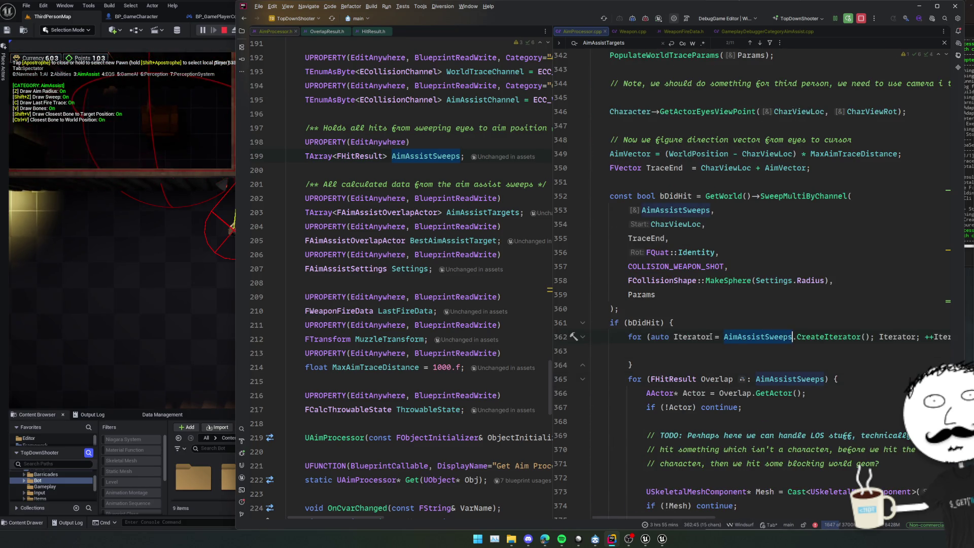
{"action": "type", "text": "It"}
{"action": "scroll", "coordinate": [771, 279], "scroll_direction": "right", "scroll_amount": 1}
{"action": "left_click", "coordinate": [609, 337]}
{"action": "left_click", "coordinate": [925, 337]}
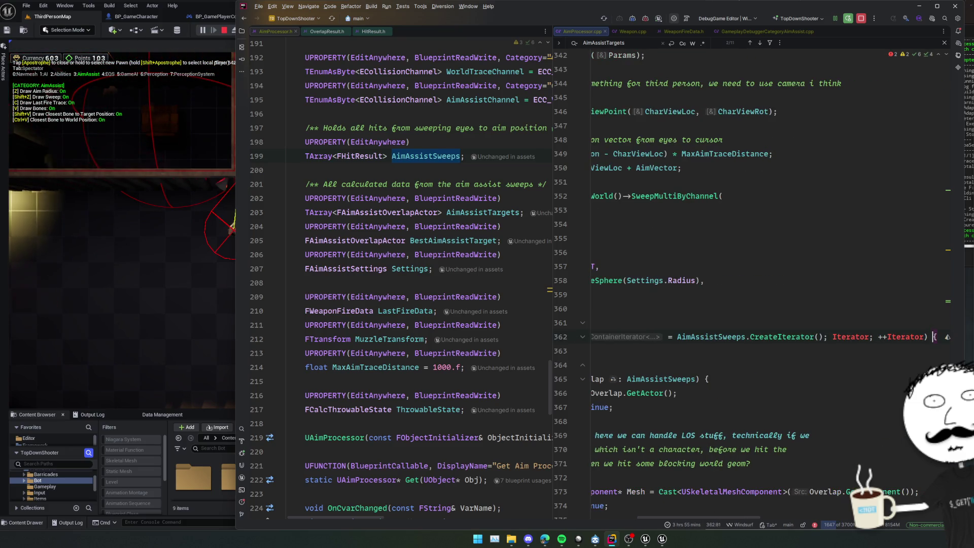
{"action": "double_click", "coordinate": [835, 336]}
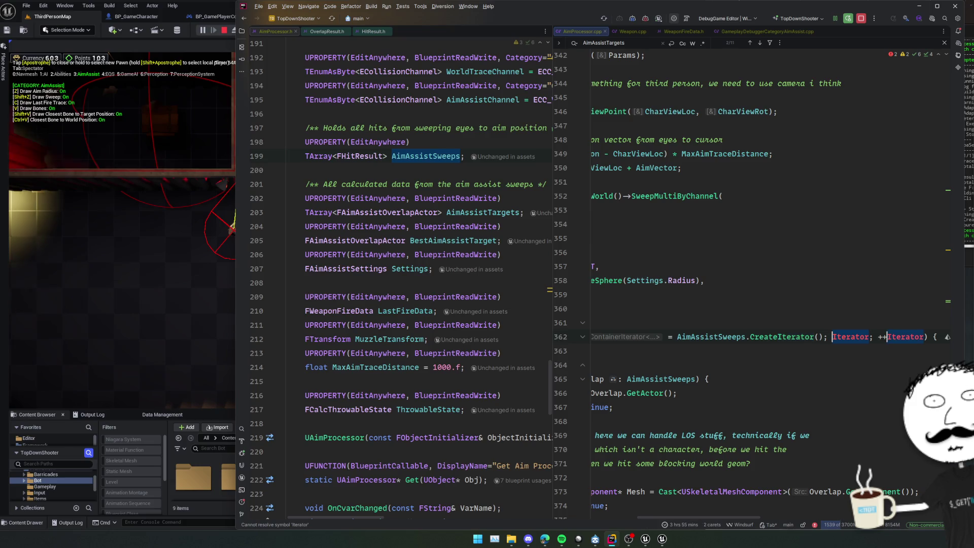
{"action": "type", "text": "It"}
Select the whole It iterator loop and open the IDE Settings
{"action": "key", "text": "ctrl+w"}
{"action": "key", "text": "ctrl+w"}
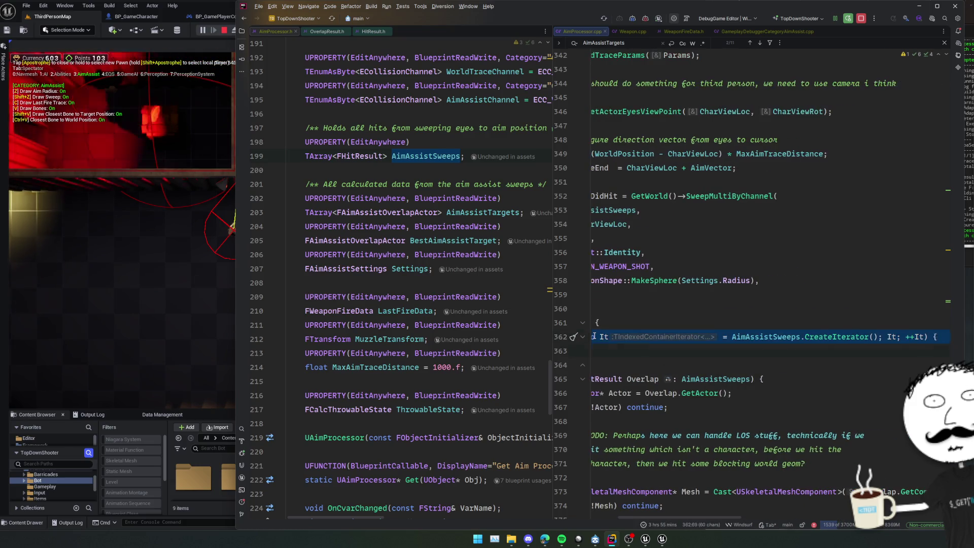
{"action": "key", "text": "ctrl+w"}
{"action": "key", "text": "ctrl+alt+s"}
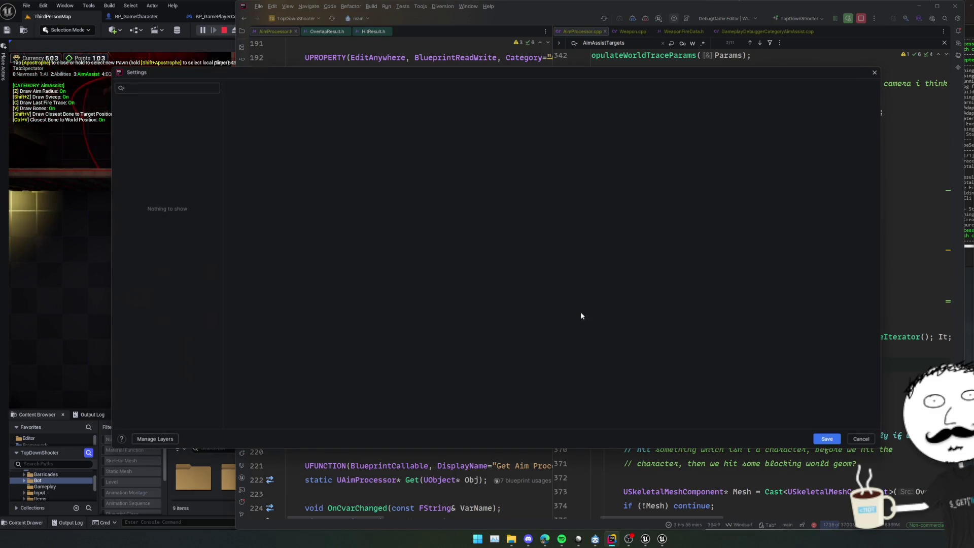
Find Live Templates in Settings and inspect the C/C++ clog and foreach templates
{"action": "type", "text": "live template"}
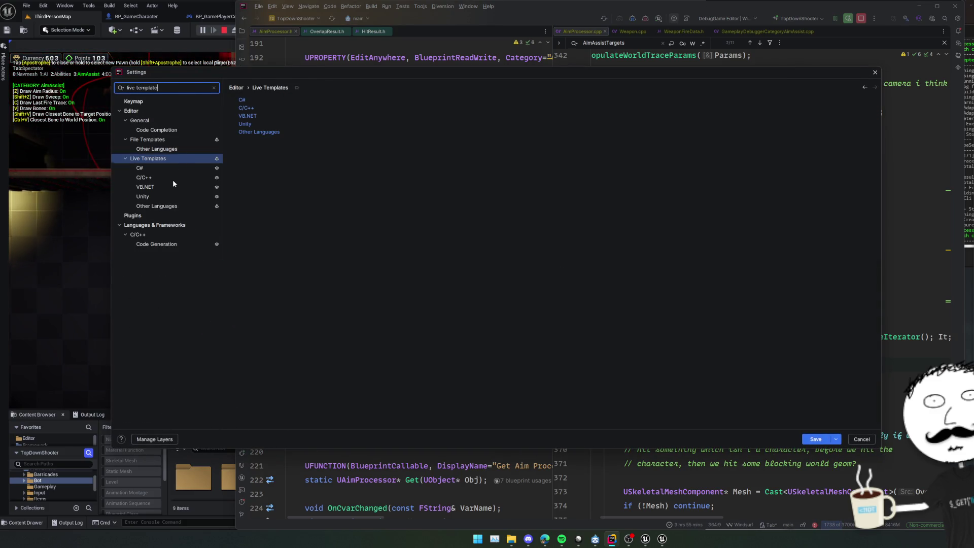
{"action": "left_click", "coordinate": [173, 179]}
{"action": "scroll", "coordinate": [365, 130], "scroll_direction": "down", "scroll_amount": 3}
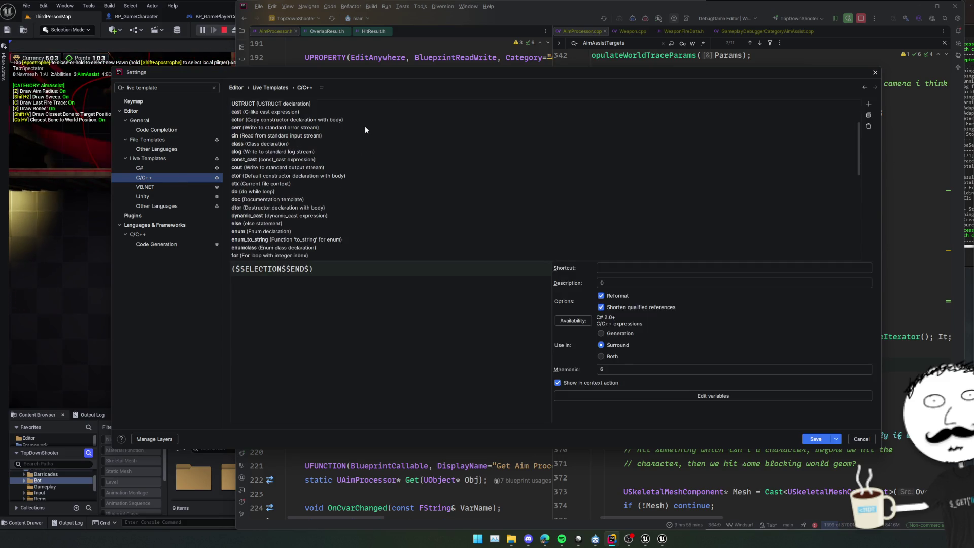
{"action": "left_click", "coordinate": [370, 150]}
{"action": "scroll", "coordinate": [370, 150], "scroll_direction": "down", "scroll_amount": 3}
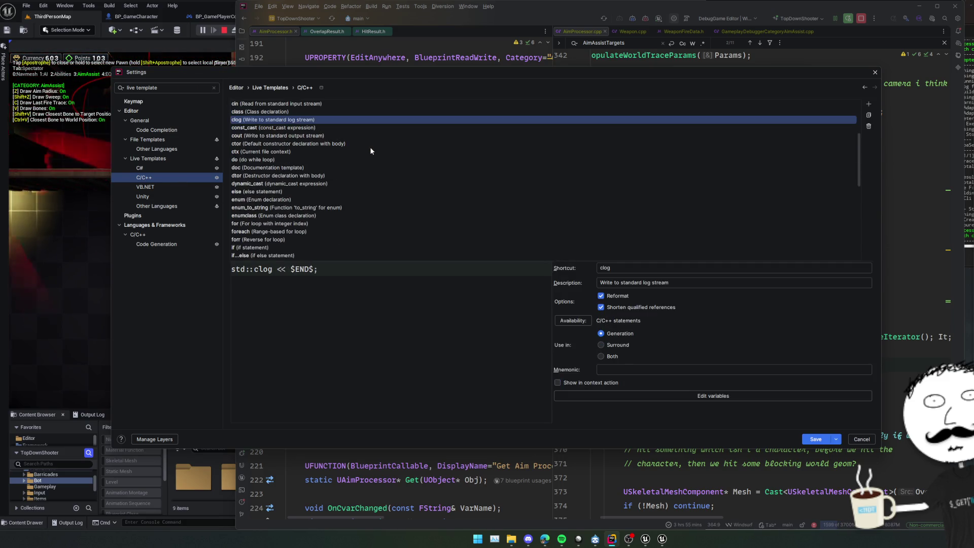
{"action": "left_click", "coordinate": [336, 199]}
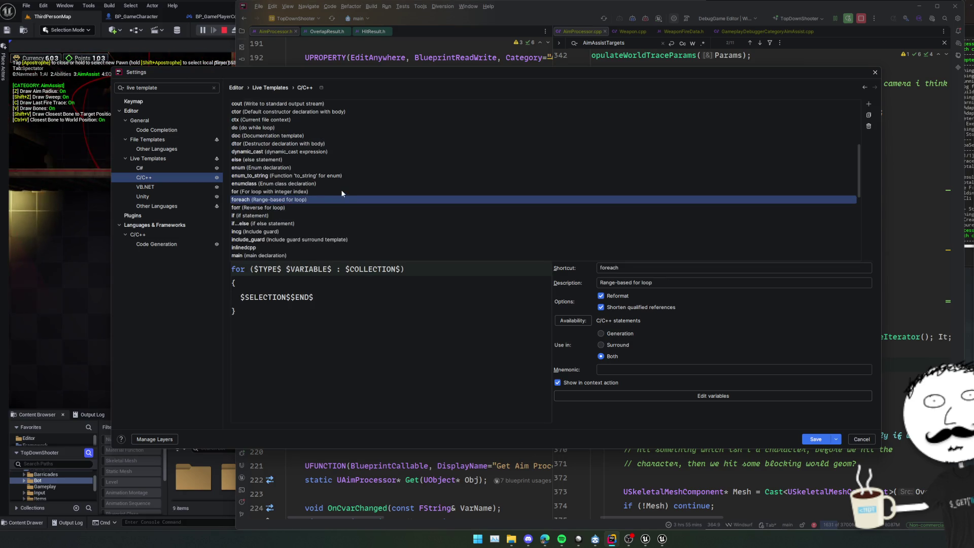
{"action": "scroll", "coordinate": [343, 192], "scroll_direction": "down", "scroll_amount": 10}
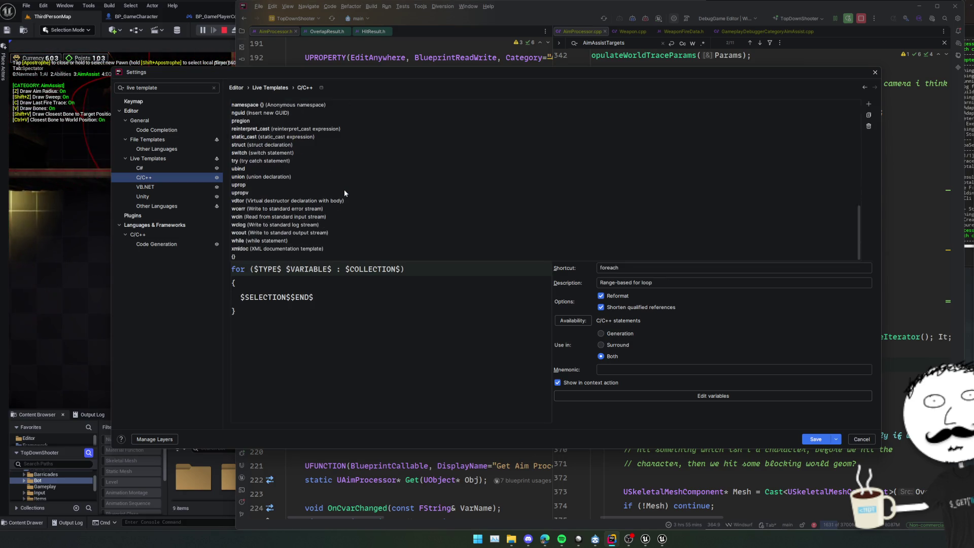
{"action": "scroll", "coordinate": [252, 215], "scroll_direction": "up", "scroll_amount": 4}
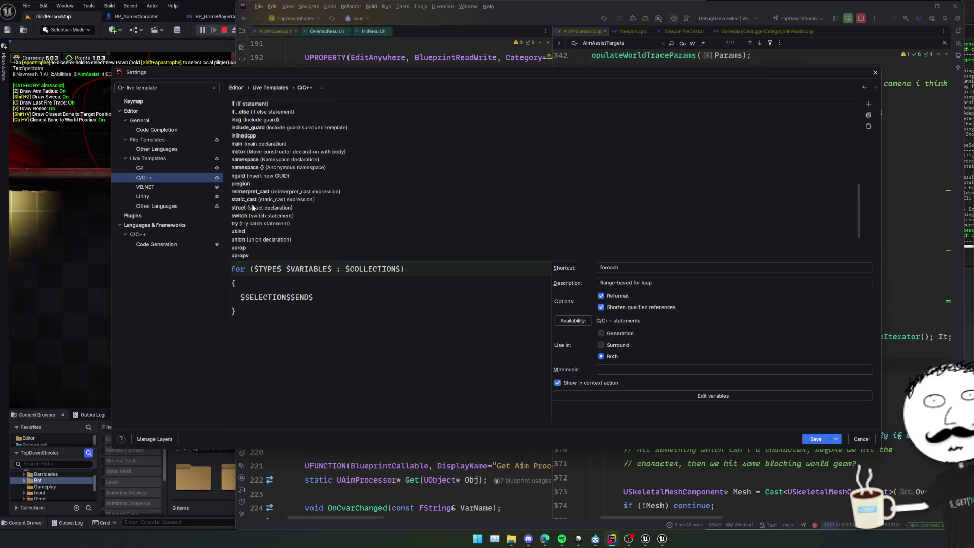
{"action": "scroll", "coordinate": [266, 201], "scroll_direction": "up", "scroll_amount": 2}
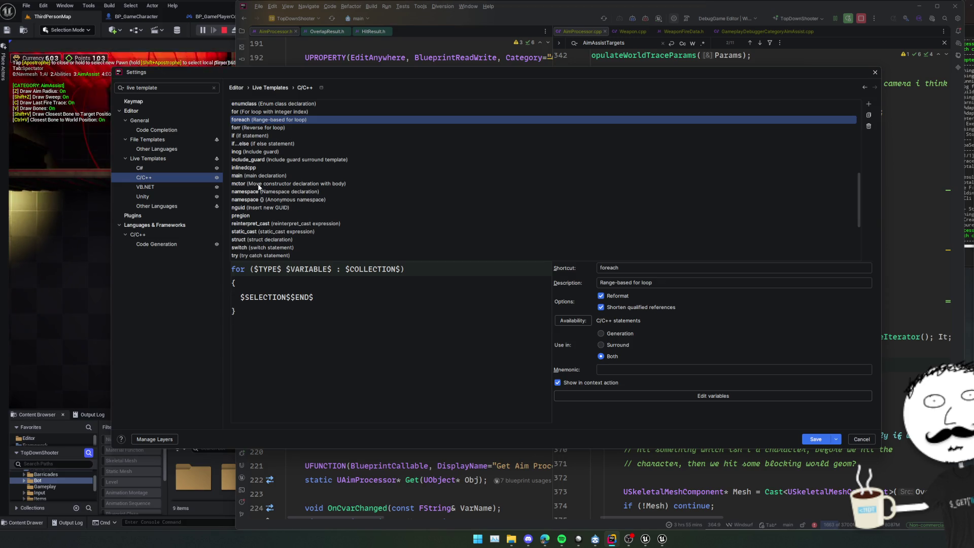
{"action": "scroll", "coordinate": [274, 197], "scroll_direction": "up", "scroll_amount": 2}
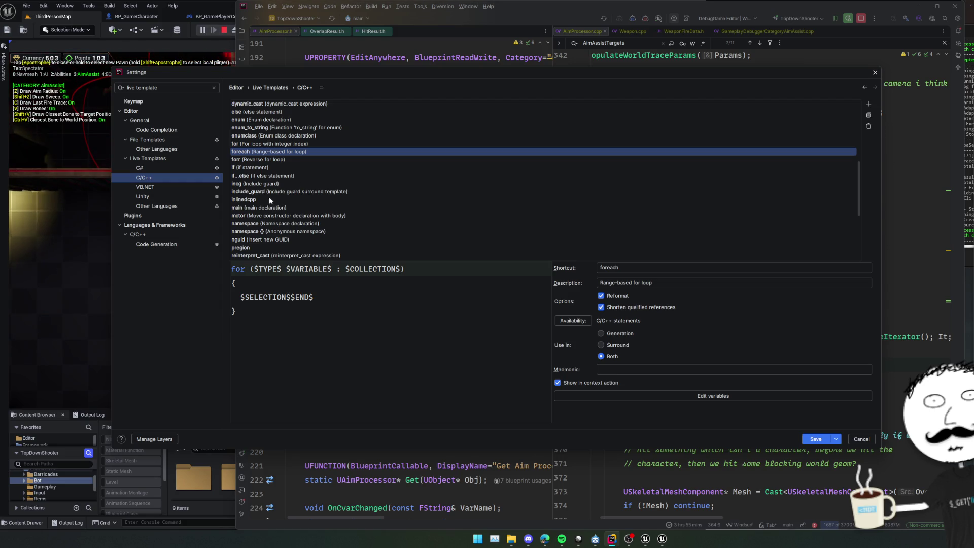
{"action": "scroll", "coordinate": [251, 162], "scroll_direction": "up", "scroll_amount": 3}
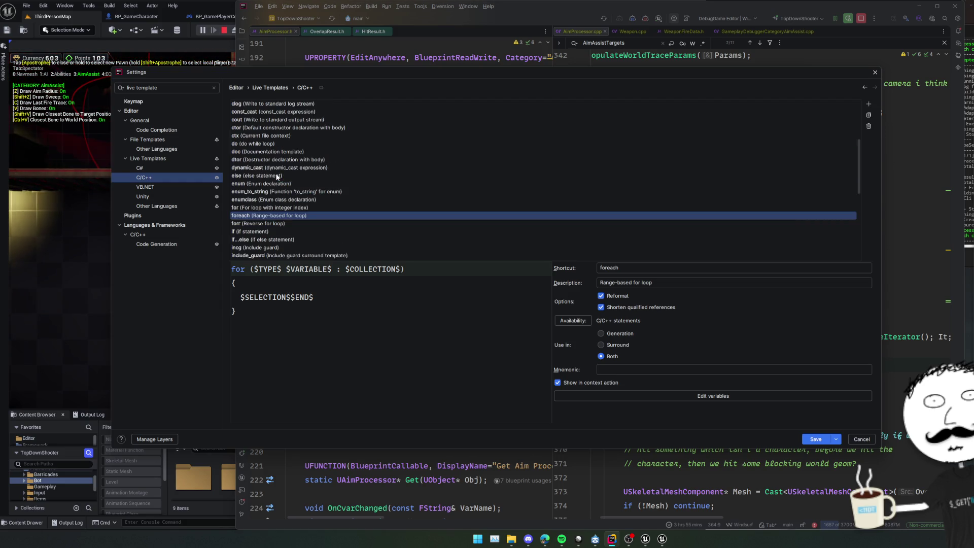
{"action": "scroll", "coordinate": [278, 178], "scroll_direction": "up", "scroll_amount": 3}
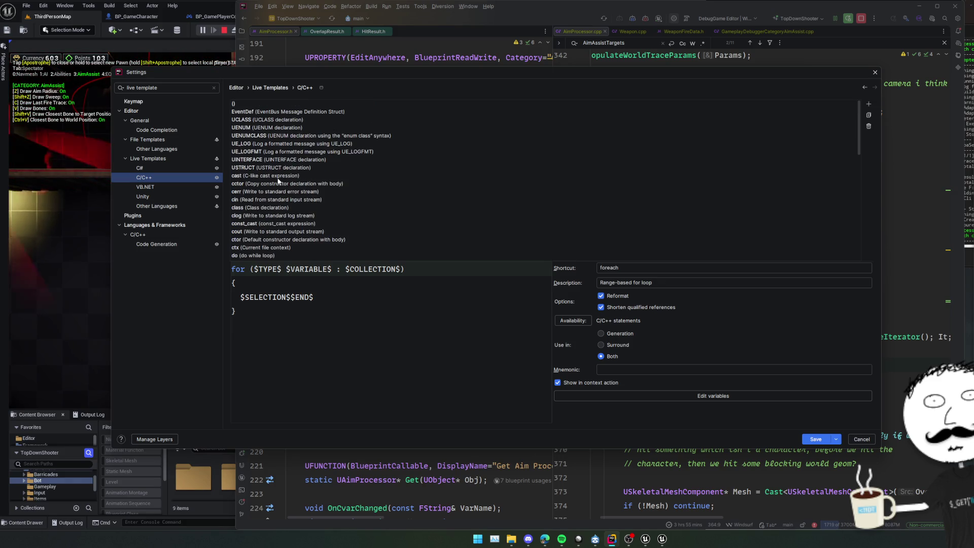
{"action": "scroll", "coordinate": [277, 180], "scroll_direction": "down", "scroll_amount": 3}
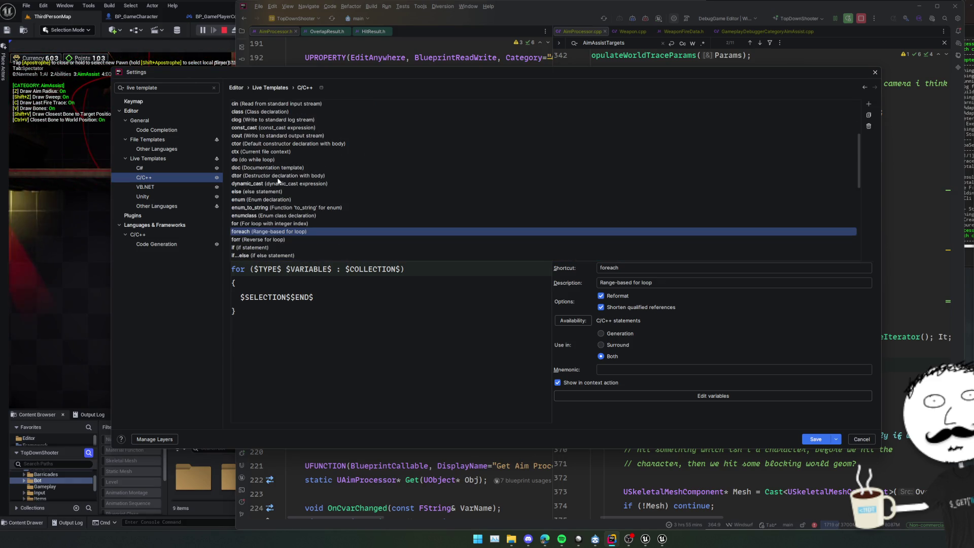
{"action": "scroll", "coordinate": [278, 181], "scroll_direction": "down", "scroll_amount": 1}
Compare the integer-index for and reverse forr templates, then add a new blank C/C++ template
{"action": "left_click", "coordinate": [279, 192]}
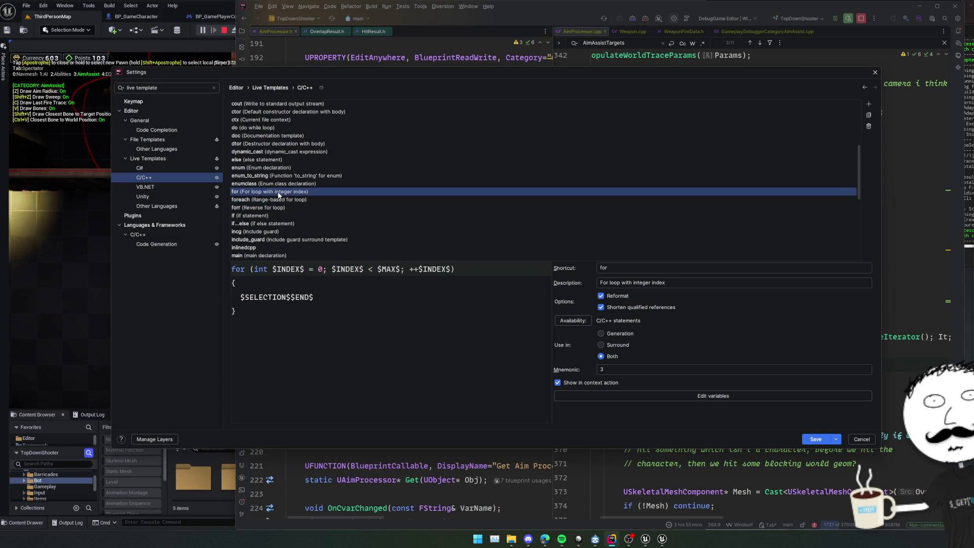
{"action": "key", "text": "Down"}
{"action": "key", "text": "Down"}
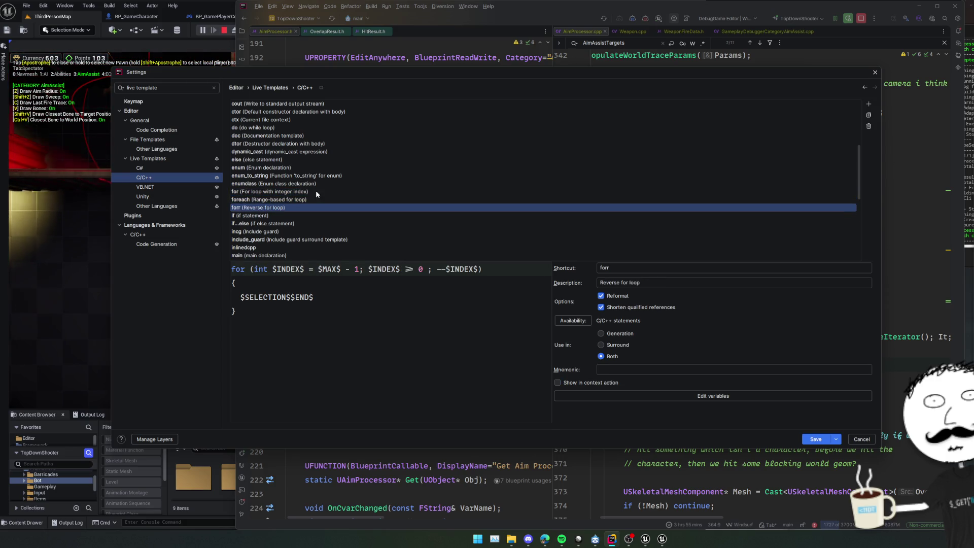
{"action": "left_click", "coordinate": [318, 192]}
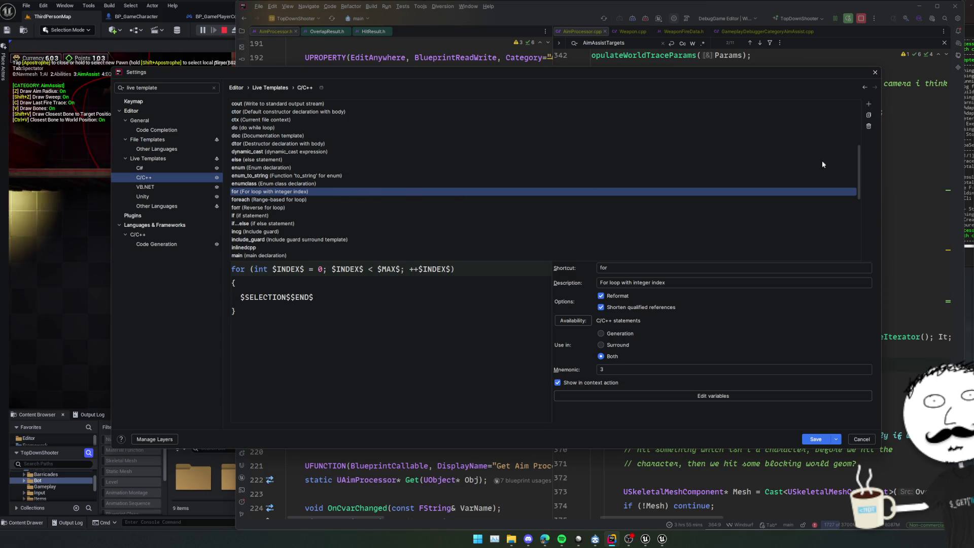
{"action": "left_click", "coordinate": [870, 103]}
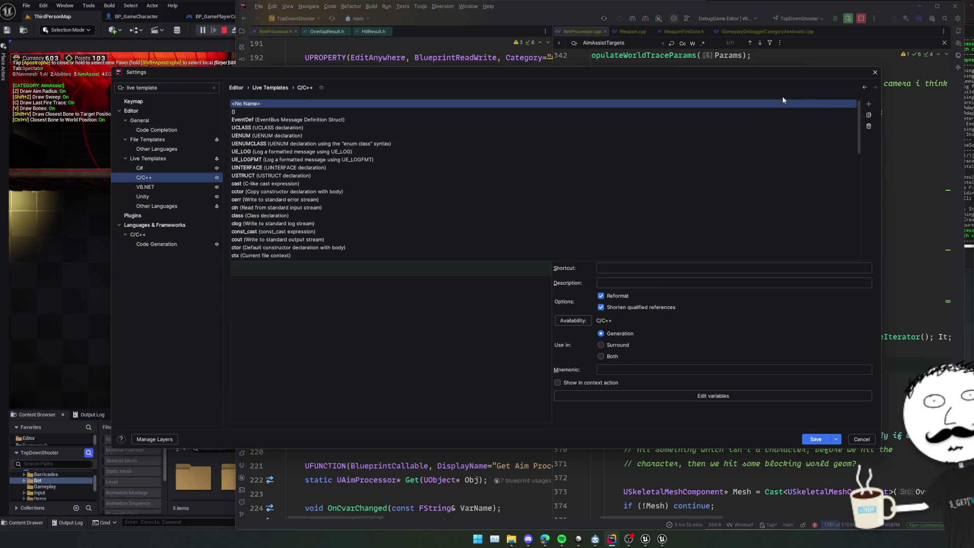
Save template 'forit', described "For loop with ue's .CreateIterator()", with the pasted CreateIterator loop as body
{"action": "scroll", "coordinate": [518, 144], "scroll_direction": "down", "scroll_amount": 5}
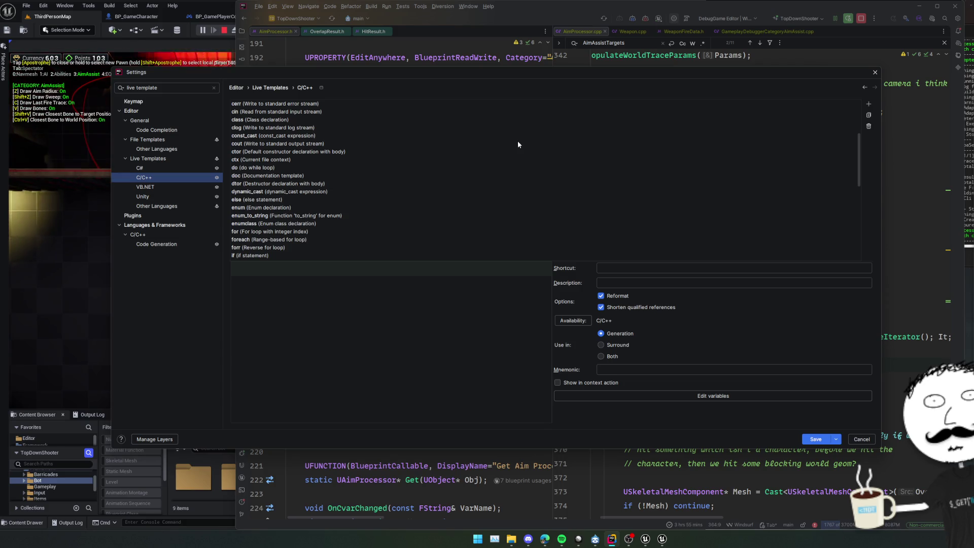
{"action": "scroll", "coordinate": [518, 145], "scroll_direction": "up", "scroll_amount": 5}
{"action": "left_click", "coordinate": [638, 269]}
{"action": "type", "text": "forit"}
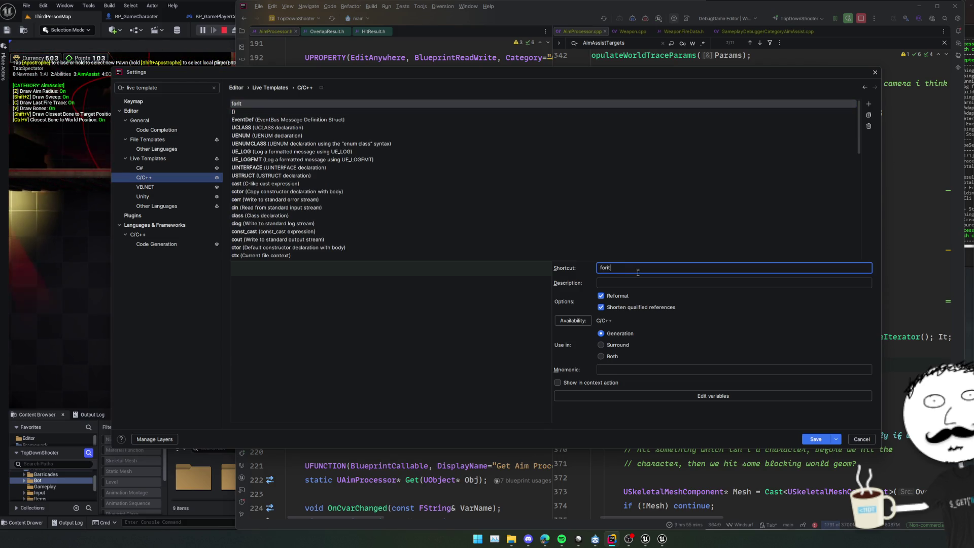
{"action": "key", "text": "Tab"}
{"action": "scroll", "coordinate": [431, 233], "scroll_direction": "down", "scroll_amount": 5}
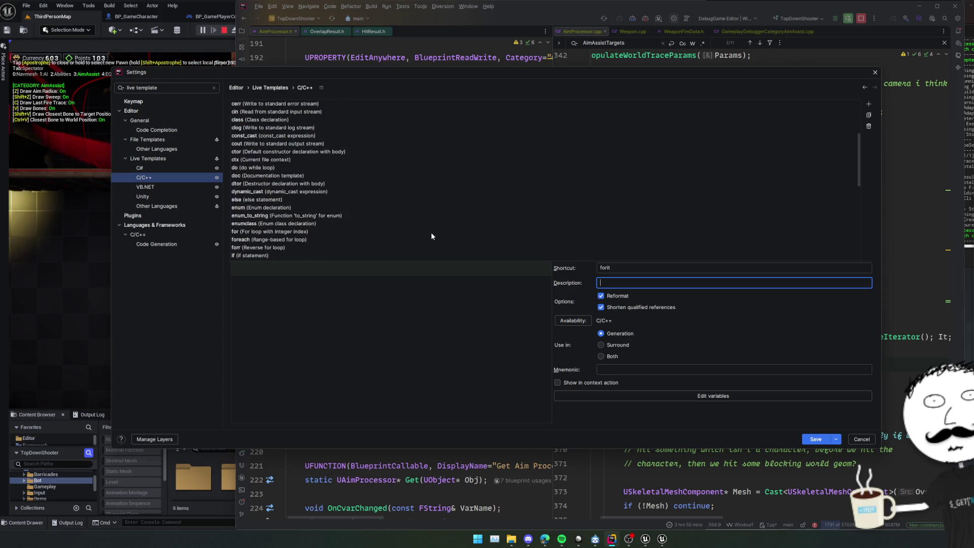
{"action": "type", "text": "For loop"}
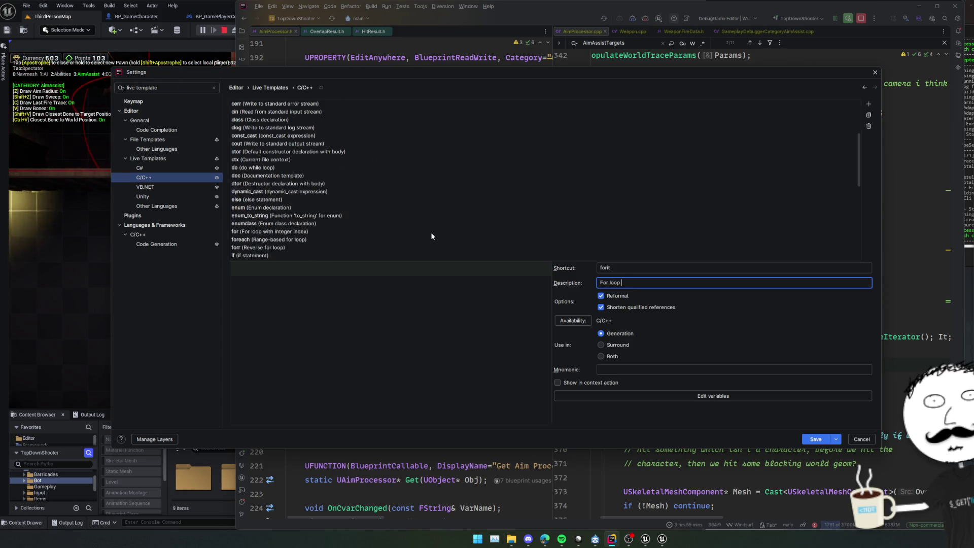
{"action": "type", "text": "ue's .Cr"}
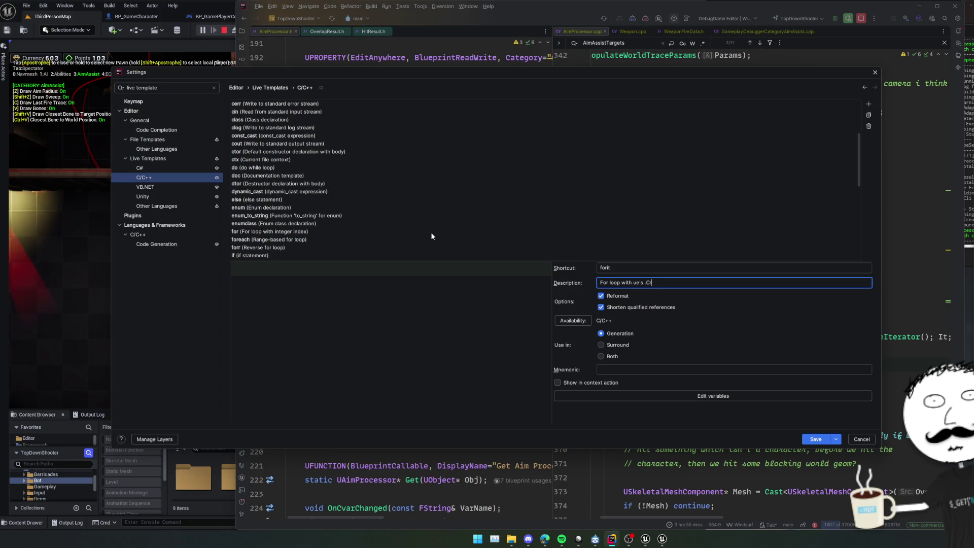
{"action": "type", "text": "eateIterator("}
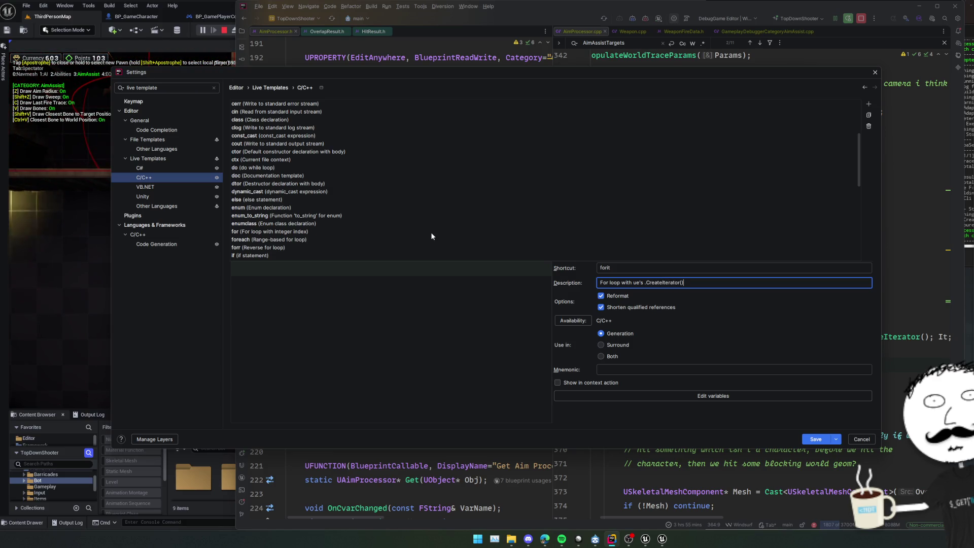
{"action": "left_click", "coordinate": [419, 299]}
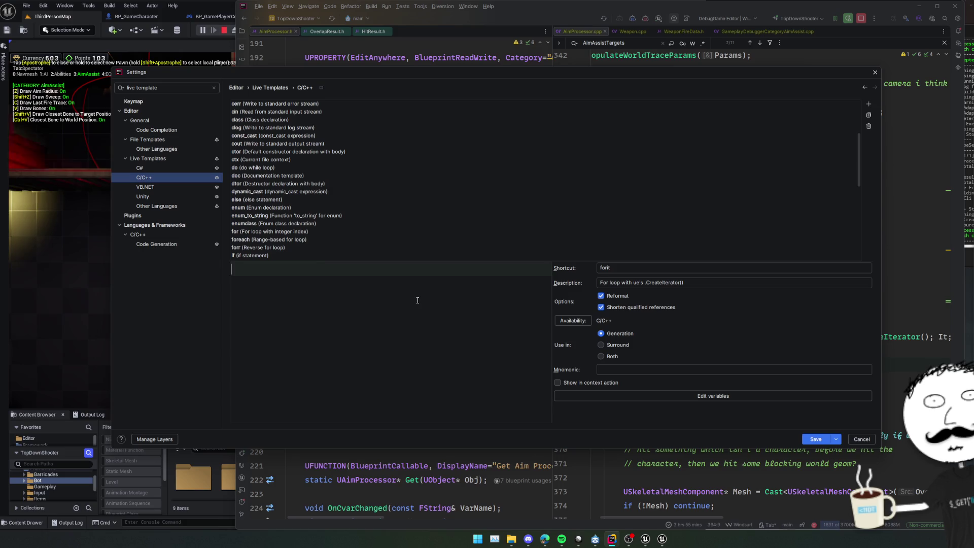
{"action": "key", "text": "ctrl+v"}
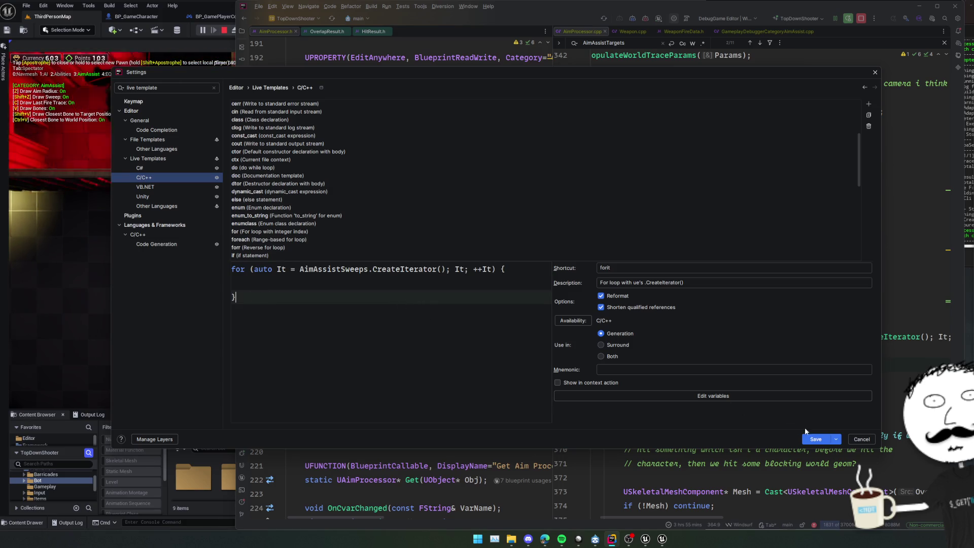
{"action": "key", "text": "Escape"}
{"action": "key", "text": "ctrl+alt+s"}
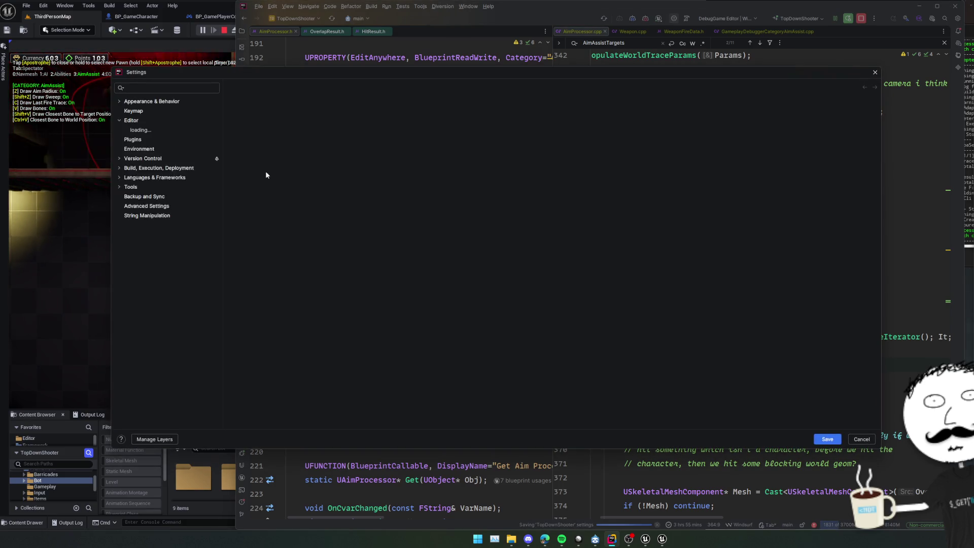
Open the saved forit template and paste the integer for-loop below its body for reference
{"action": "scroll", "coordinate": [312, 148], "scroll_direction": "down", "scroll_amount": 5}
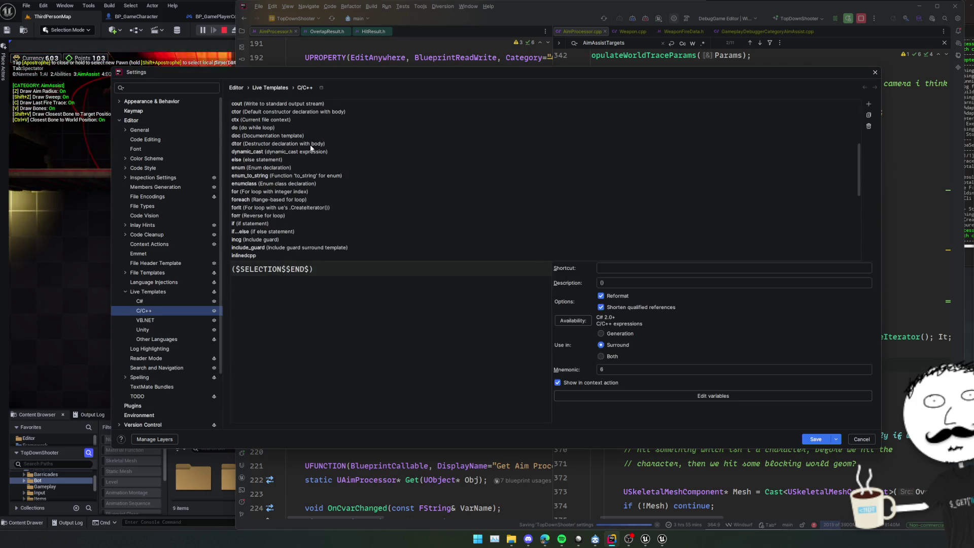
{"action": "left_click", "coordinate": [280, 209]}
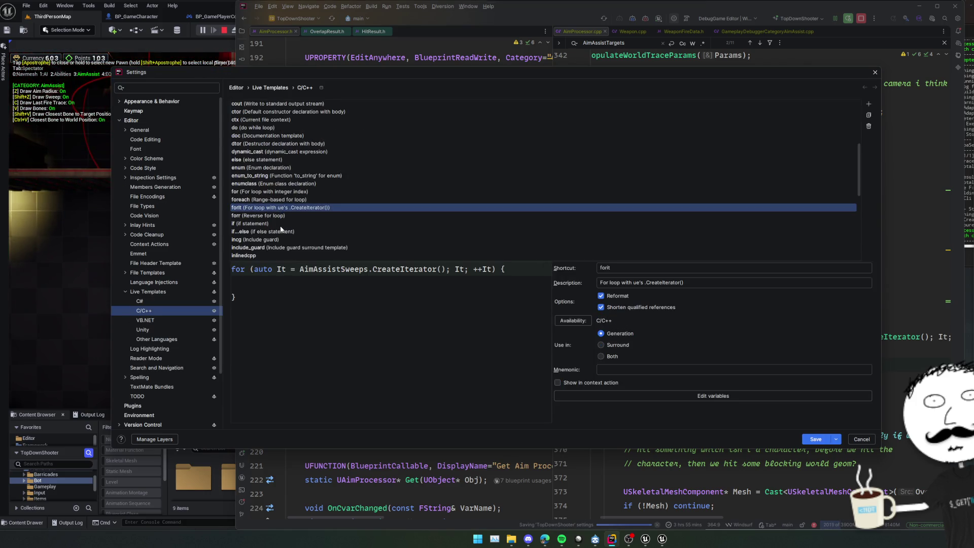
{"action": "left_click", "coordinate": [306, 192]}
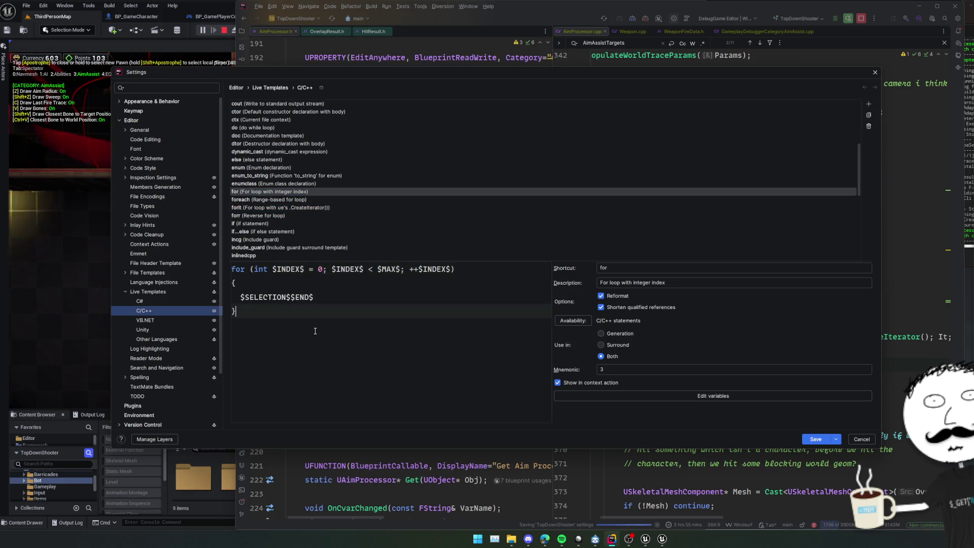
{"action": "left_click", "coordinate": [292, 209]}
{"action": "left_click", "coordinate": [299, 316]}
{"action": "type", "text": "for (int $INDEX$ = 0; $INDEX$ < $MAX$; ++$INDEX$) {   $SELECTION$$END$ }"}
{"action": "left_click", "coordinate": [307, 325]}
{"action": "left_click", "coordinate": [306, 311]}
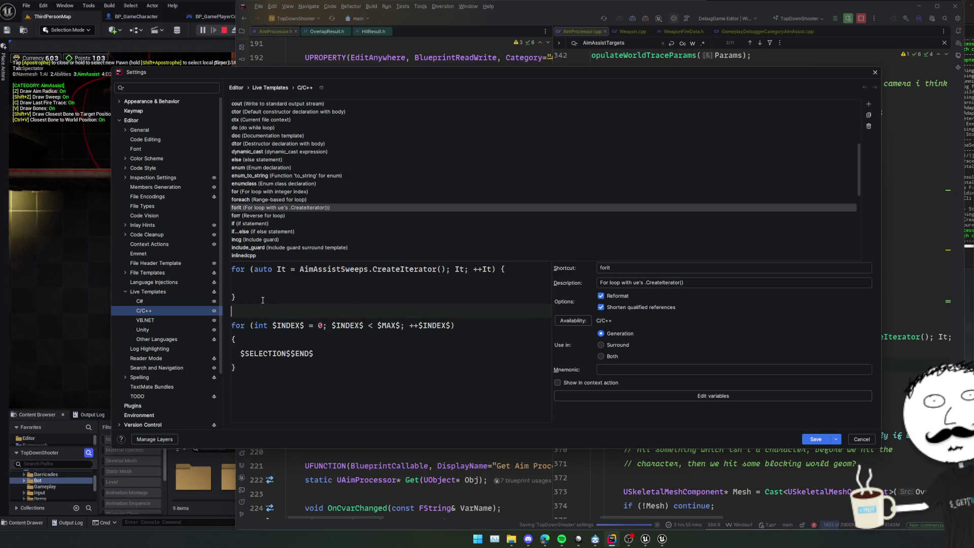
{"action": "left_click", "coordinate": [332, 269]}
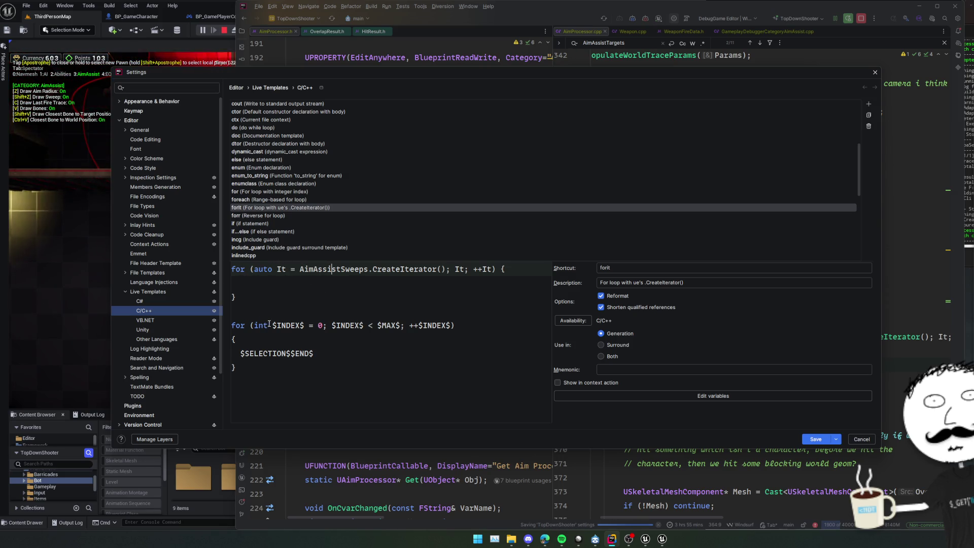
Replace both It occurrences with $IT$ and AimAssistSweeps with $VAR$ in forit's loop header
{"action": "double_click", "coordinate": [305, 326]}
{"action": "left_click_drag", "start_coordinate": [287, 269], "coordinate": [276, 270]}
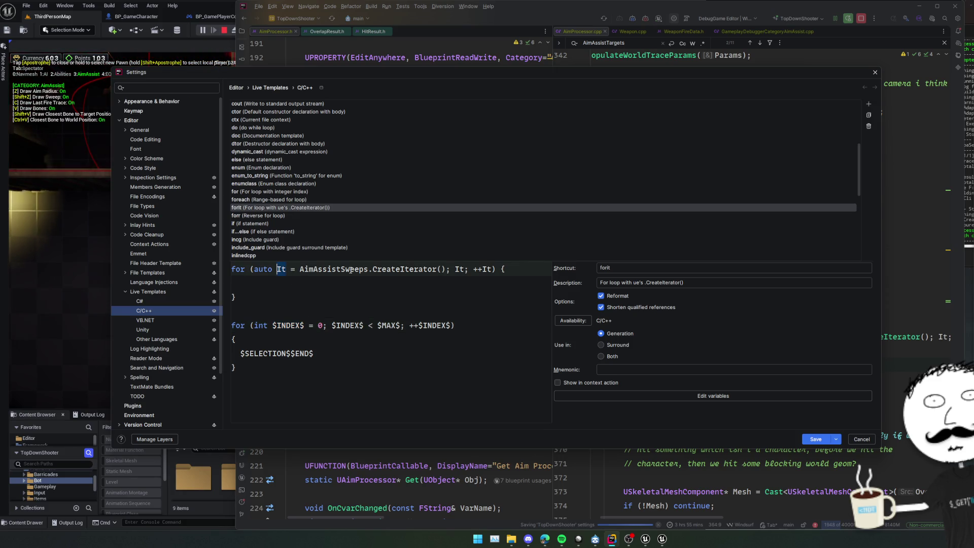
{"action": "type", "text": "$"}
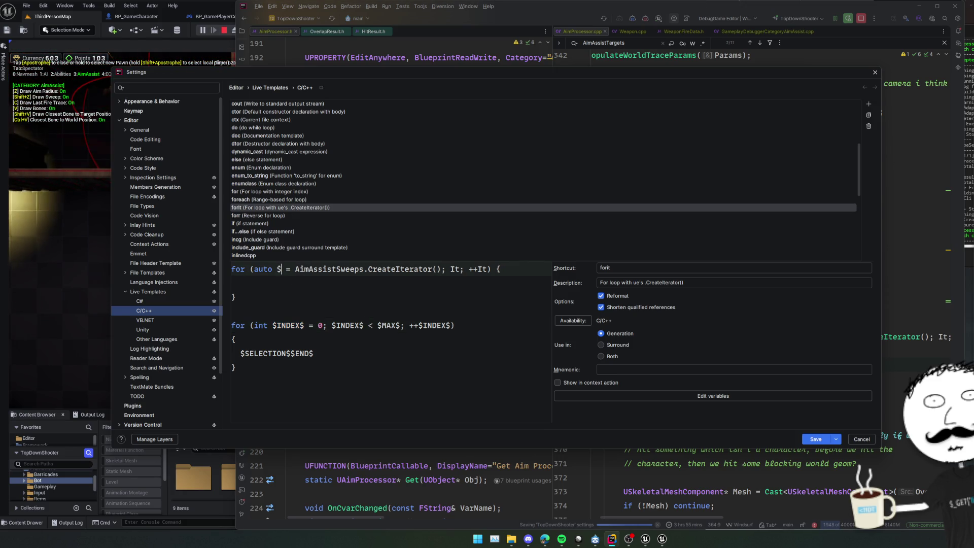
{"action": "type", "text": "IT$"}
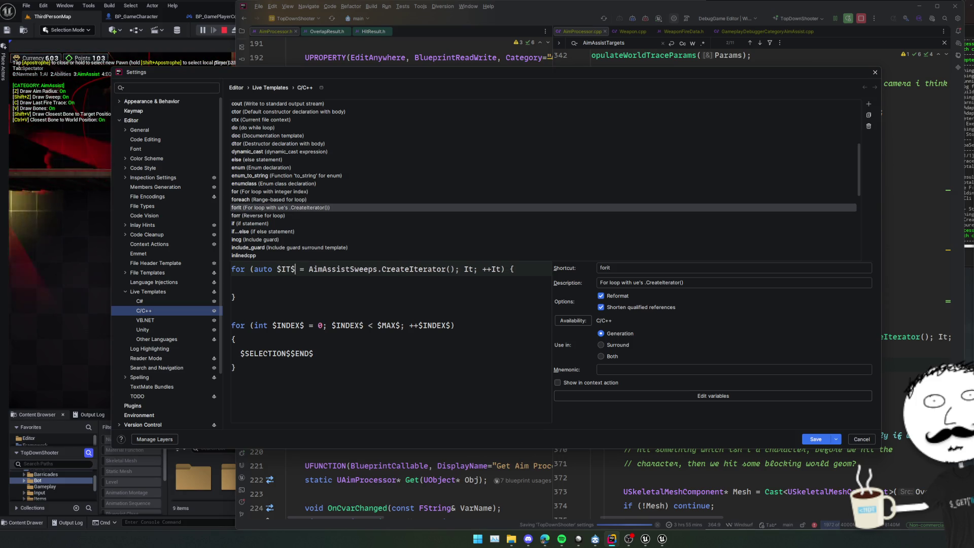
{"action": "key", "text": "ctrl+shift+Left"}
{"action": "key", "text": "ctrl+c"}
{"action": "double_click", "coordinate": [471, 269]}
{"action": "key", "text": "ctrl+v"}
{"action": "key", "text": "ctrl+v"}
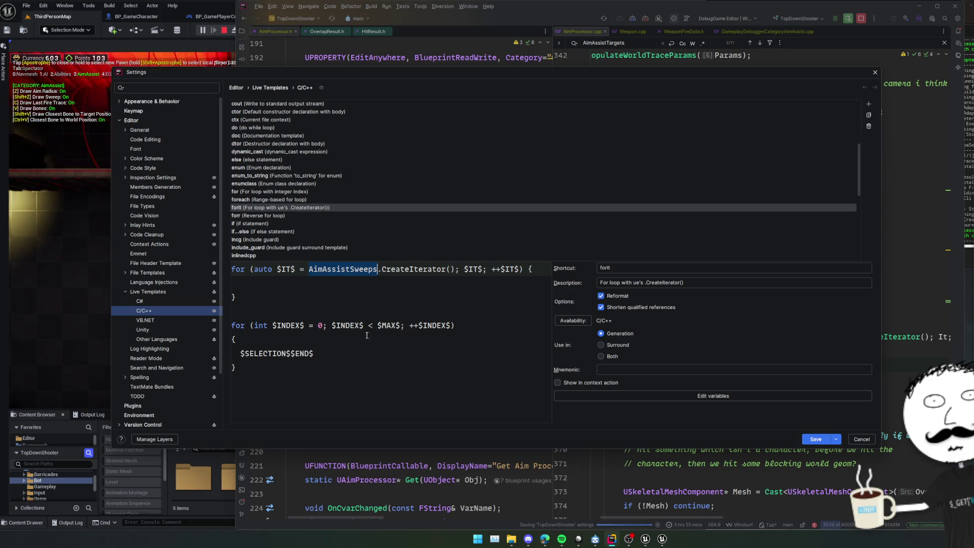
{"action": "type", "text": "$VA"}
{"action": "key", "text": "BackSpace"}
{"action": "key", "text": "BackSpace"}
{"action": "type", "text": "$VAR$"}
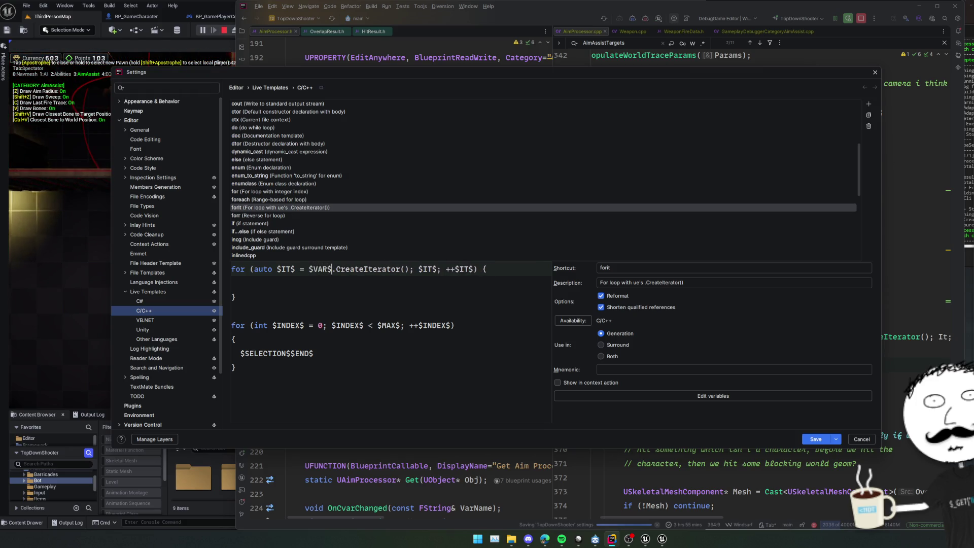
{"action": "key", "text": "Home"}
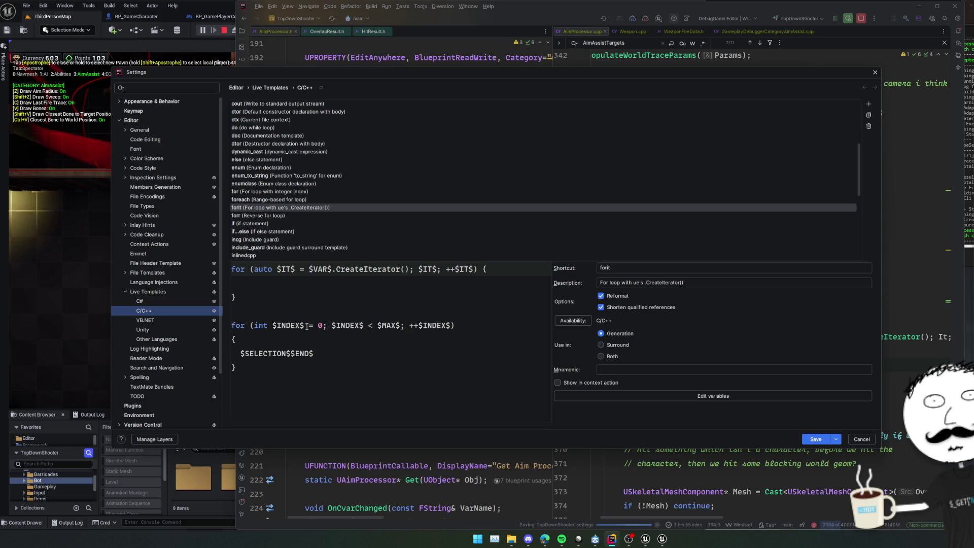
{"action": "double_click", "coordinate": [276, 353]}
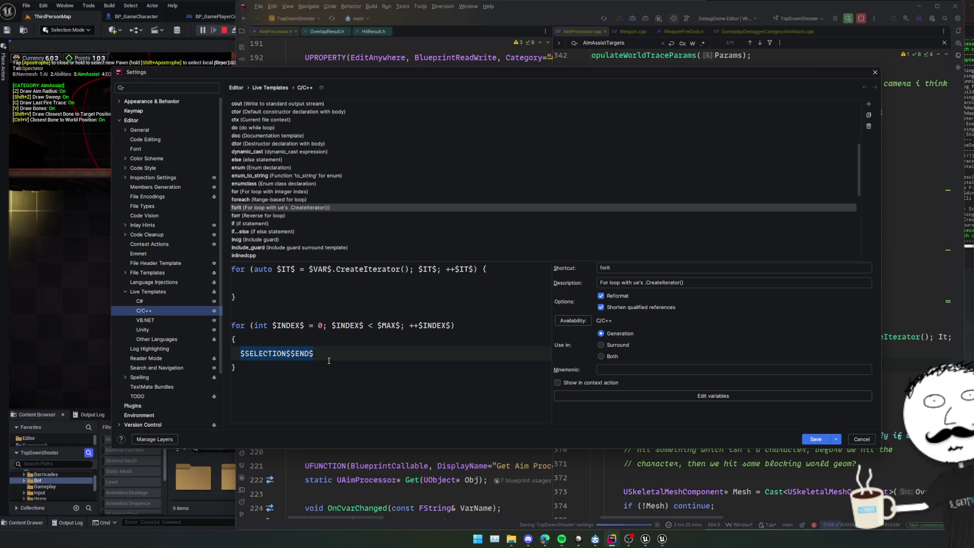
{"action": "left_click", "coordinate": [298, 306]}
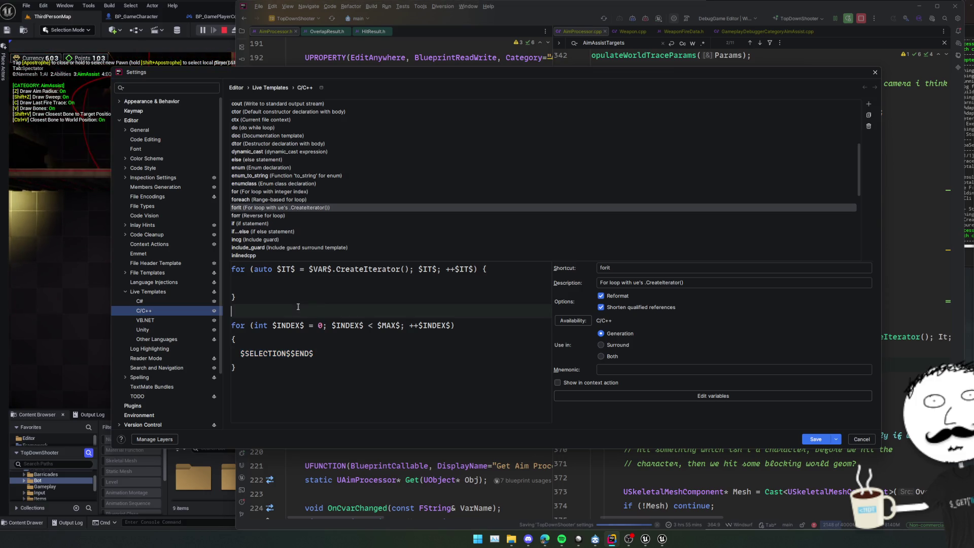
{"action": "left_click", "coordinate": [310, 199]}
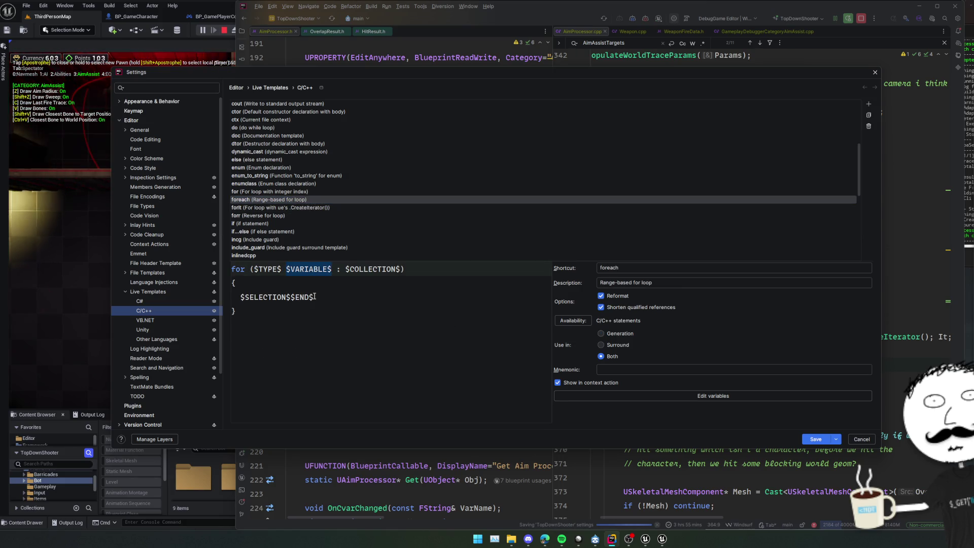
Check the foreach template's placeholders and variable settings, then return to forit's loop body
{"action": "key", "text": "ctrl+Right"}
{"action": "key", "text": "Down"}
{"action": "key", "text": "Down"}
{"action": "left_click", "coordinate": [678, 397]}
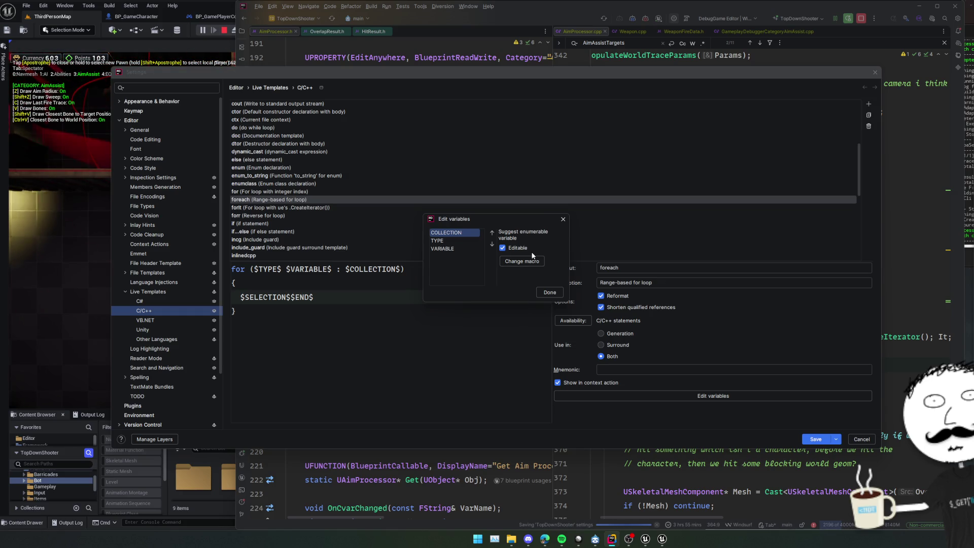
{"action": "key", "text": "Escape"}
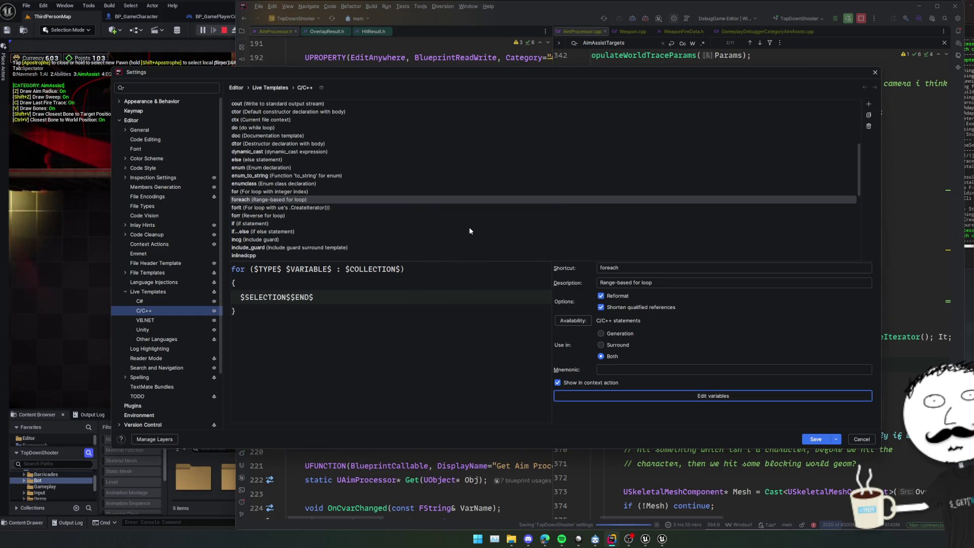
{"action": "left_click", "coordinate": [375, 208]}
{"action": "double_click", "coordinate": [346, 278]}
{"action": "left_click", "coordinate": [345, 310]}
{"action": "left_click", "coordinate": [286, 283]}
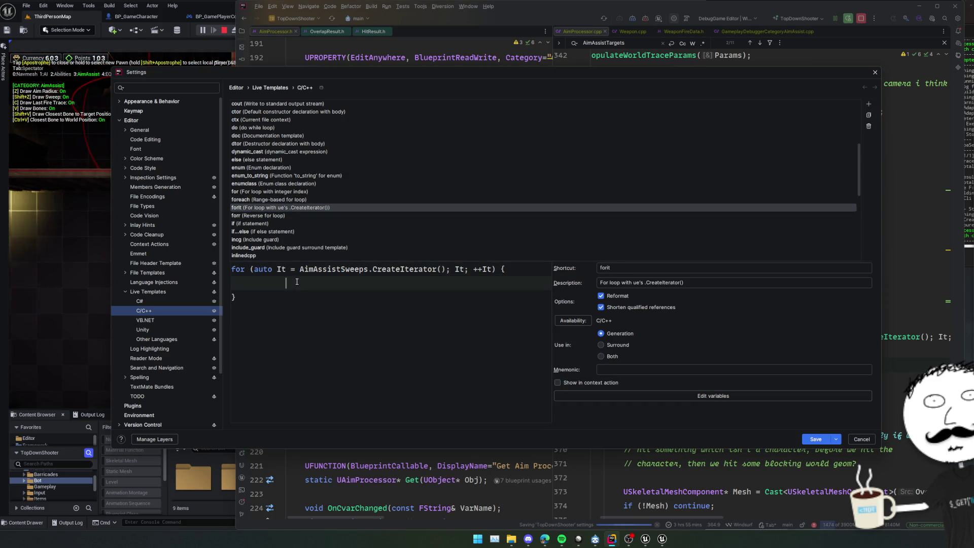
Replace the container in the forit loop header with an $END$ placeholder and close settings
{"action": "double_click", "coordinate": [281, 269]}
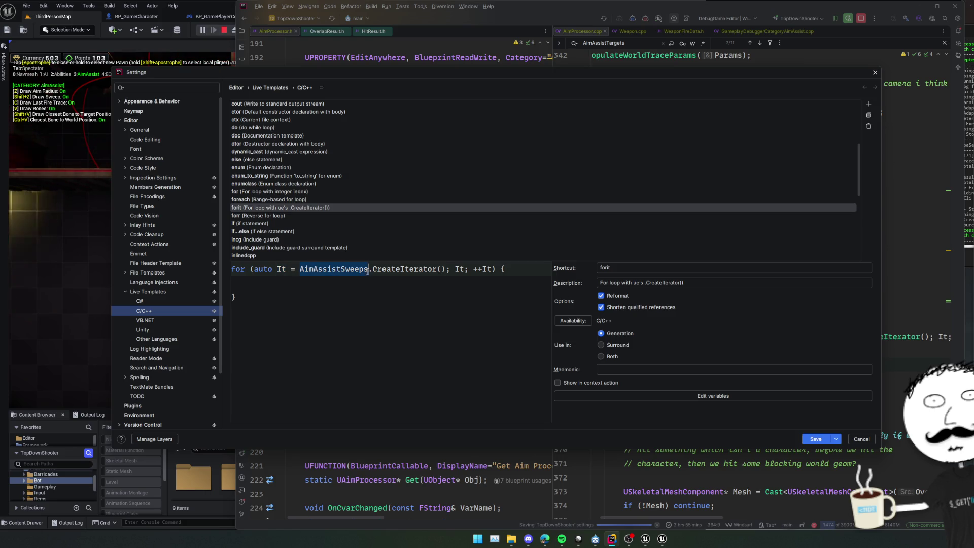
{"action": "type", "text": "$ITS"}
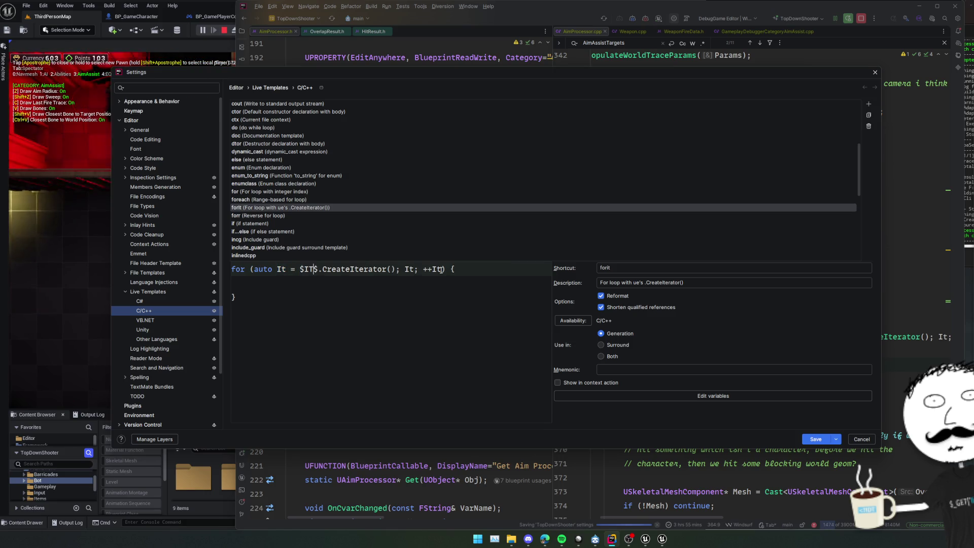
{"action": "key", "text": "BackSpace"}
{"action": "key", "text": "BackSpace"}
{"action": "key", "text": "BackSpace"}
{"action": "type", "text": "$END"}
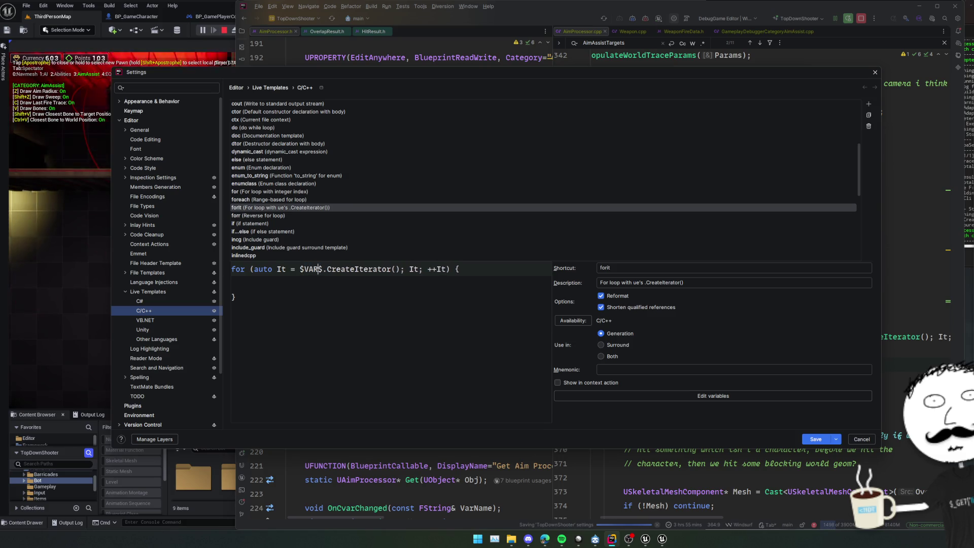
{"action": "key", "text": "ctrl+Return"}
Reopen forit, change the header's It to '$IT$ = $VAR$', and start an auto line in the body
{"action": "key", "text": "ctrl+alt+s"}
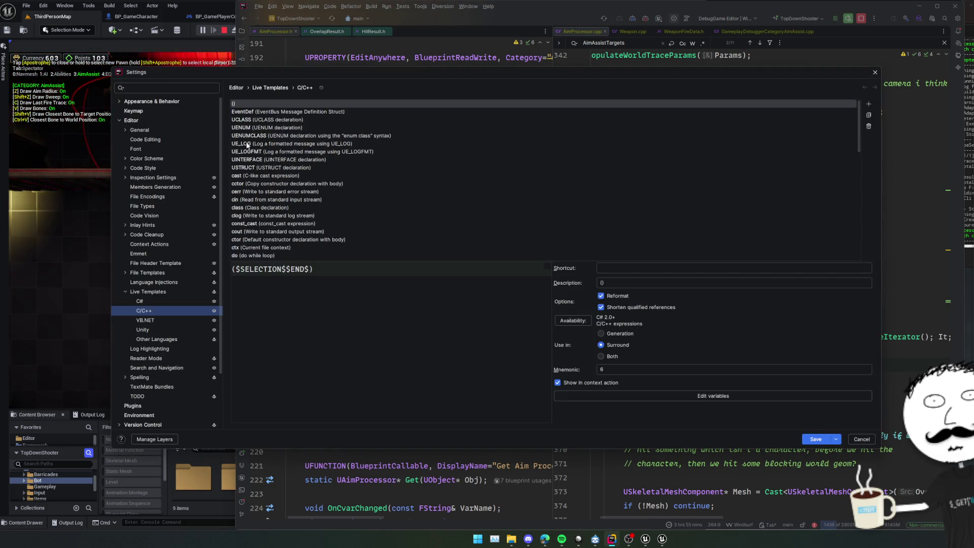
{"action": "scroll", "coordinate": [325, 199], "scroll_direction": "down", "scroll_amount": 4}
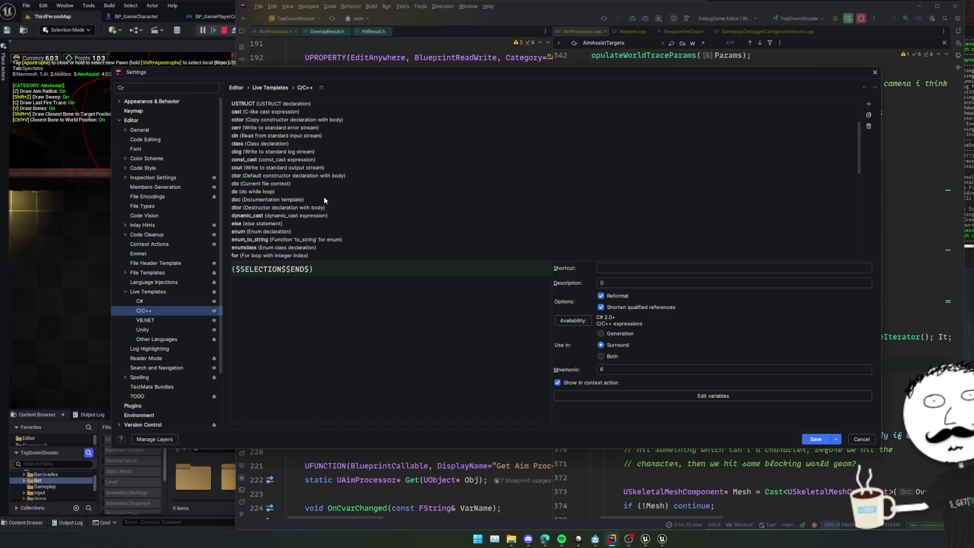
{"action": "left_click", "coordinate": [291, 240]}
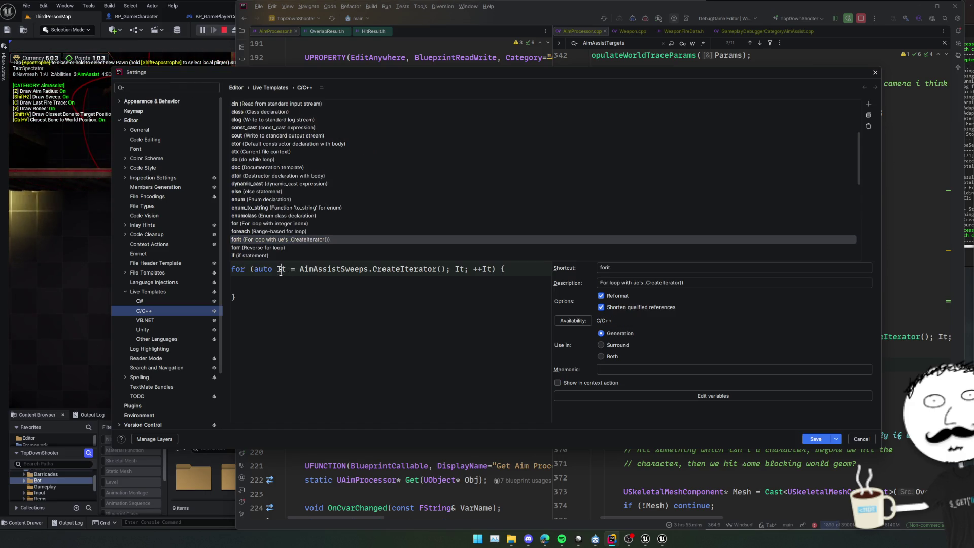
{"action": "double_click", "coordinate": [457, 270]}
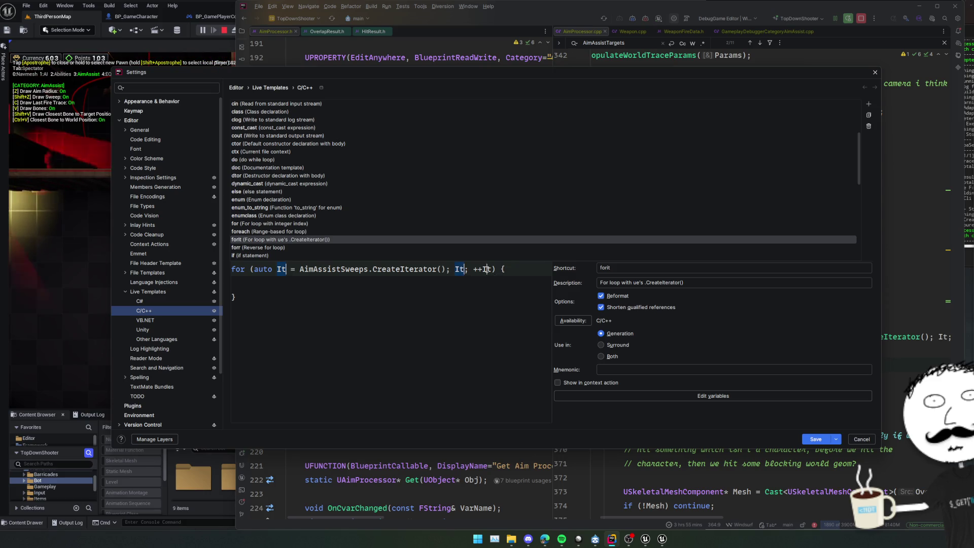
{"action": "type", "text": "$IT$ = "}
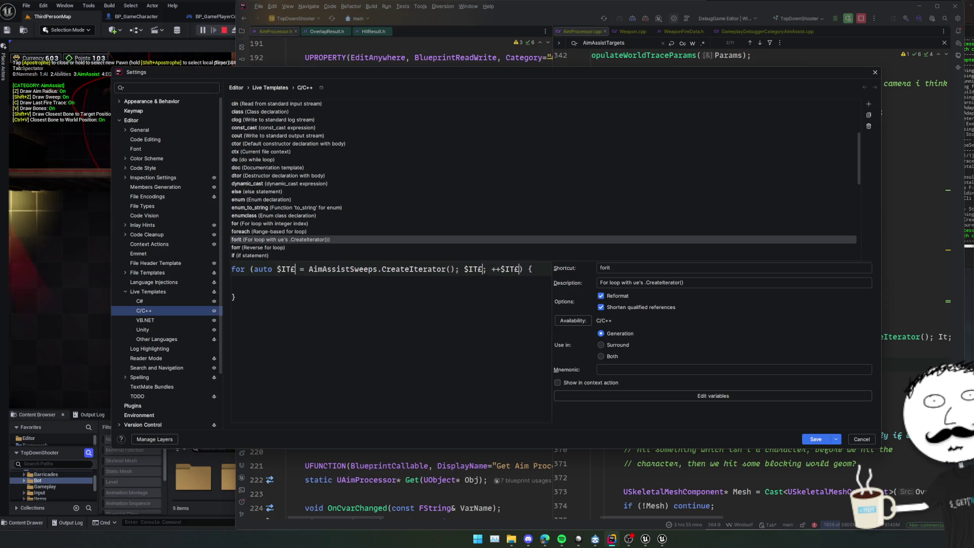
{"action": "type", "text": "$VAR$"}
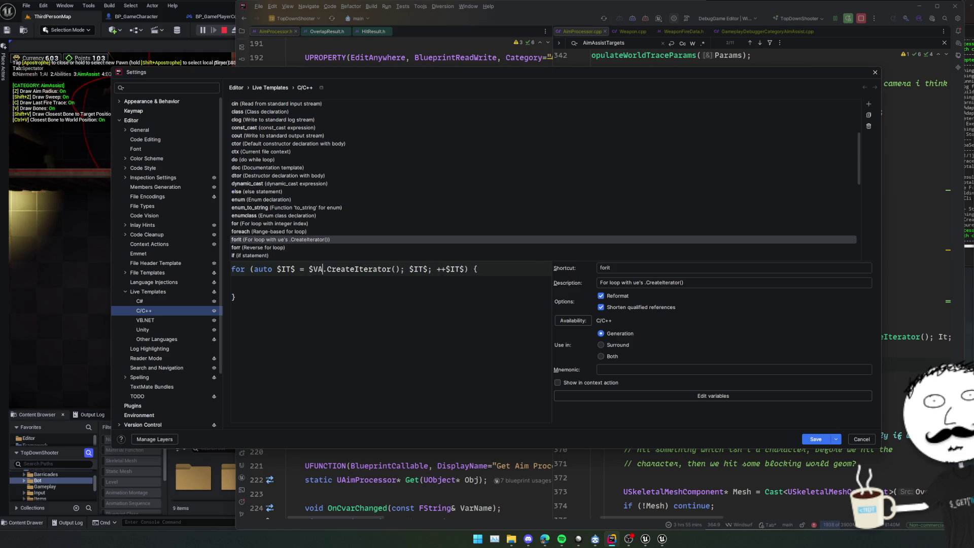
{"action": "left_click", "coordinate": [403, 287]}
{"action": "key", "text": "shift+Home"}
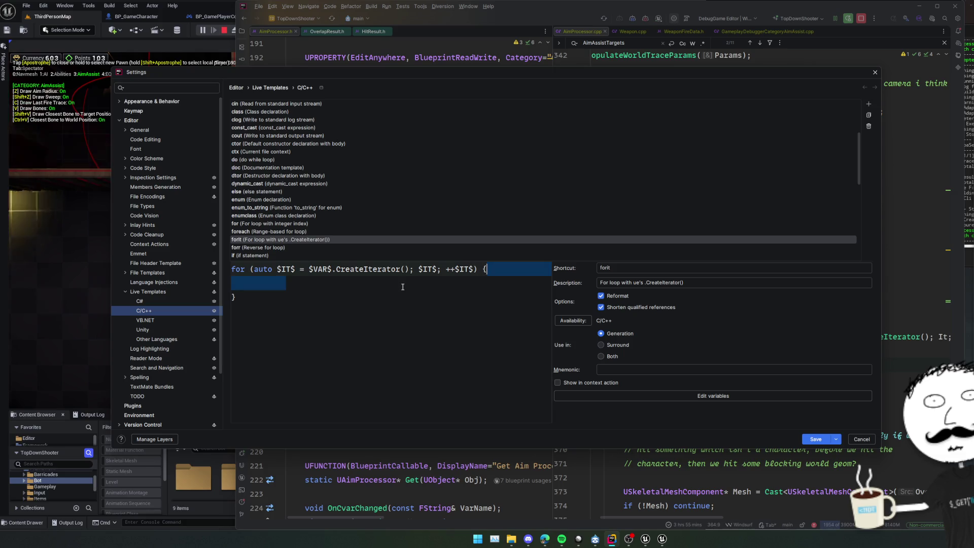
{"action": "key", "text": "BackSpace"}
{"action": "type", "text": "auto"}
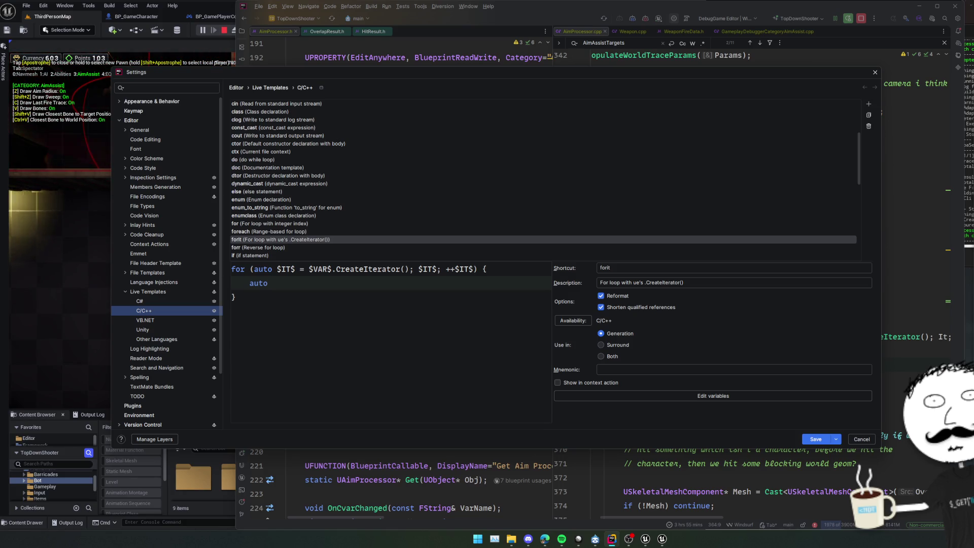
Restore It in the loop header and make the body line 'auto $VARNAME$ = *It;'
{"action": "left_click", "coordinate": [295, 269]}
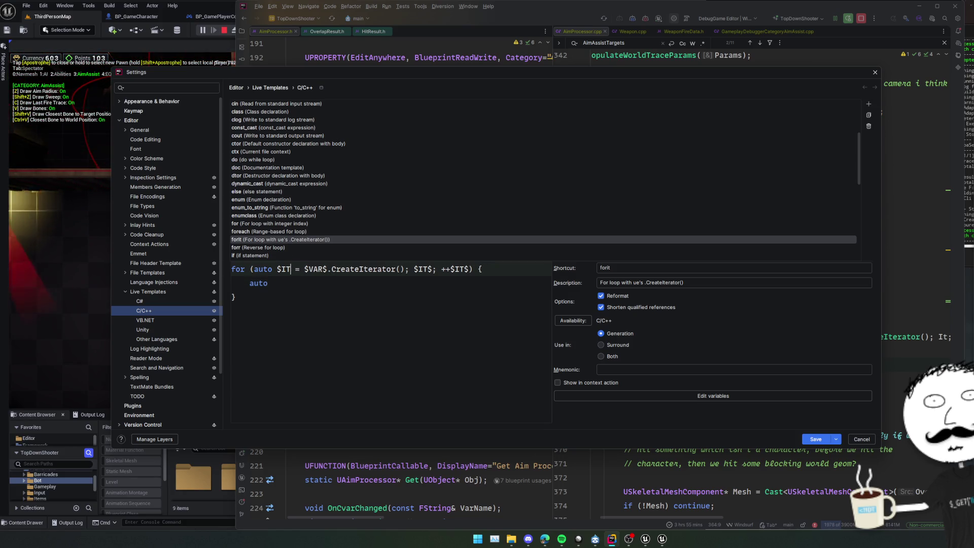
{"action": "key", "text": "Delete"}
{"action": "key", "text": "Right"}
{"action": "key", "text": "Right"}
{"action": "left_click", "coordinate": [465, 269]}
{"action": "type", "text": "It"}
{"action": "left_click", "coordinate": [437, 269]}
{"action": "double_click", "coordinate": [418, 269]}
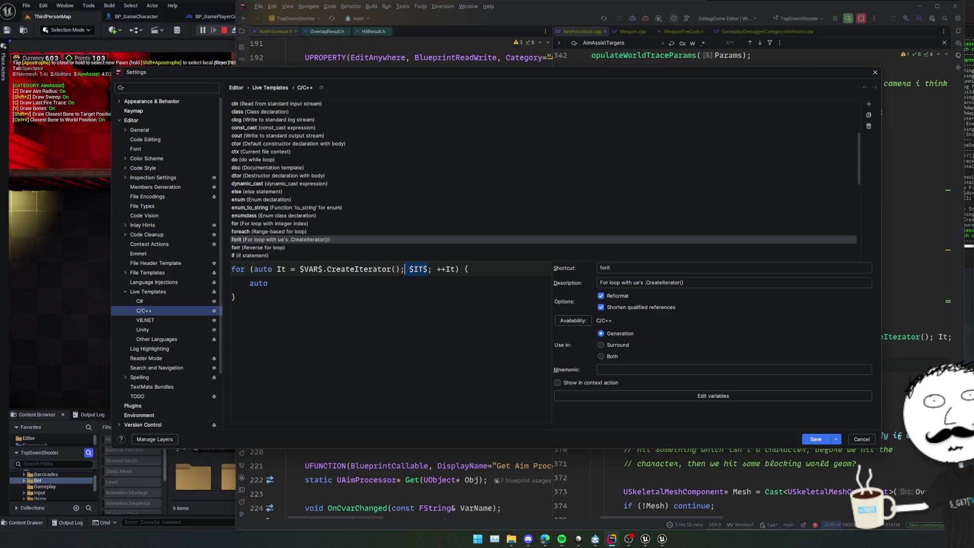
{"action": "left_click", "coordinate": [267, 283]}
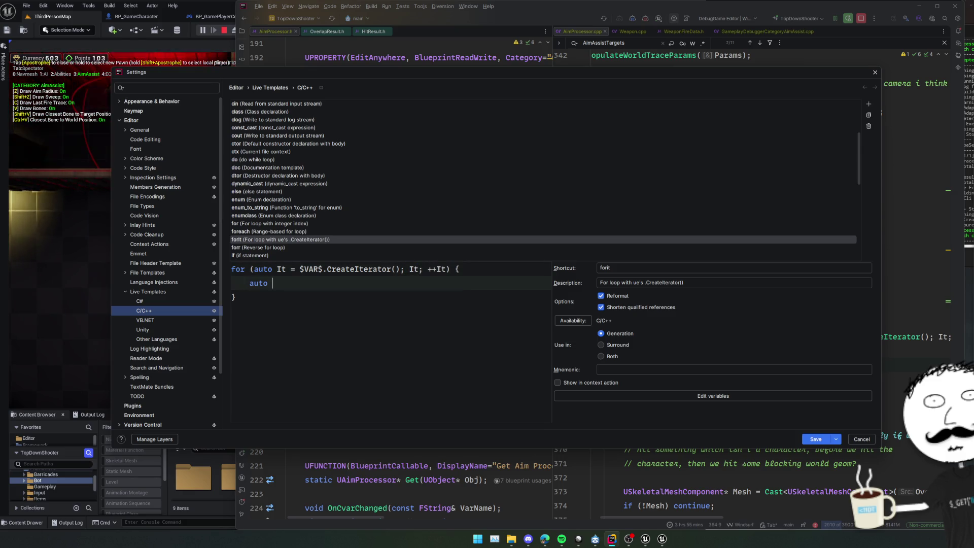
{"action": "type", "text": "$V"}
{"action": "key", "text": "BackSpace"}
{"action": "type", "text": "r"}
{"action": "type", "text": "RNAME"}
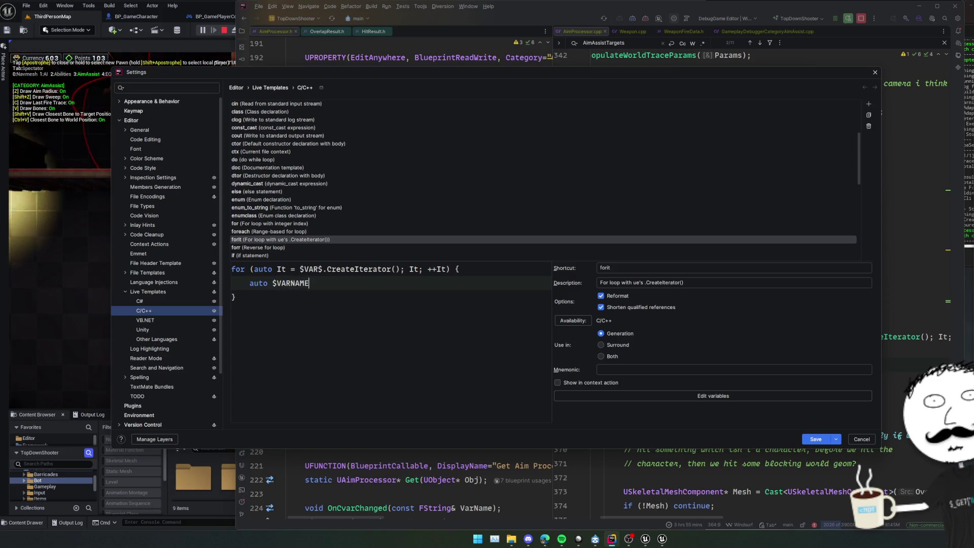
{"action": "type", "text": "$ = "}
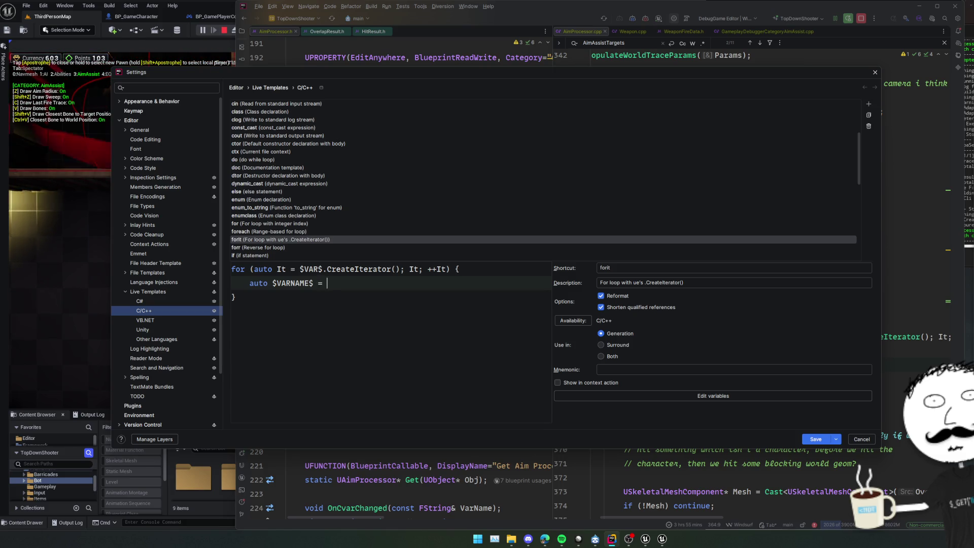
{"action": "type", "text": "It;"}
{"action": "key", "text": "Return"}
Compare with the reverse for-loop template, then paste an indented $SELECTION$$END$ line into forit's body
{"action": "key", "text": "Escape"}
{"action": "key", "text": "ctrl+alt+s"}
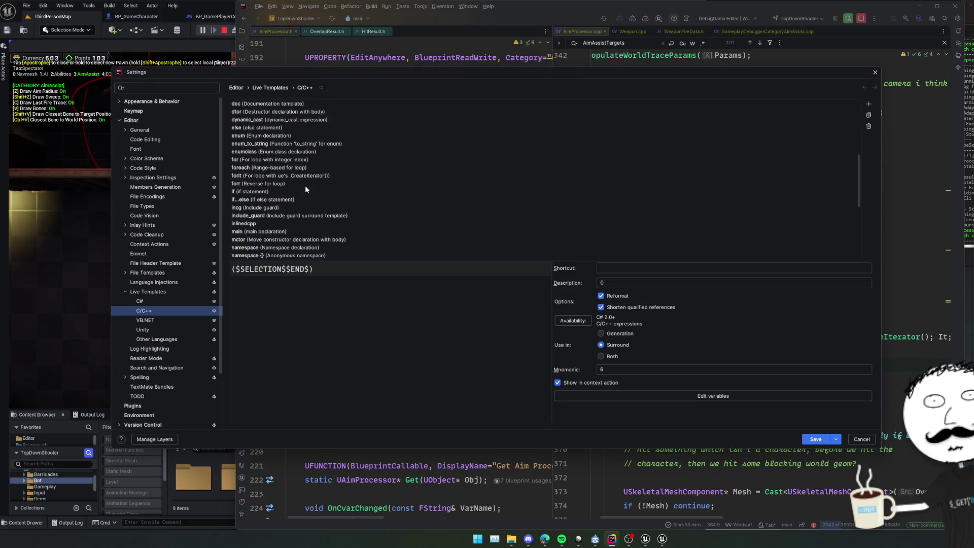
{"action": "left_click", "coordinate": [272, 184]}
{"action": "left_click", "coordinate": [285, 177]}
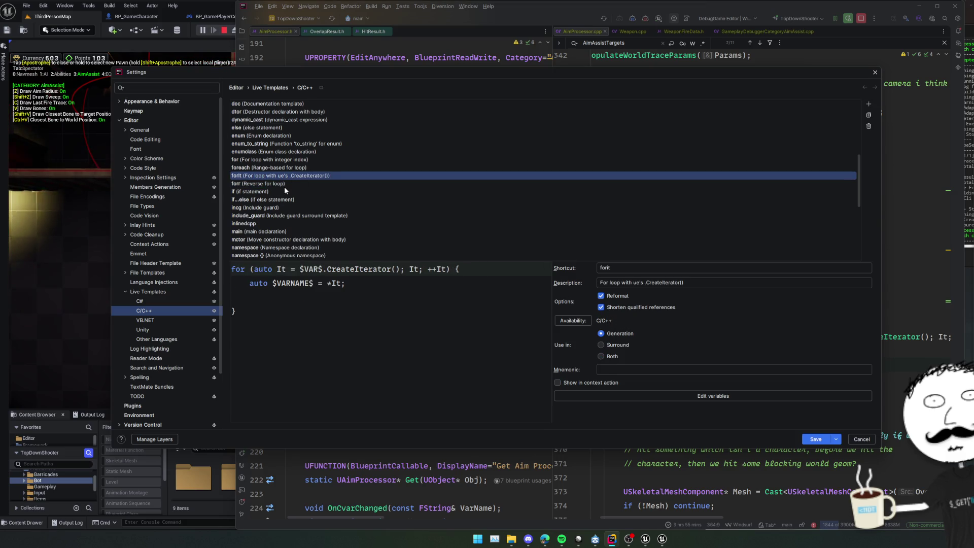
{"action": "left_click", "coordinate": [283, 186]}
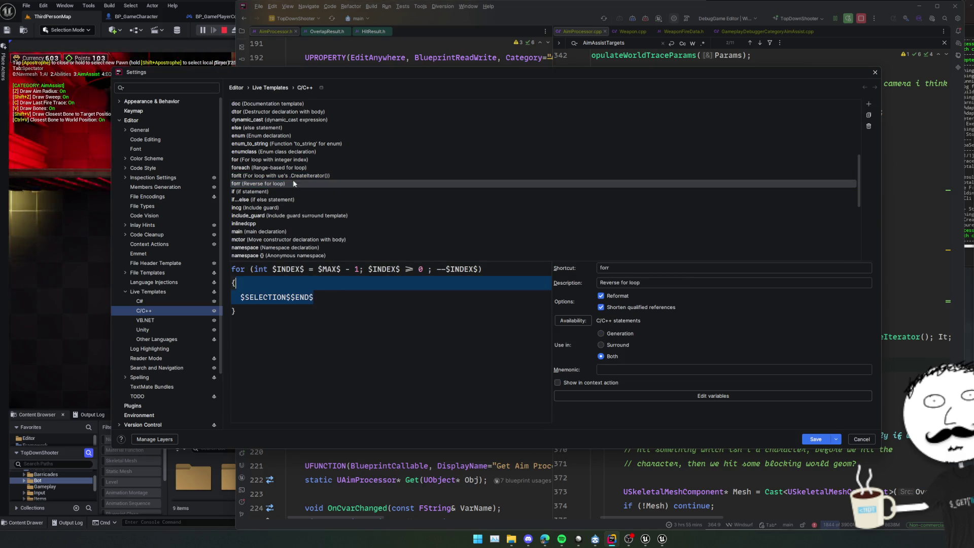
{"action": "left_click", "coordinate": [293, 177]}
{"action": "left_click", "coordinate": [353, 298]}
{"action": "type", "text": "$SELECTION$$END$"}
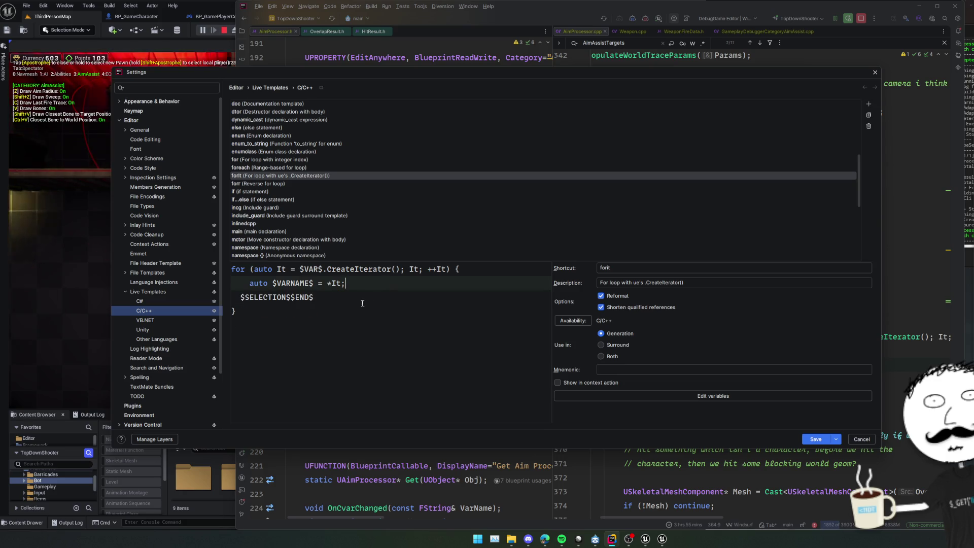
{"action": "key", "text": "Tab"}
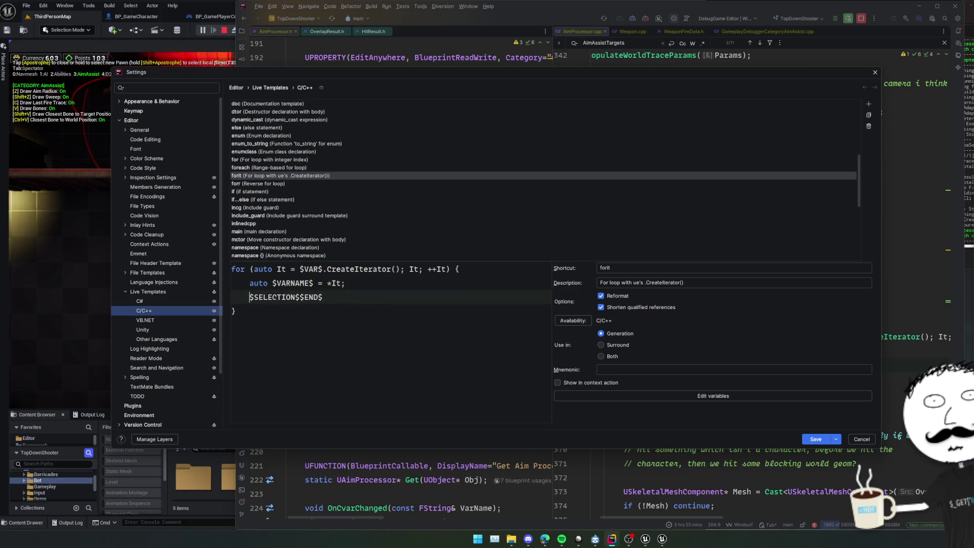
{"action": "left_click", "coordinate": [372, 302]}
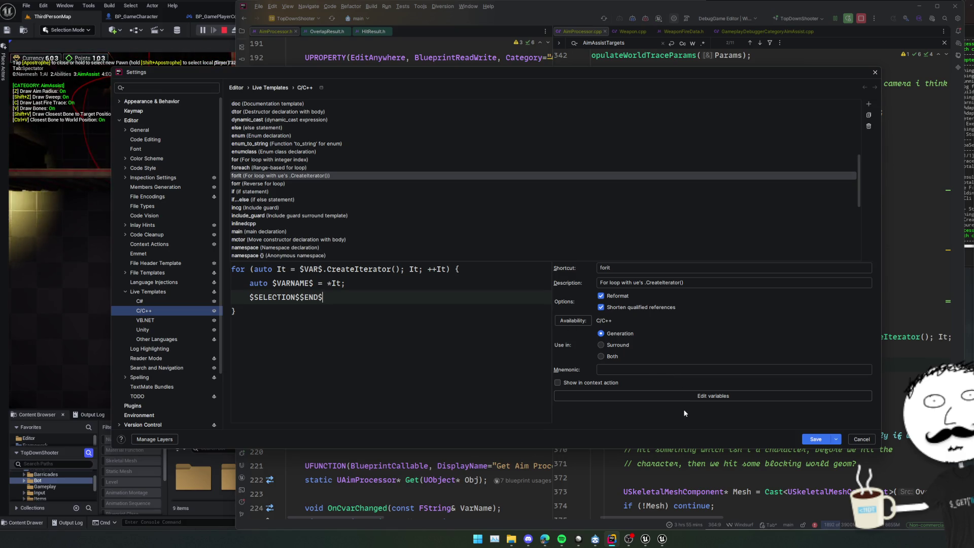
Review the VAR and VARNAME variables, set Use in to Both, and save the template
{"action": "left_click", "coordinate": [683, 397]}
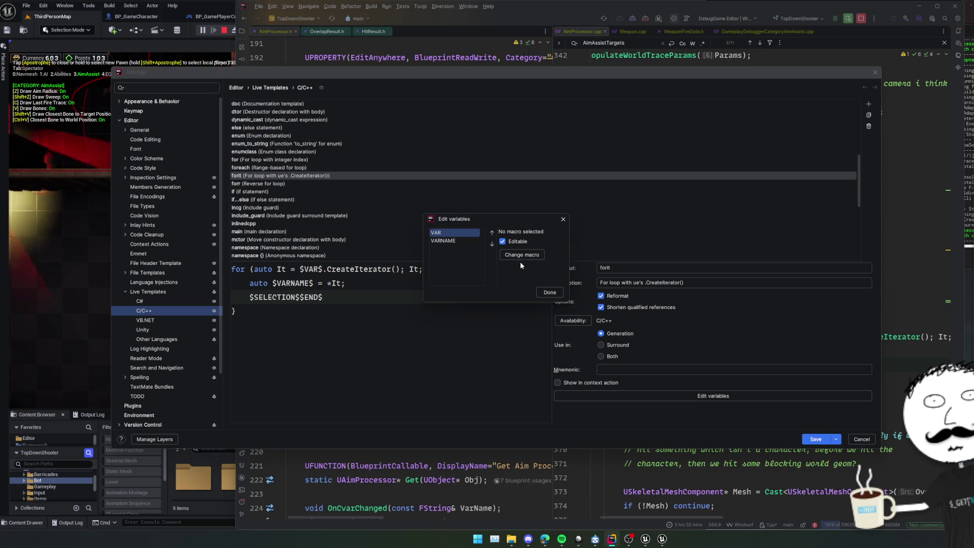
{"action": "left_click", "coordinate": [454, 243]}
{"action": "left_click", "coordinate": [448, 235]}
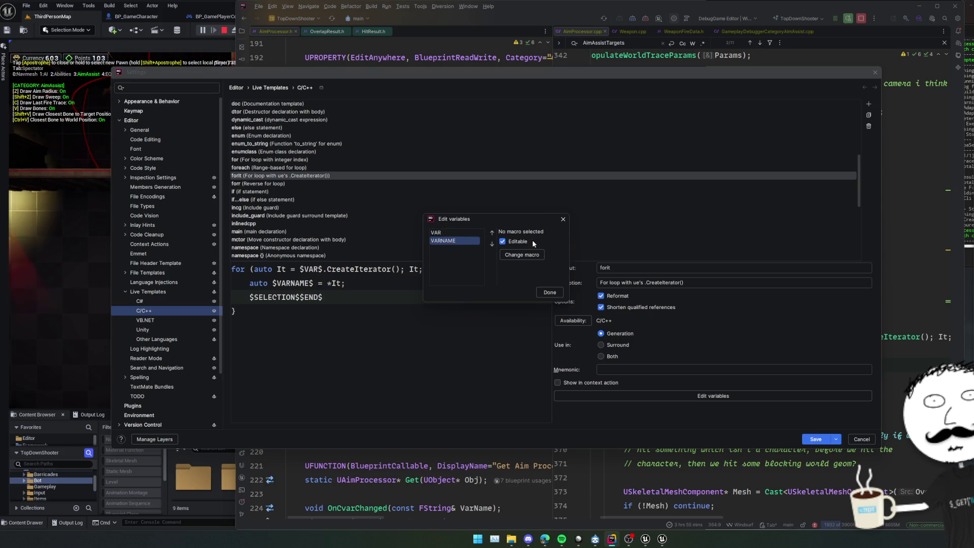
{"action": "left_click", "coordinate": [550, 293]}
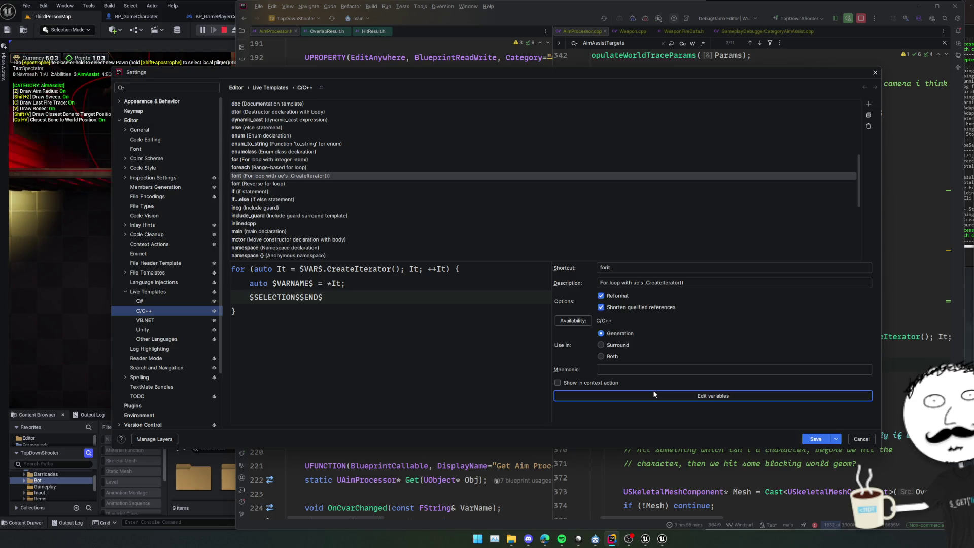
{"action": "left_click", "coordinate": [612, 356]}
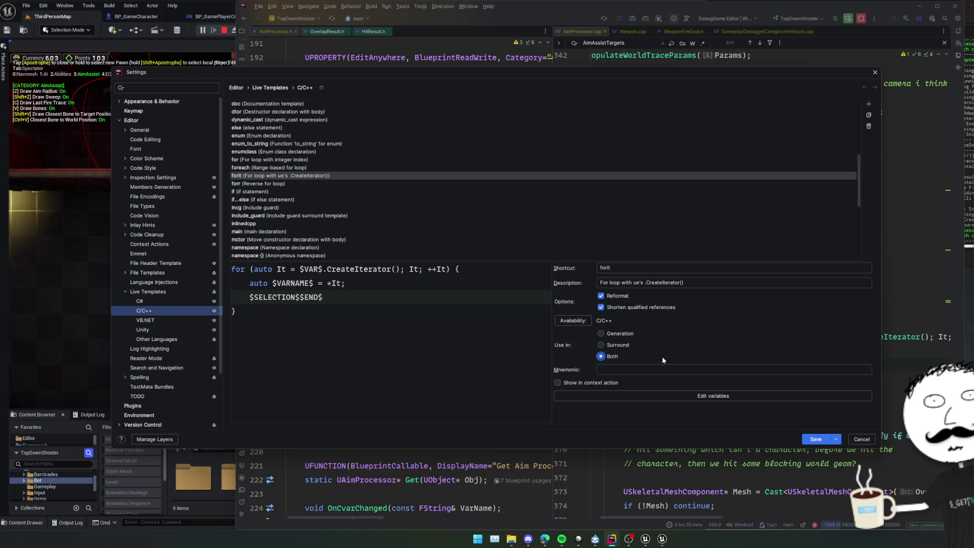
{"action": "left_click", "coordinate": [815, 439]}
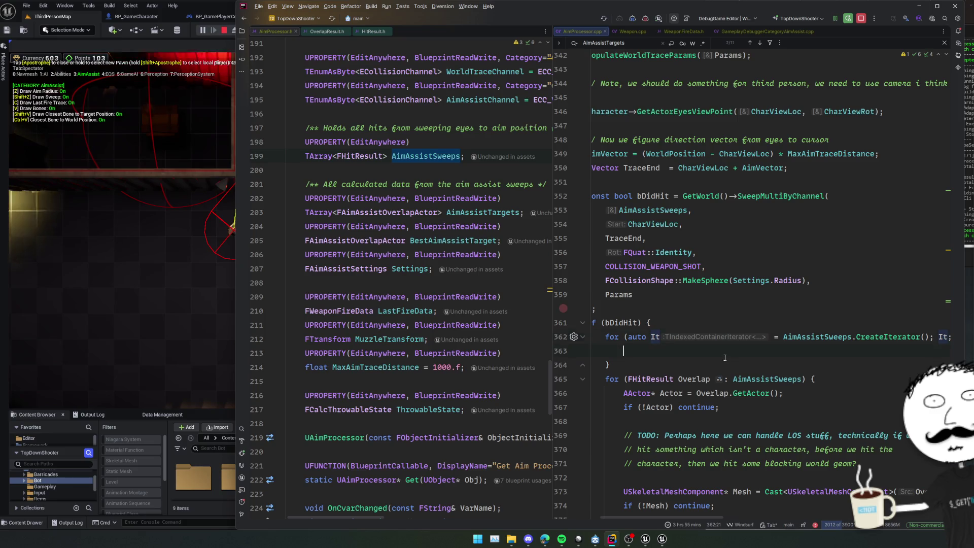
{"action": "left_click", "coordinate": [766, 323]}
Inside the bDidHit block, expand forit over AimAssistSweeps with the item named Overlap
{"action": "key", "text": "Return"}
{"action": "type", "text": "AimAssistSweeps.for"}
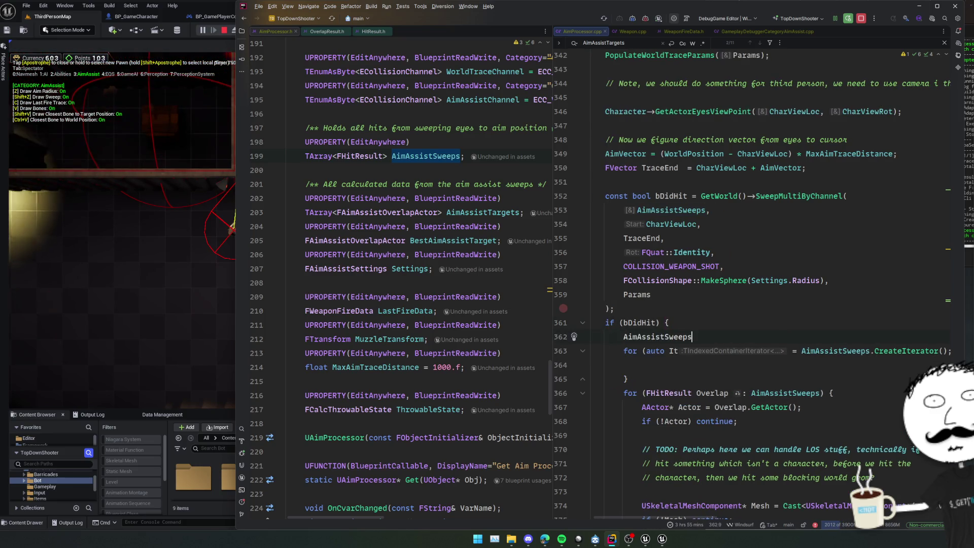
{"action": "key", "text": "Return"}
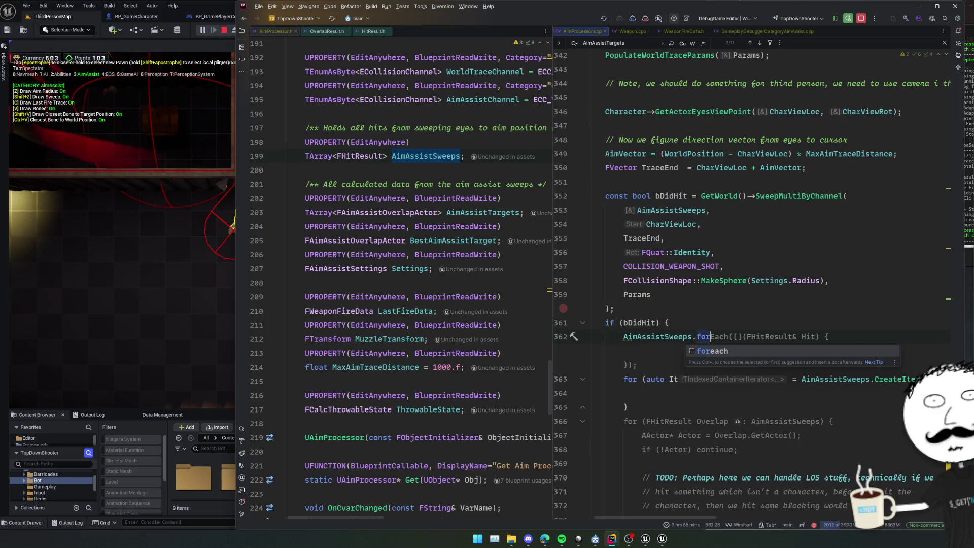
{"action": "key", "text": "ctrl+z"}
{"action": "type", "text": "forit"}
{"action": "key", "text": "Return"}
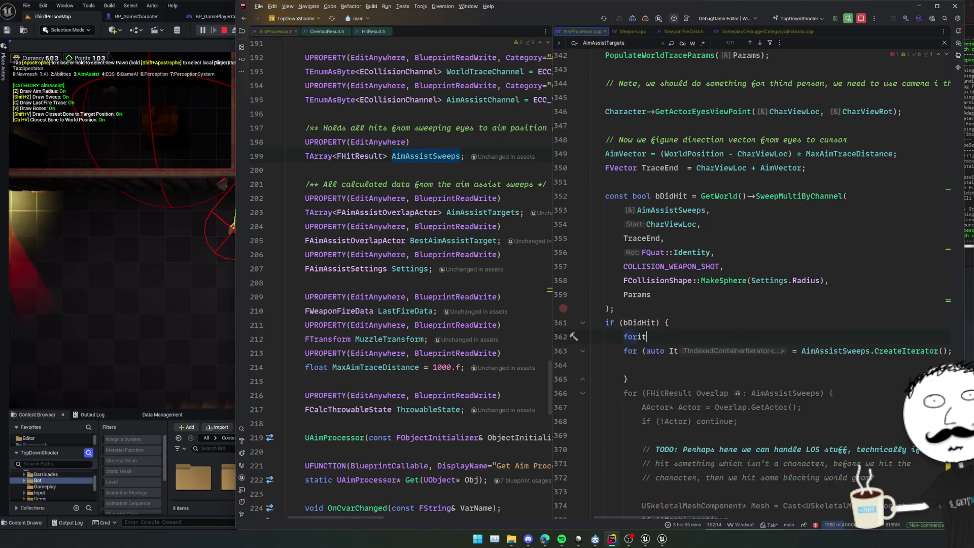
{"action": "key", "text": "Tab"}
{"action": "key", "text": "Tab"}
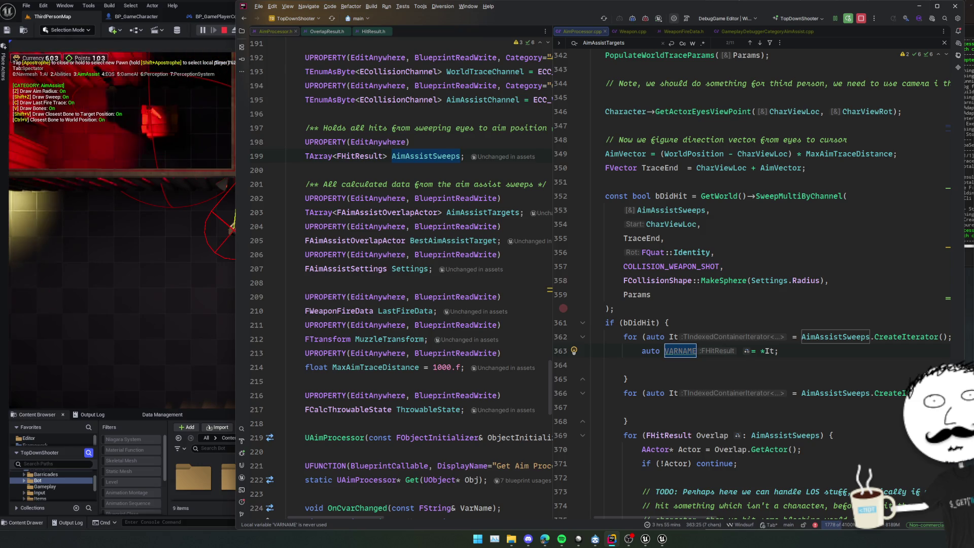
{"action": "type", "text": "Overka"}
{"action": "key", "text": "BackSpace"}
{"action": "key", "text": "BackSpace"}
{"action": "type", "text": "lap"}
{"action": "key", "text": "Return"}
Delete the old range-based loop header and check the remaining loop body
{"action": "key", "text": "shift+Down"}
{"action": "key", "text": "shift+Down"}
{"action": "key", "text": "shift+Down"}
{"action": "key", "text": "shift+End"}
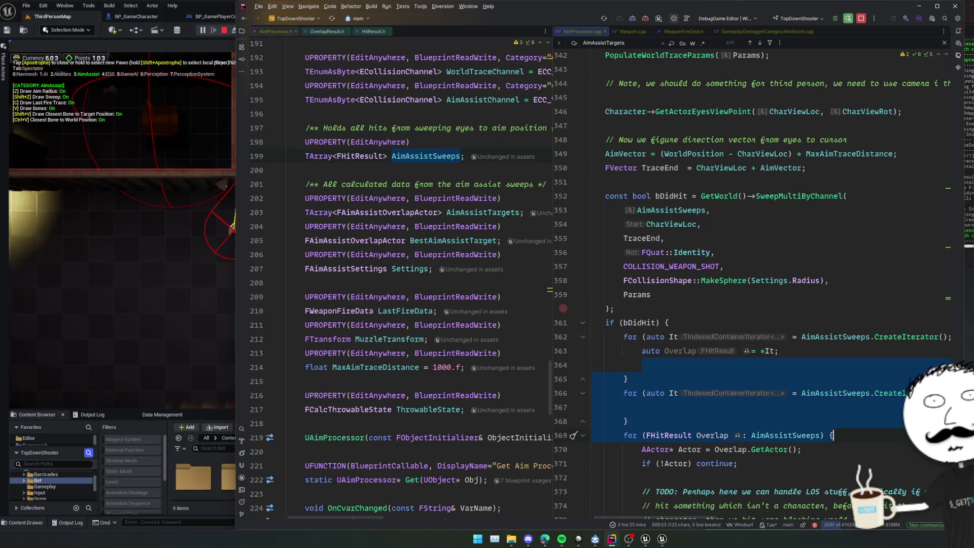
{"action": "key", "text": "BackSpace"}
{"action": "scroll", "coordinate": [680, 281], "scroll_direction": "right", "scroll_amount": 1}
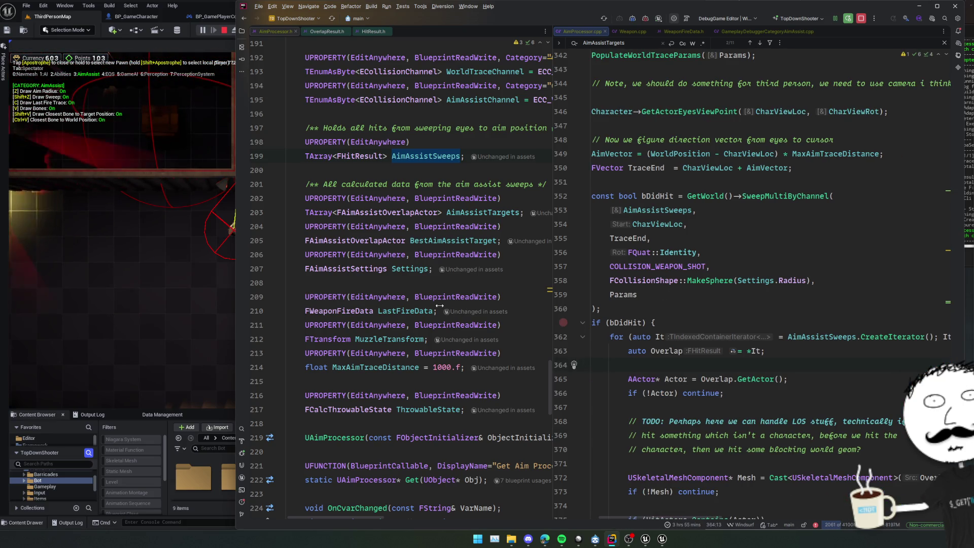
{"action": "left_click_drag", "start_coordinate": [440, 306], "coordinate": [441, 305]}
{"action": "scroll", "coordinate": [659, 330], "scroll_direction": "down", "scroll_amount": 2}
{"action": "left_click", "coordinate": [660, 337]}
{"action": "left_click", "coordinate": [662, 353]}
{"action": "scroll", "coordinate": [679, 252], "scroll_direction": "down", "scroll_amount": 2}
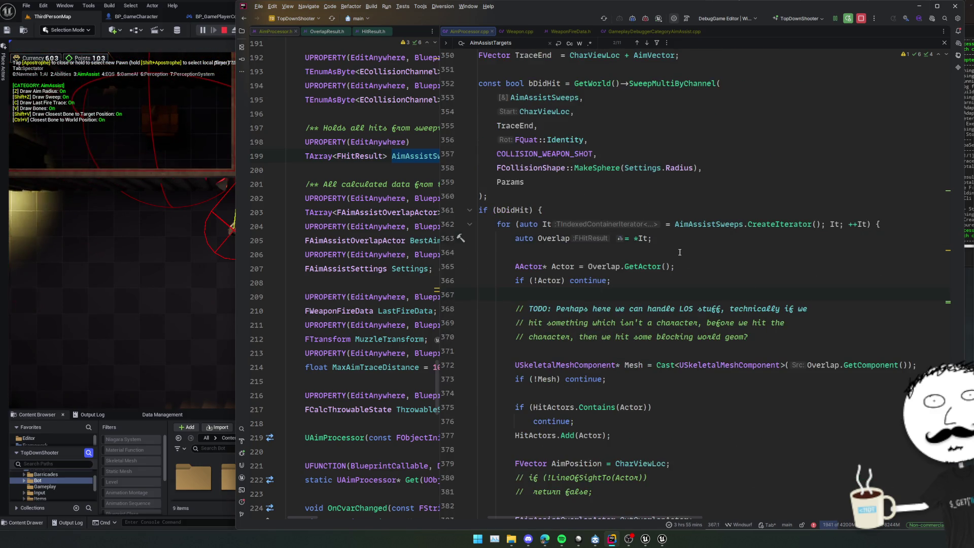
{"action": "scroll", "coordinate": [679, 253], "scroll_direction": "down", "scroll_amount": 2}
{"action": "left_click", "coordinate": [618, 321]}
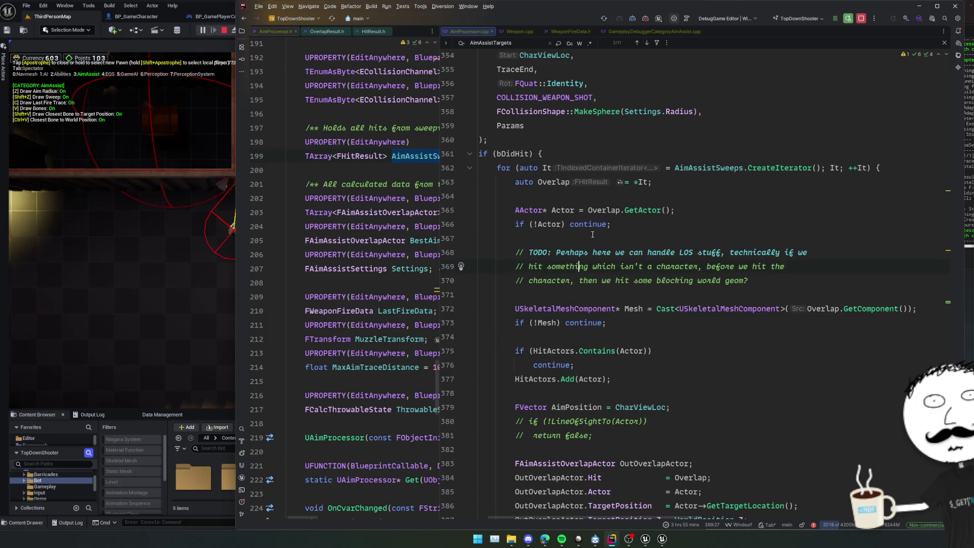
{"action": "left_click_drag", "start_coordinate": [565, 224], "coordinate": [611, 224]}
{"action": "type", "text": "{"}
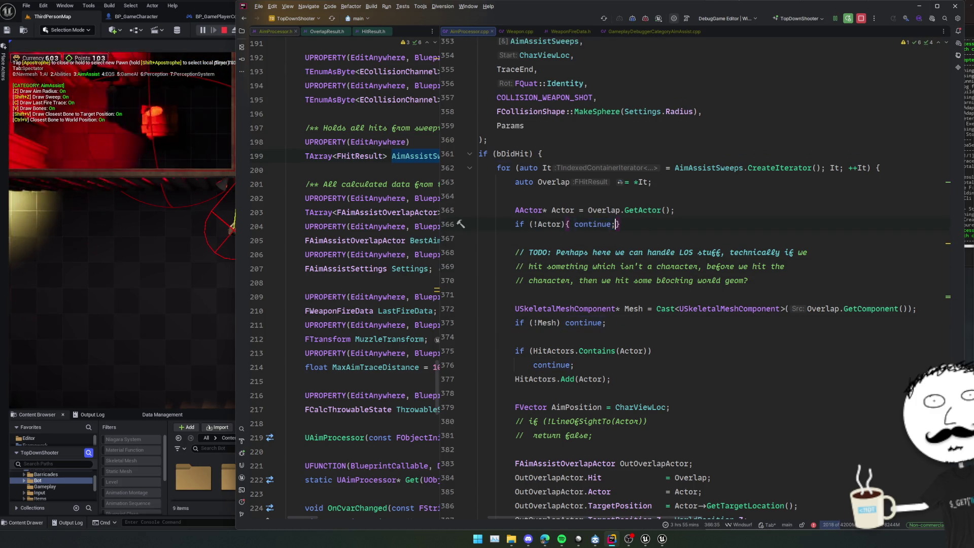
{"action": "left_click", "coordinate": [570, 224]}
{"action": "key", "text": "Return"}
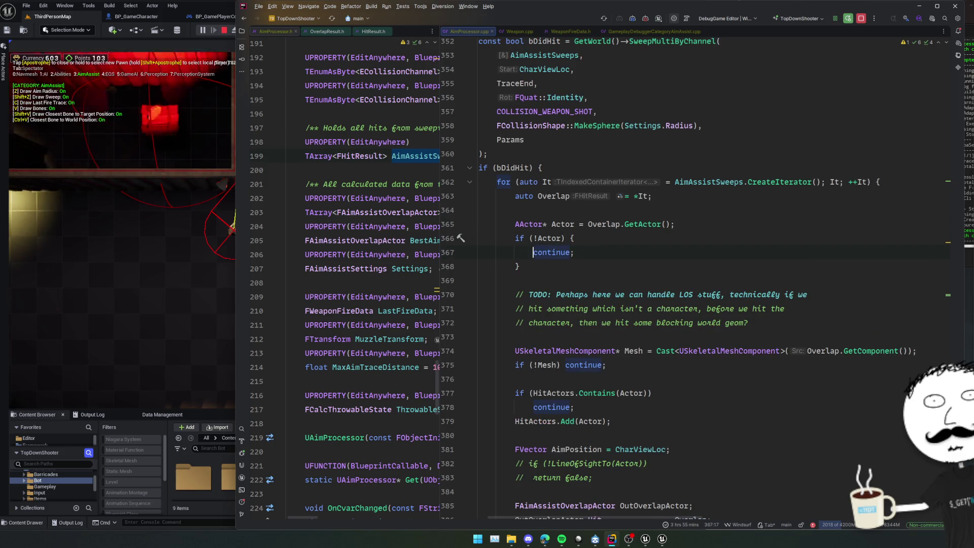
{"action": "key", "text": "Return"}
{"action": "key", "text": "Up"}
{"action": "type", "text": "It."}
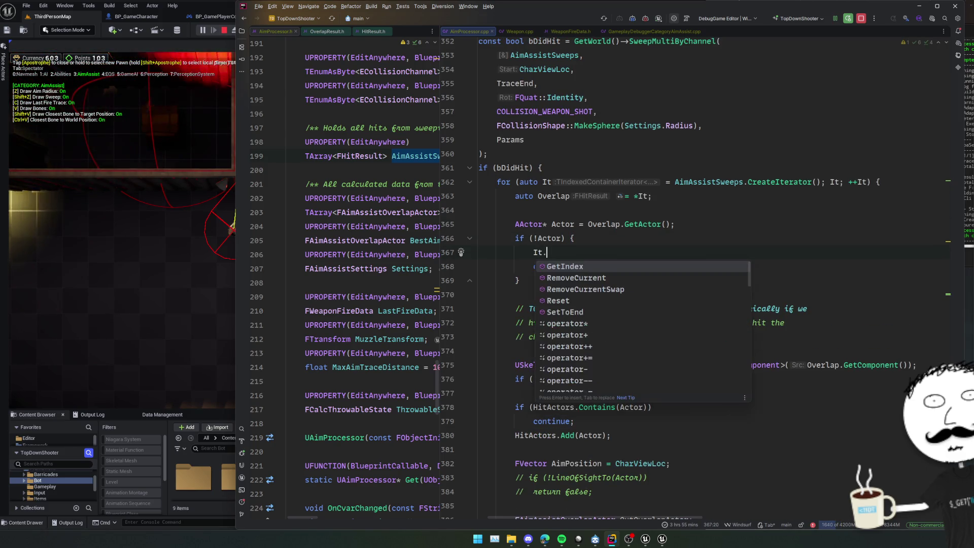
{"action": "key", "text": "Down"}
{"action": "key", "text": "Down"}
{"action": "key", "text": "Up"}
{"action": "key", "text": "Return"}
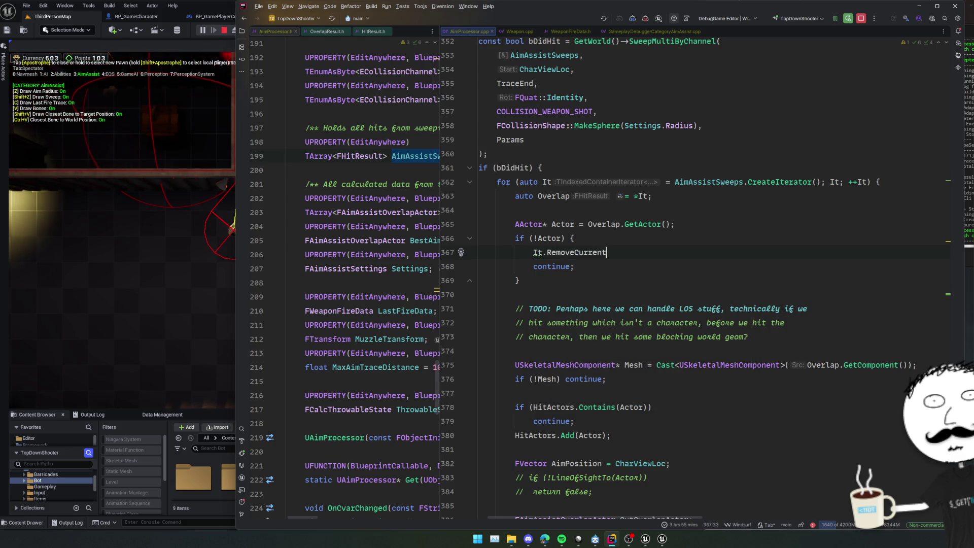
{"action": "type", "text": "();"}
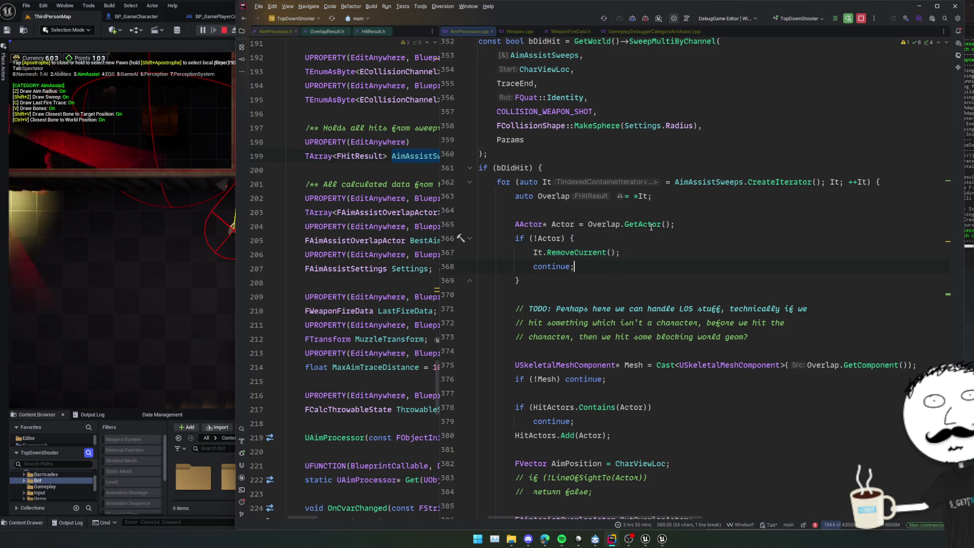
{"action": "scroll", "coordinate": [558, 253], "scroll_direction": "left", "scroll_amount": 2}
{"action": "left_click", "coordinate": [639, 323]}
{"action": "key", "text": "Down"}
{"action": "key", "text": "Down"}
{"action": "key", "text": "Down"}
{"action": "type", "text": "{"}
{"action": "key", "text": "Return"}
{"action": "key", "text": "Return"}
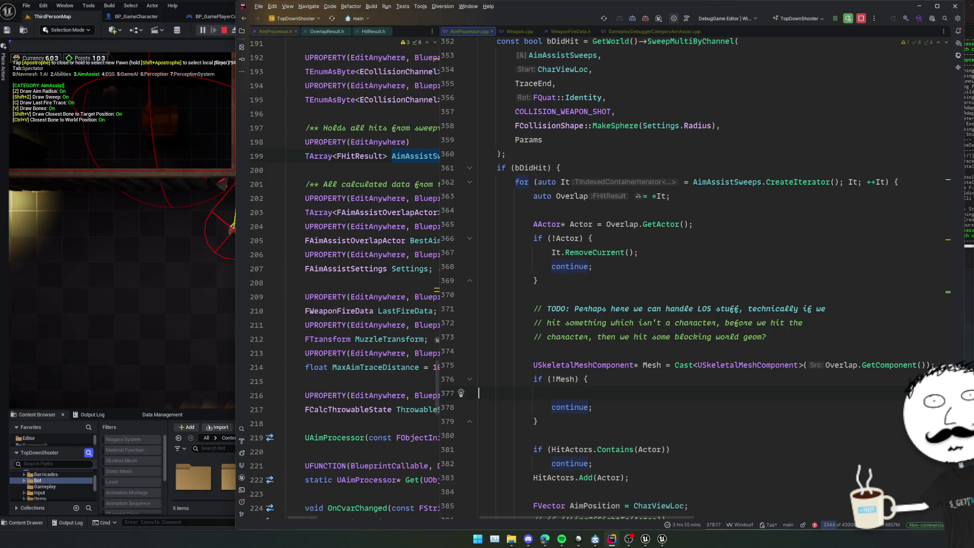
{"action": "type", "text": "It.RemoveCurrent();"}
{"action": "key", "text": "Up"}
{"action": "key", "text": "Up"}
{"action": "key", "text": "BackSpace"}
{"action": "key", "text": "BackSpace"}
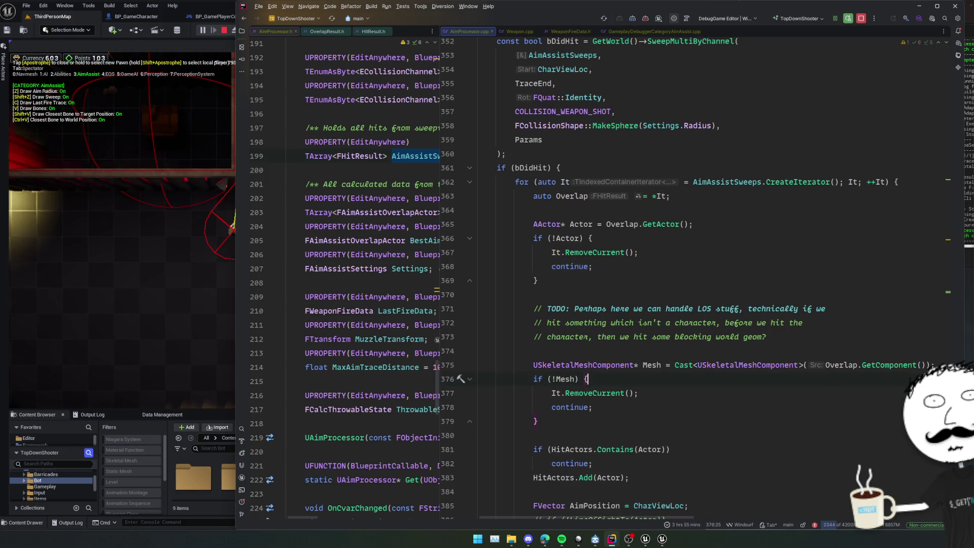
{"action": "scroll", "coordinate": [648, 311], "scroll_direction": "down", "scroll_amount": 3}
{"action": "left_click", "coordinate": [687, 350]}
{"action": "left_click", "coordinate": [695, 337]}
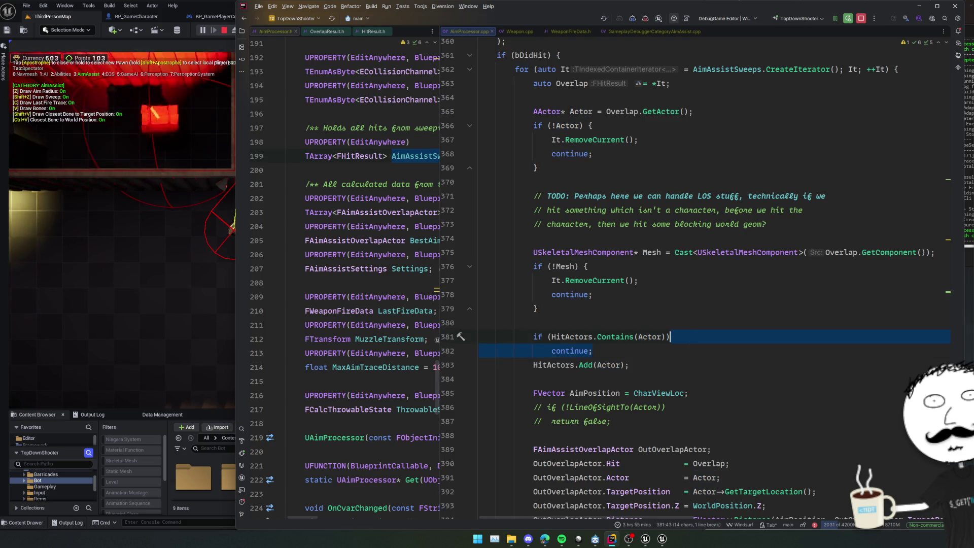
{"action": "type", "text": "{"}
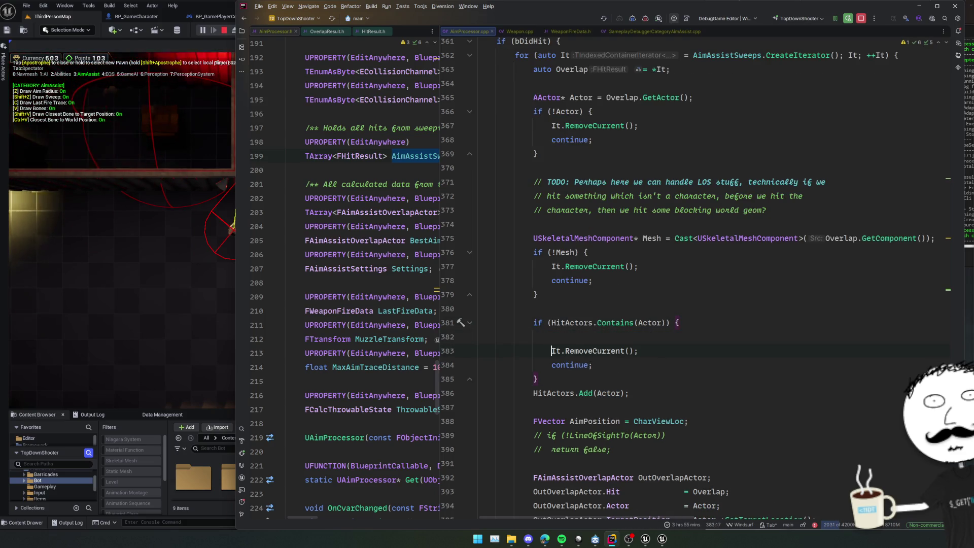
{"action": "key", "text": "Tab"}
{"action": "key", "text": "Home"}
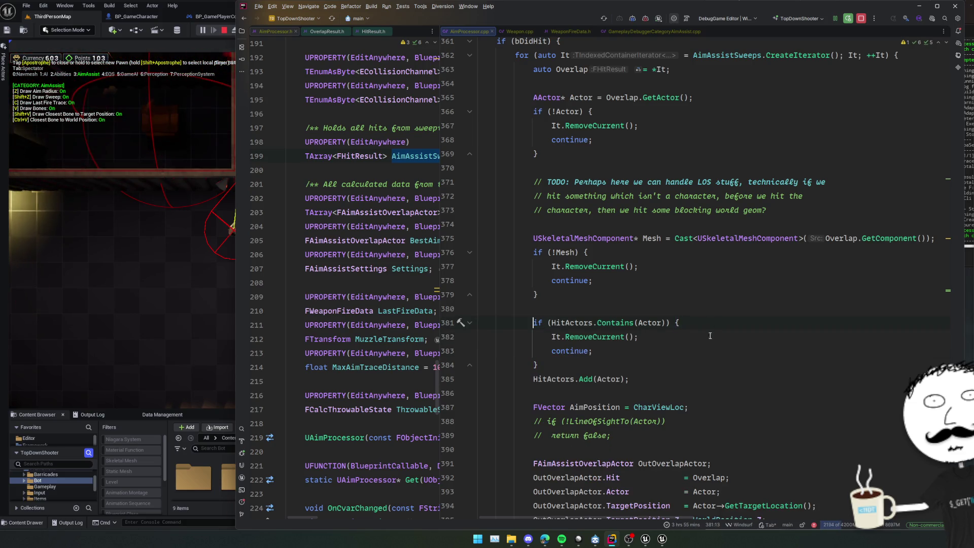
{"action": "scroll", "coordinate": [716, 359], "scroll_direction": "down", "scroll_amount": 7}
{"action": "left_click", "coordinate": [713, 380]}
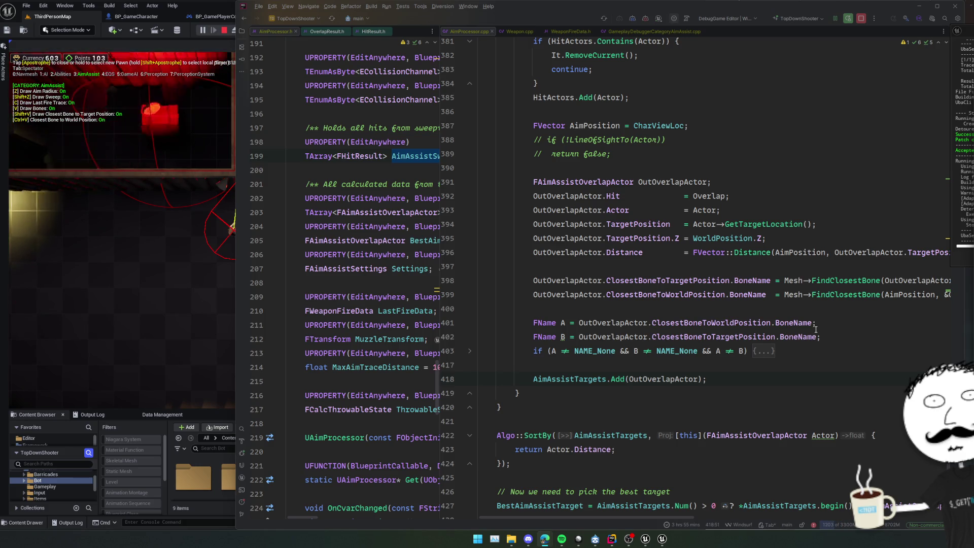
Bring the Chrome window with the Gameplay Debugger forum thread to the front
{"action": "key", "text": "alt+Tab"}
{"action": "key", "text": "alt+Tab"}
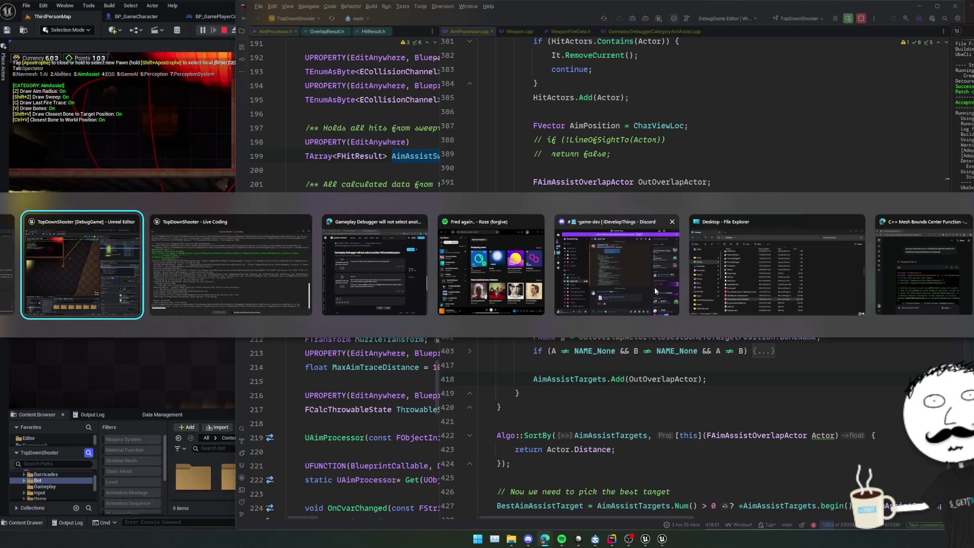
{"action": "mouse_move", "coordinate": [544, 539]}
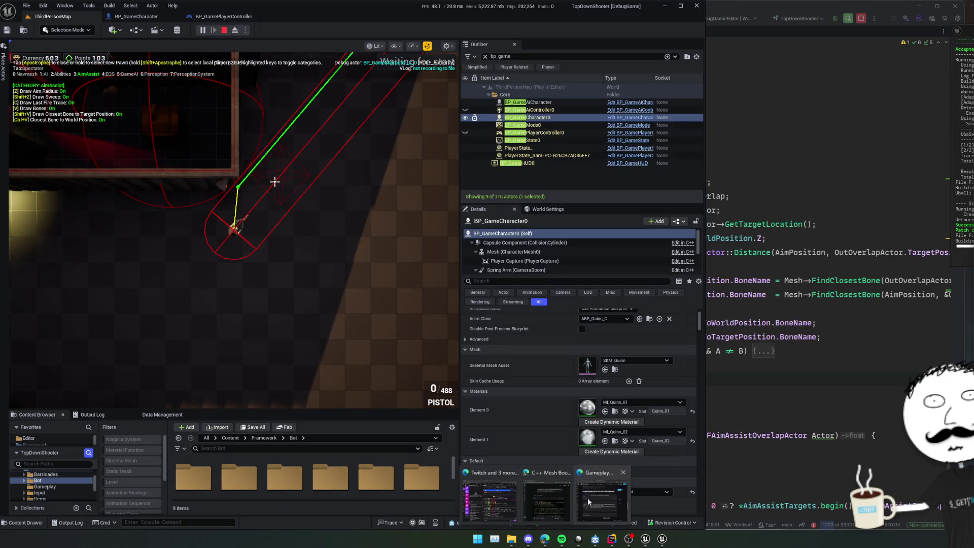
{"action": "left_click", "coordinate": [598, 502]}
{"action": "left_click", "coordinate": [471, 62]}
{"action": "key", "text": "alt+Tab"}
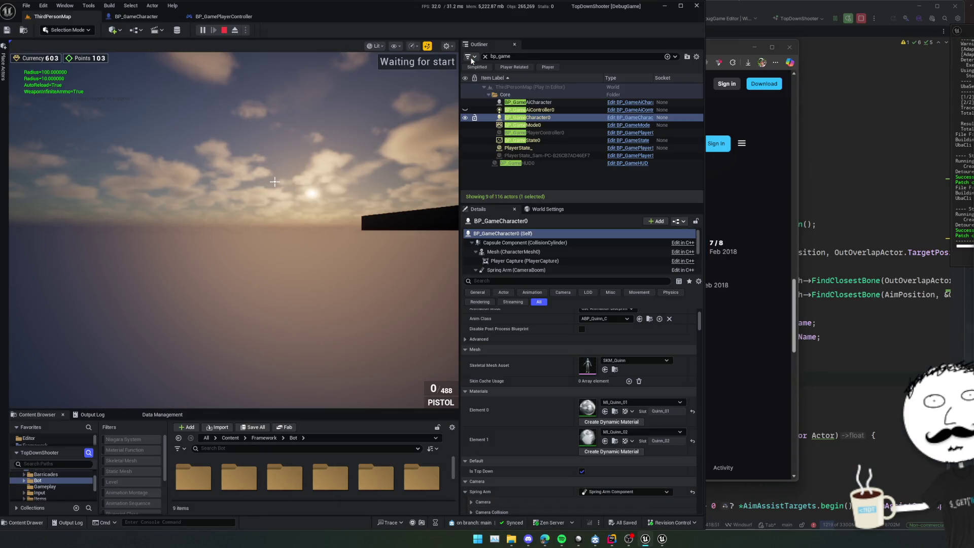
{"action": "left_click", "coordinate": [778, 151]}
Search for imgur in a new tab and open the article on Imgur access in the UK
{"action": "left_click", "coordinate": [553, 47]}
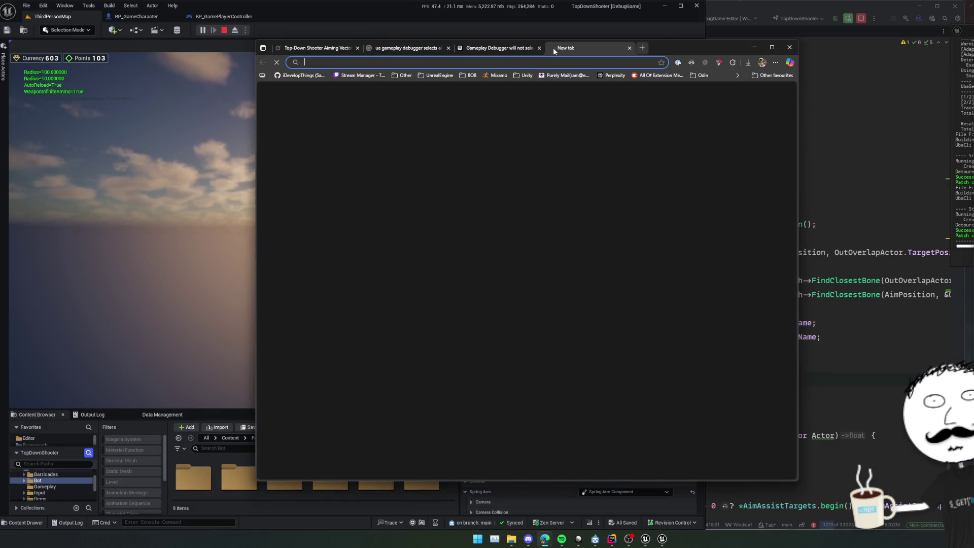
{"action": "type", "text": "imgur"}
{"action": "key", "text": "Return"}
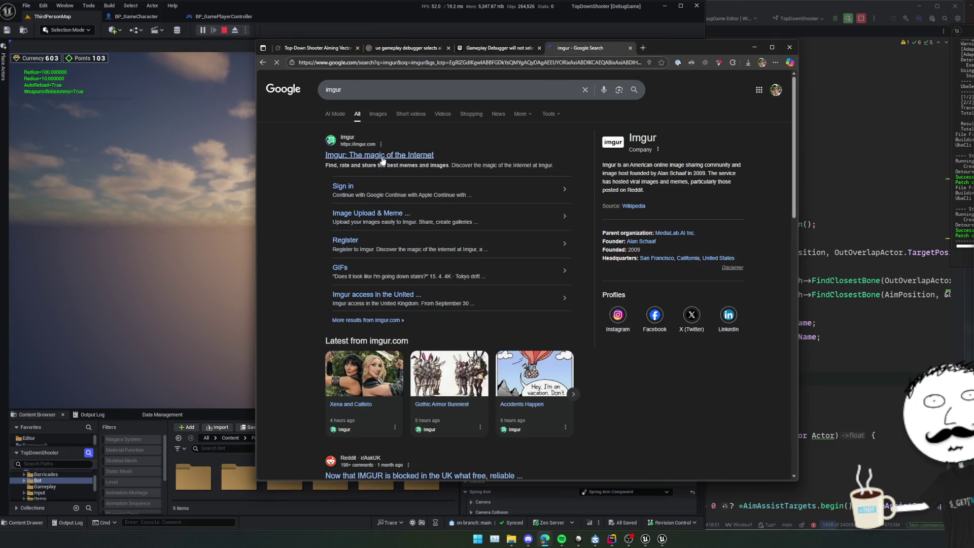
{"action": "left_click", "coordinate": [406, 163]}
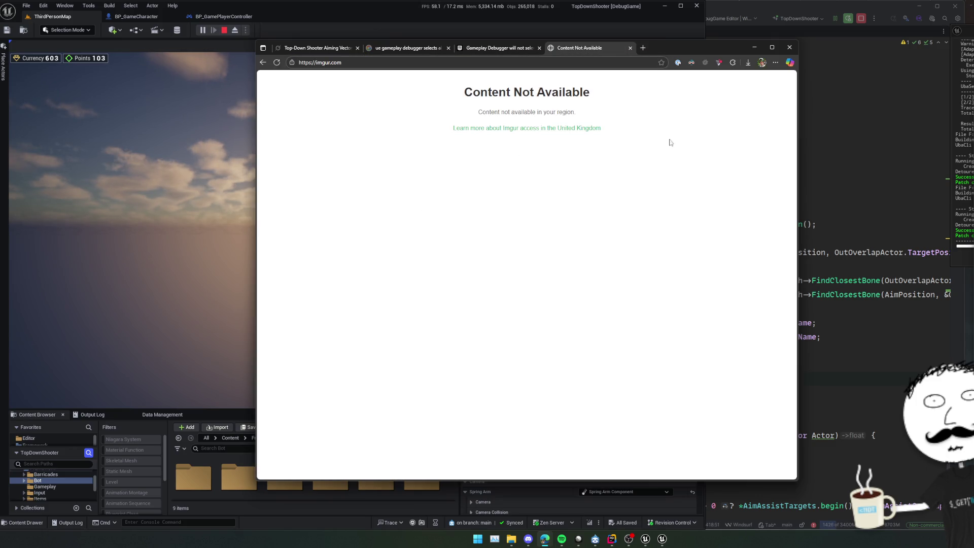
{"action": "left_click", "coordinate": [564, 130]}
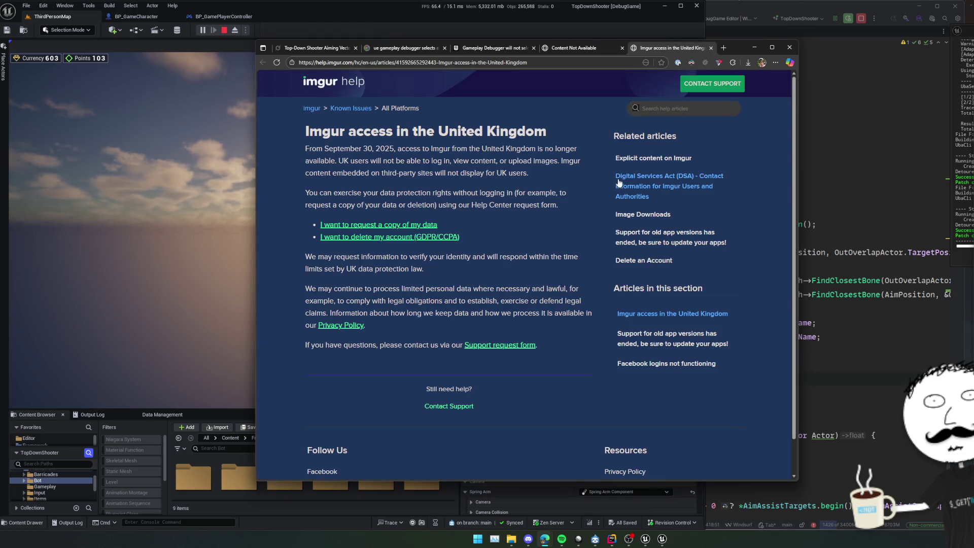
Read the UK unavailability article, then close the help article and Content Not Available tabs
{"action": "left_click_drag", "start_coordinate": [291, 152], "coordinate": [290, 216]}
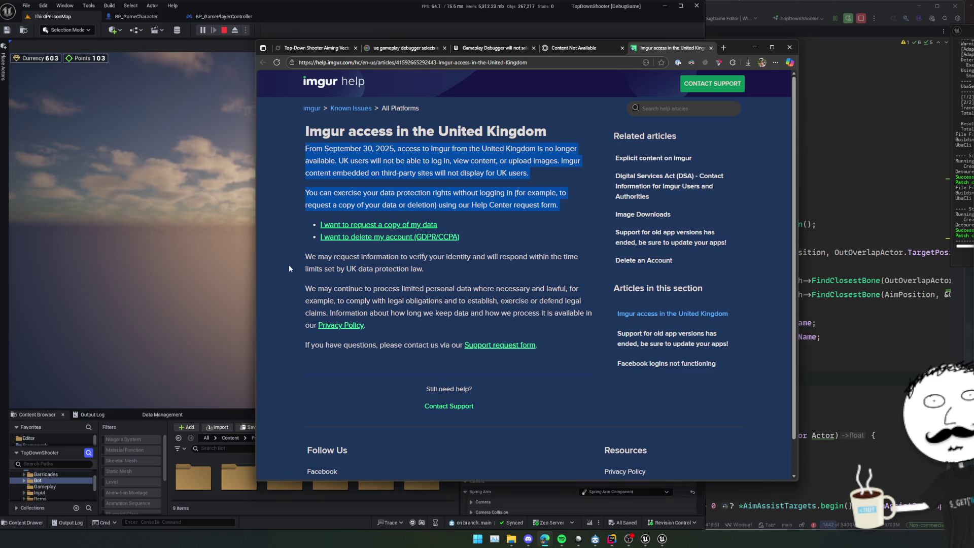
{"action": "left_click", "coordinate": [290, 280]}
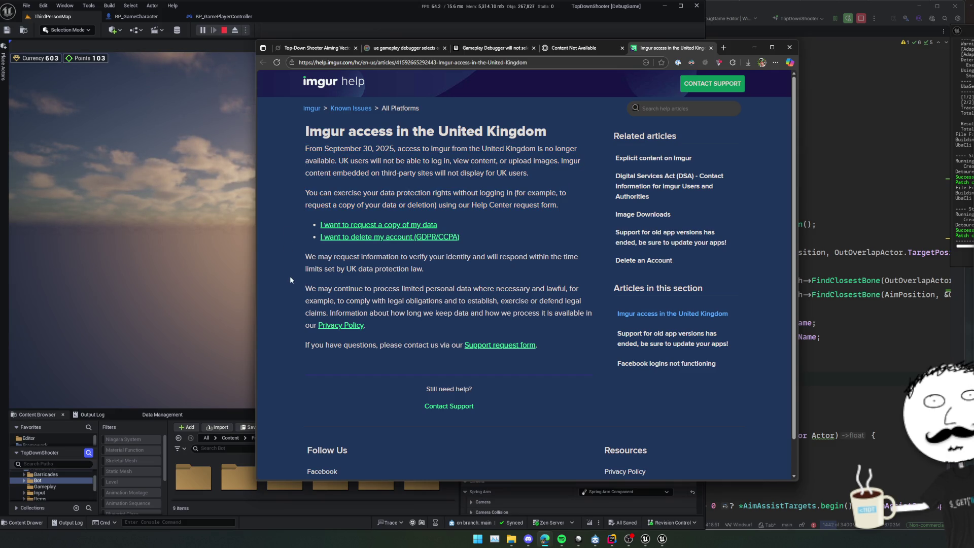
{"action": "scroll", "coordinate": [290, 279], "scroll_direction": "down", "scroll_amount": 1}
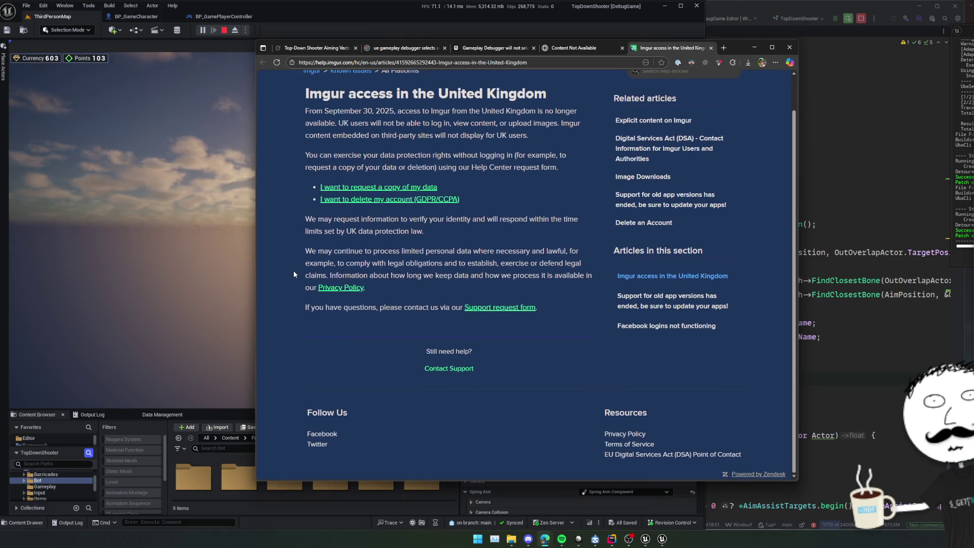
{"action": "scroll", "coordinate": [294, 274], "scroll_direction": "up", "scroll_amount": 1}
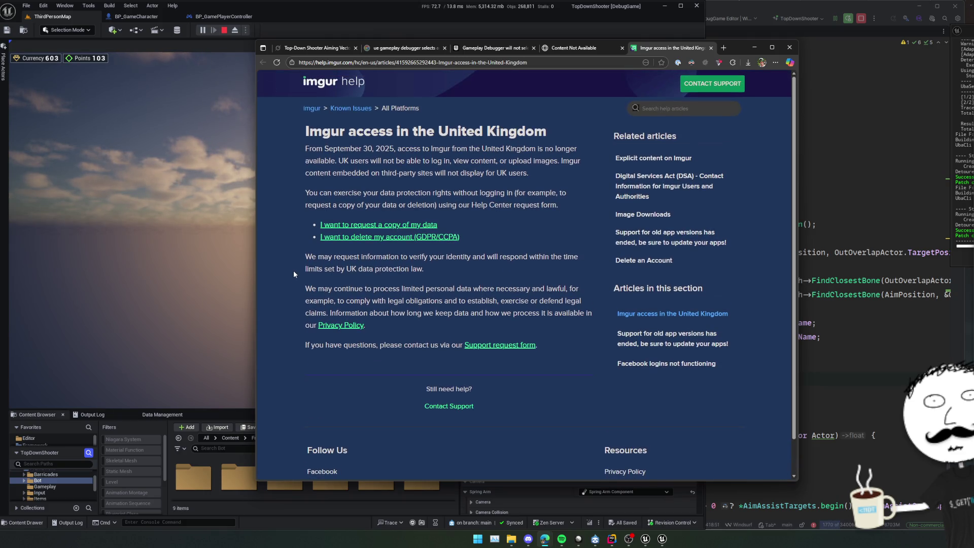
{"action": "triple_click", "coordinate": [510, 230]}
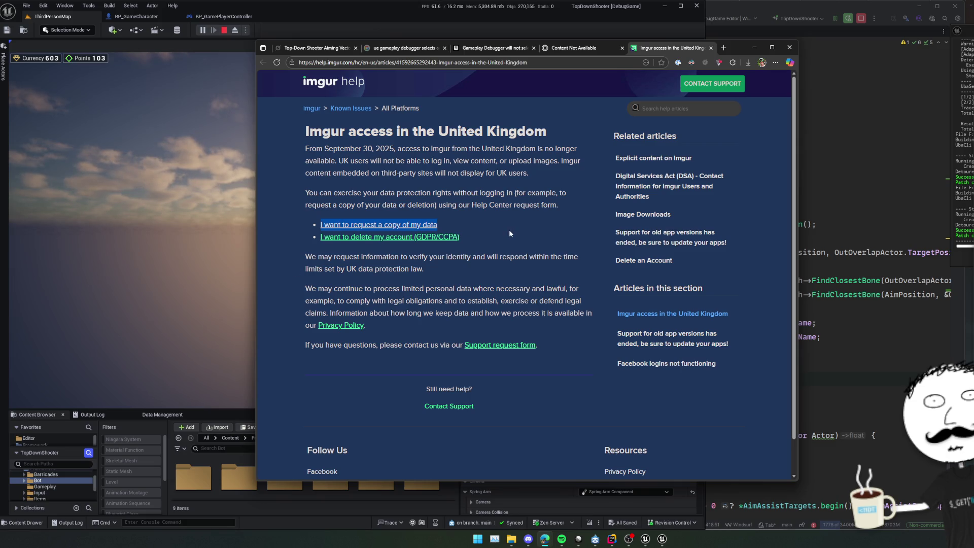
{"action": "left_click", "coordinate": [510, 233]}
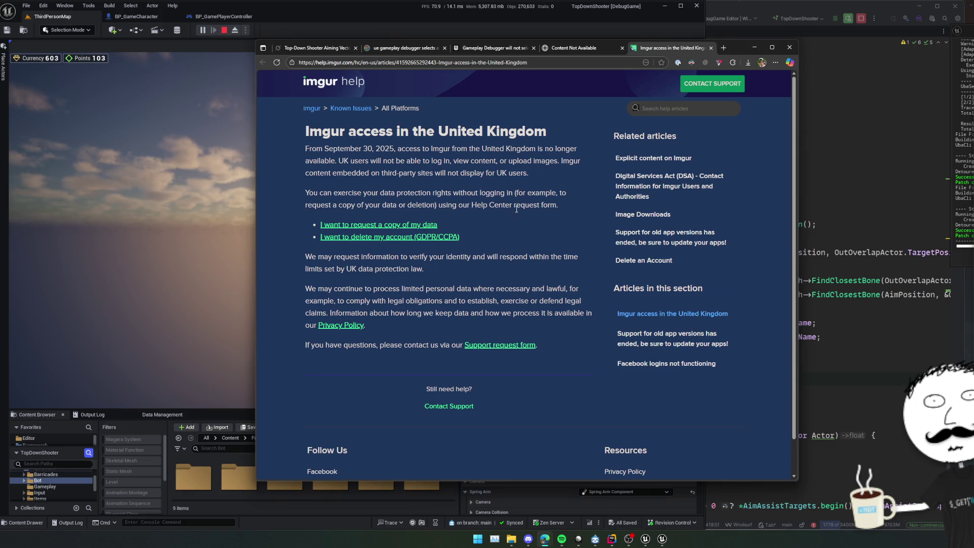
{"action": "middle_click", "coordinate": [678, 48]}
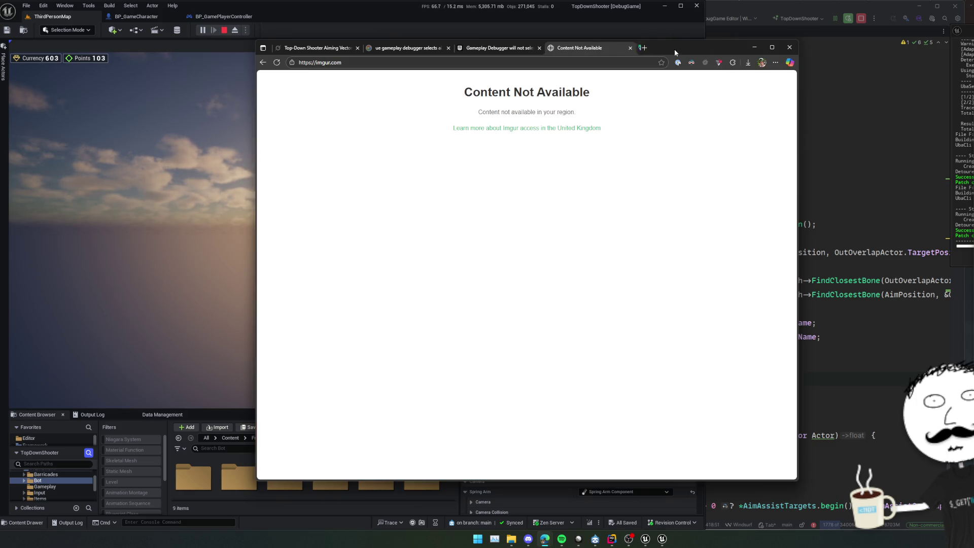
{"action": "left_click", "coordinate": [641, 48]}
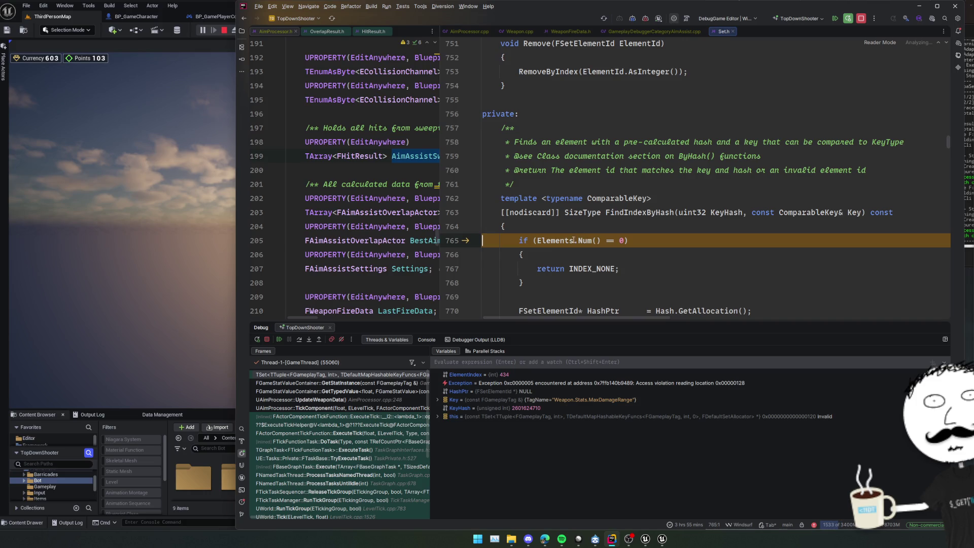
Walk the crash call stack from TickComponent through GetStatInstance down to UpdateWeaponData
{"action": "left_click", "coordinate": [401, 409]}
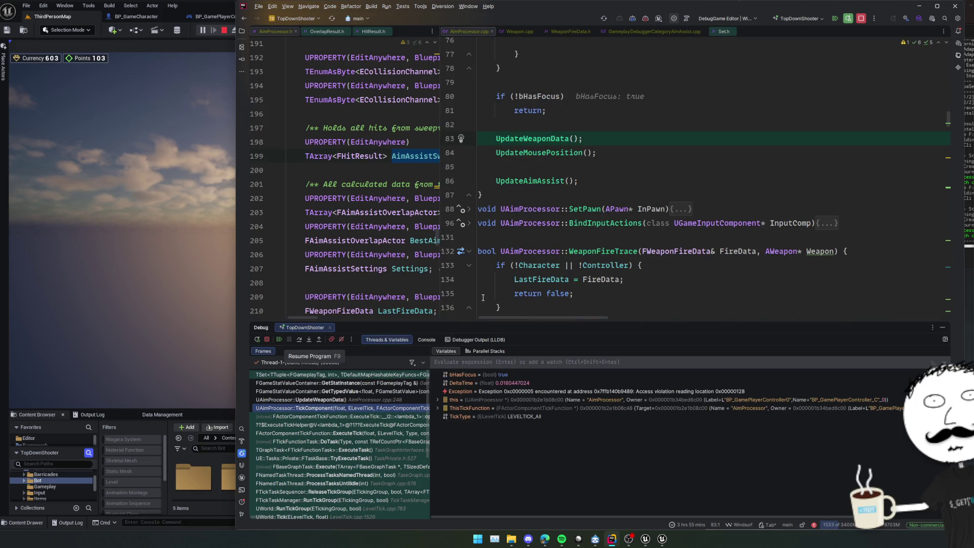
{"action": "left_click", "coordinate": [595, 251]}
{"action": "left_click", "coordinate": [380, 384]}
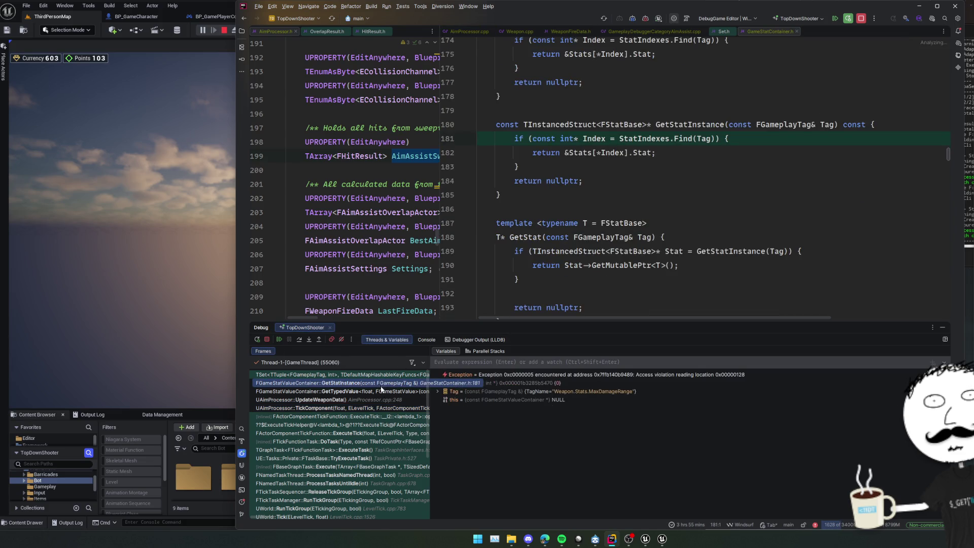
{"action": "left_click", "coordinate": [381, 392]}
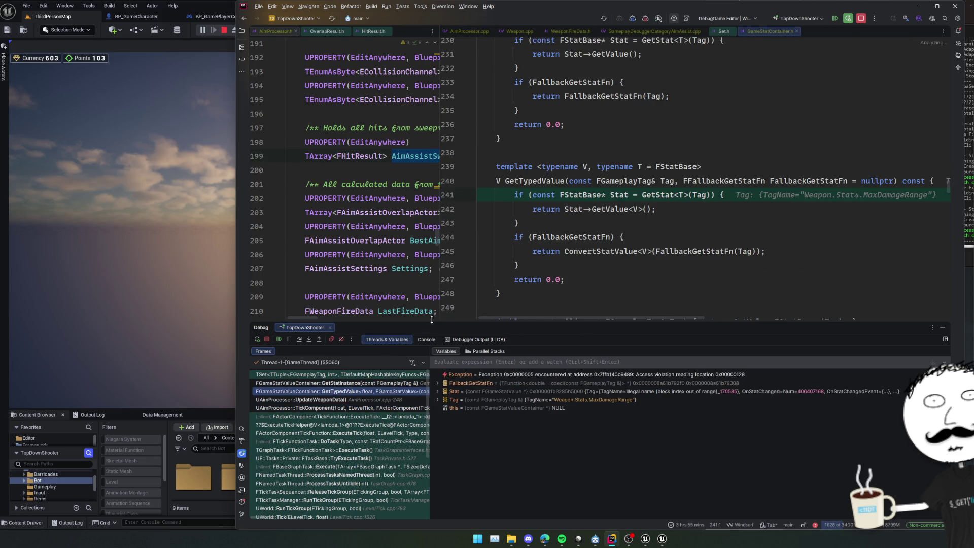
{"action": "left_click", "coordinate": [358, 399]}
Inspect the GetMaxDamageRange call and Character on line 246, then stop debugging and rebuild
{"action": "left_click", "coordinate": [693, 139], "text": "ctrl"}
{"action": "key", "text": "ctrl+alt+Left"}
{"action": "mouse_move", "coordinate": [688, 104]}
{"action": "mouse_move", "coordinate": [745, 104]}
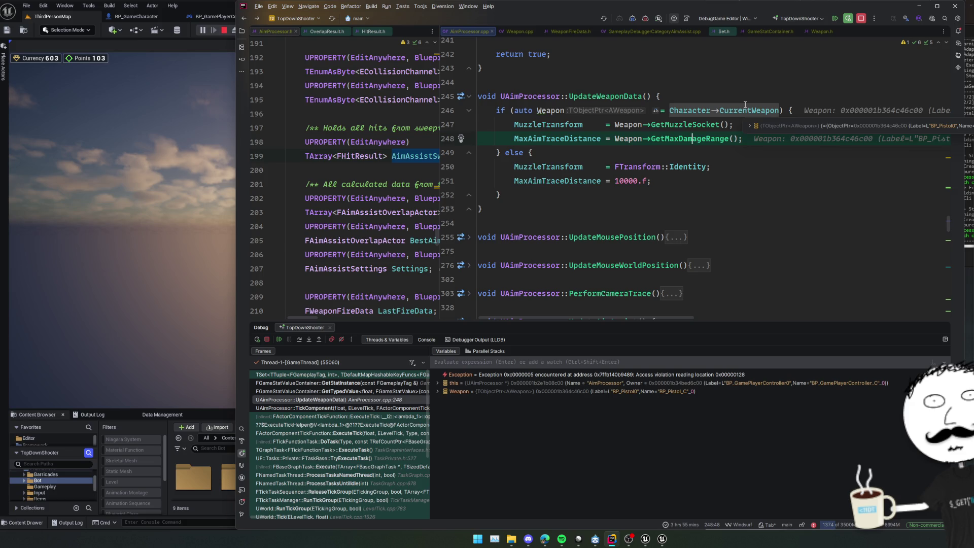
{"action": "double_click", "coordinate": [703, 110]}
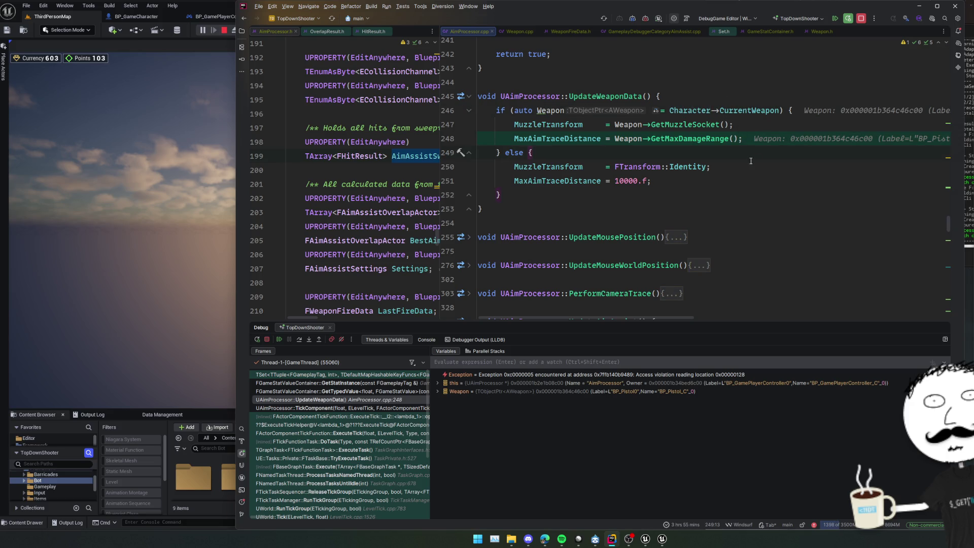
{"action": "key", "text": "ctrl+F5"}
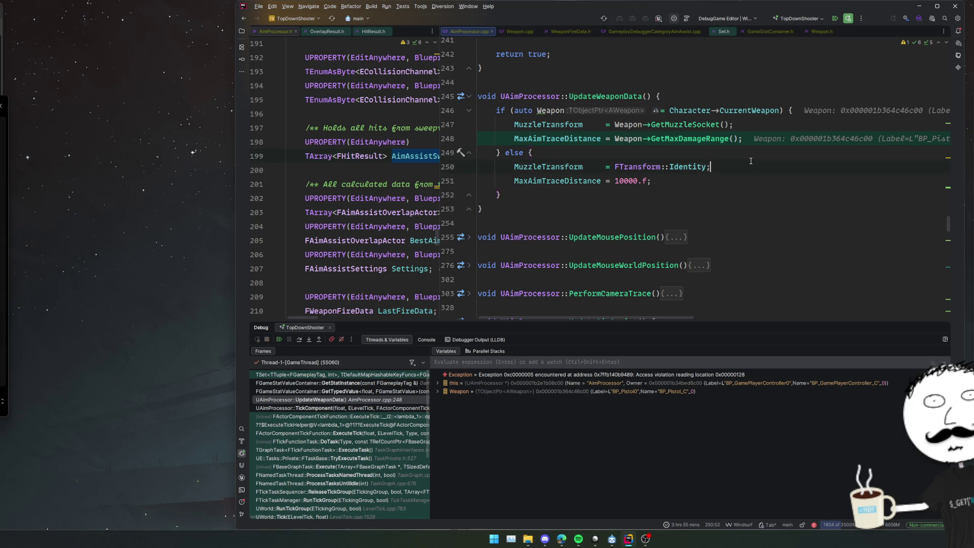
Build the project, jump to Character's declaration at header line 152, and widen the header pane
{"action": "left_click", "coordinate": [751, 161]}
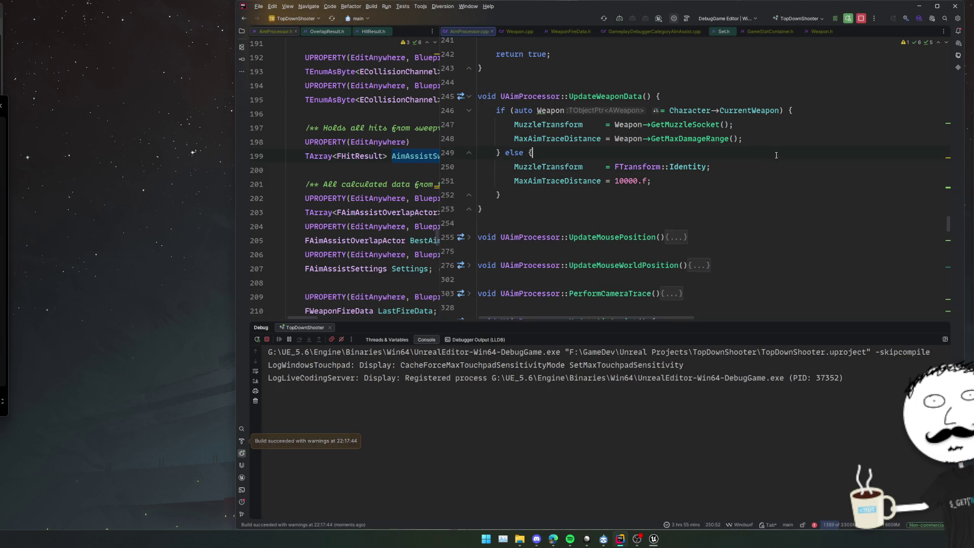
{"action": "left_click", "coordinate": [691, 110], "text": "ctrl"}
{"action": "left_click_drag", "start_coordinate": [440, 160], "coordinate": [506, 163]}
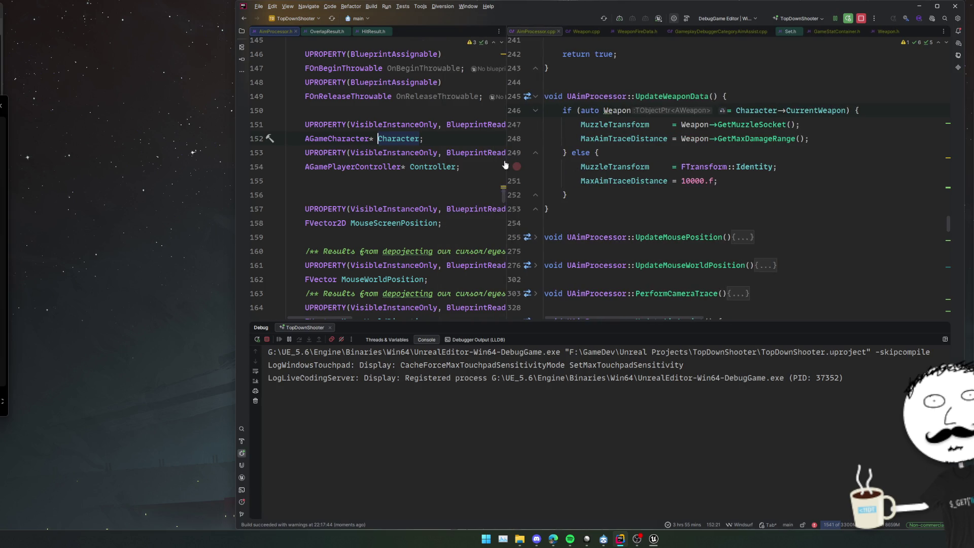
{"action": "left_click", "coordinate": [401, 138], "text": "ctrl"}
{"action": "key", "text": "Escape"}
{"action": "left_click", "coordinate": [782, 177]}
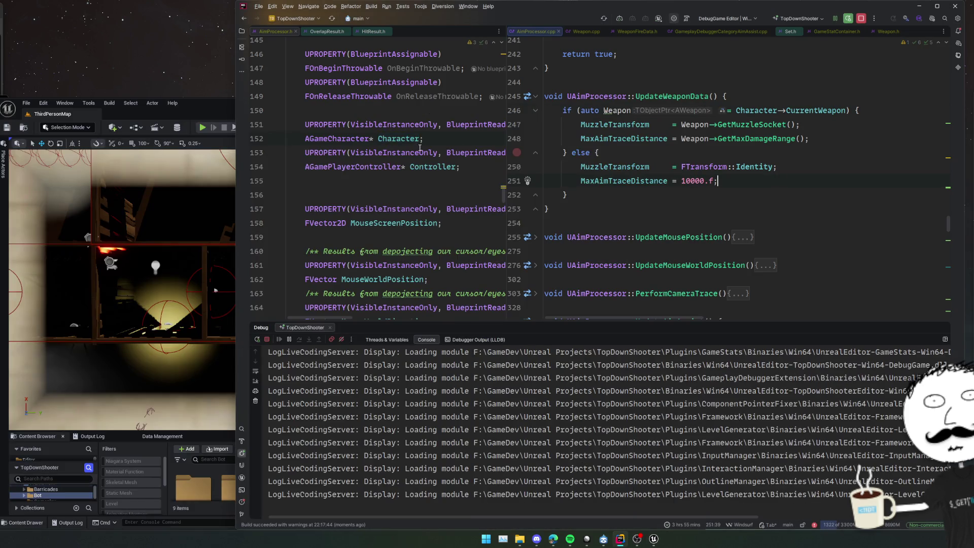
Find all usages of Character, preview its assignment in SetPawn, and close the results panel
{"action": "left_click", "coordinate": [391, 139], "text": "ctrl"}
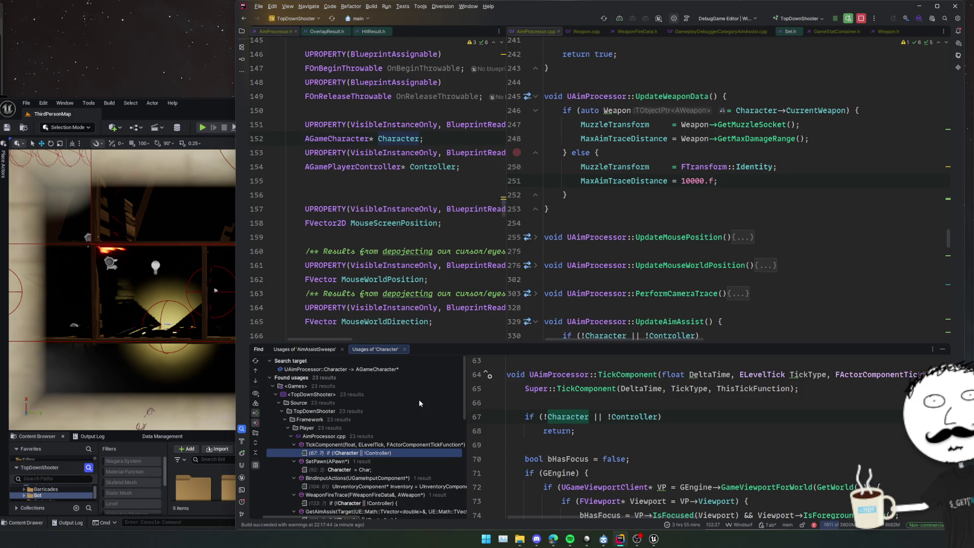
{"action": "scroll", "coordinate": [419, 403], "scroll_direction": "down", "scroll_amount": 2}
{"action": "scroll", "coordinate": [419, 404], "scroll_direction": "down", "scroll_amount": 2}
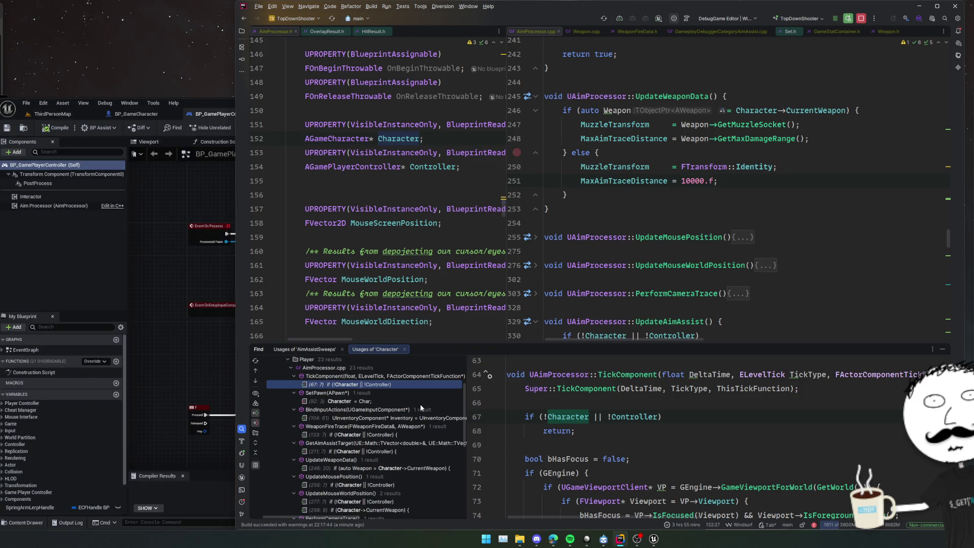
{"action": "left_click", "coordinate": [424, 401]}
{"action": "left_click", "coordinate": [694, 390]}
{"action": "left_click", "coordinate": [754, 429]}
{"action": "left_click", "coordinate": [748, 422]}
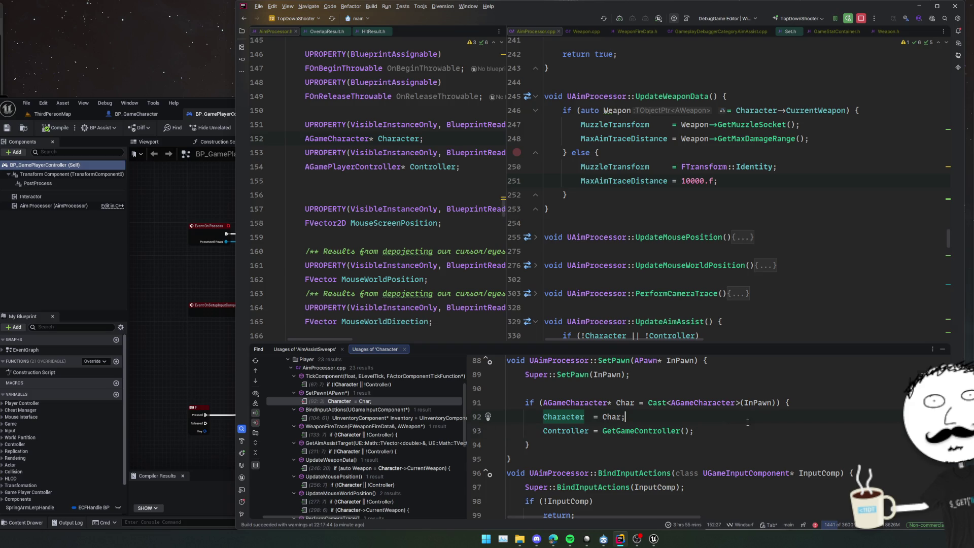
{"action": "scroll", "coordinate": [359, 412], "scroll_direction": "down", "scroll_amount": 2}
{"action": "left_click", "coordinate": [304, 350]}
Switch to Unreal Editor and maximize the BP_GamePlayerController Blueprint window
{"action": "key", "text": "Return"}
{"action": "key", "text": "alt+Tab"}
{"action": "mouse_move", "coordinate": [376, 107]}
{"action": "left_mouse_down"}
{"action": "mouse_move", "coordinate": [490, 83]}
{"action": "mouse_move", "coordinate": [355, 4]}
{"action": "left_mouse_up"}
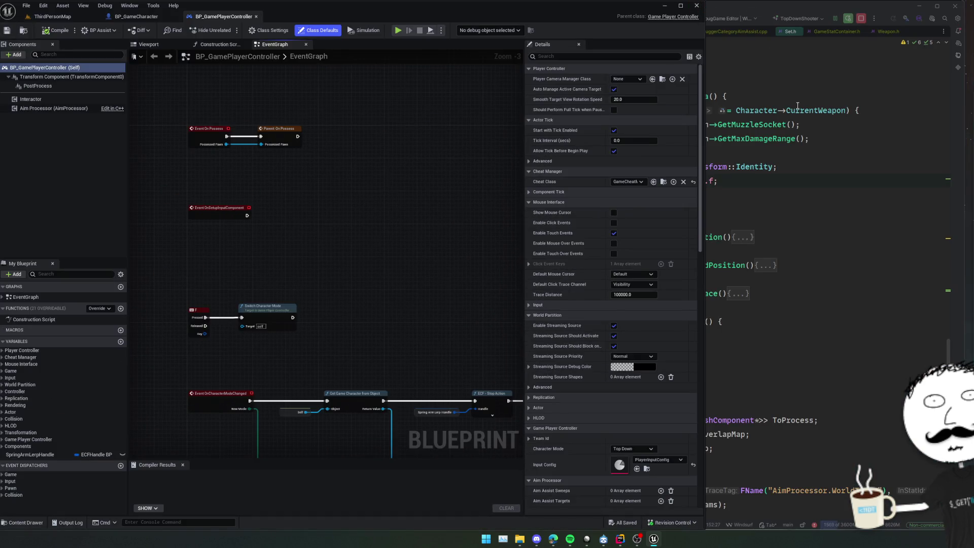
Stop the debug session, rebuild, and review the UpdateWeaponData max trace distance code
{"action": "left_click", "coordinate": [834, 150]}
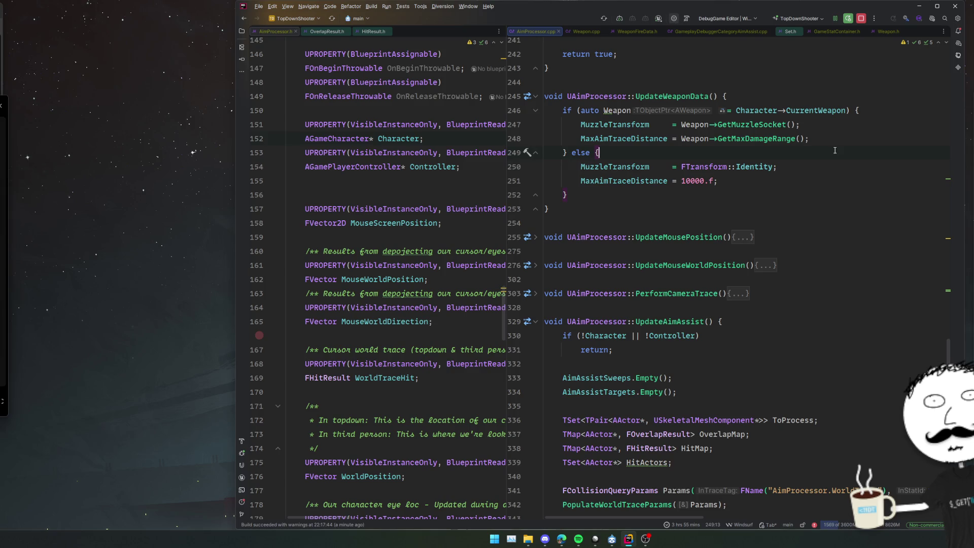
{"action": "left_click", "coordinate": [877, 82]}
{"action": "left_click", "coordinate": [865, 20]}
{"action": "key", "text": "ctrl+shift+b"}
{"action": "left_click", "coordinate": [855, 69]}
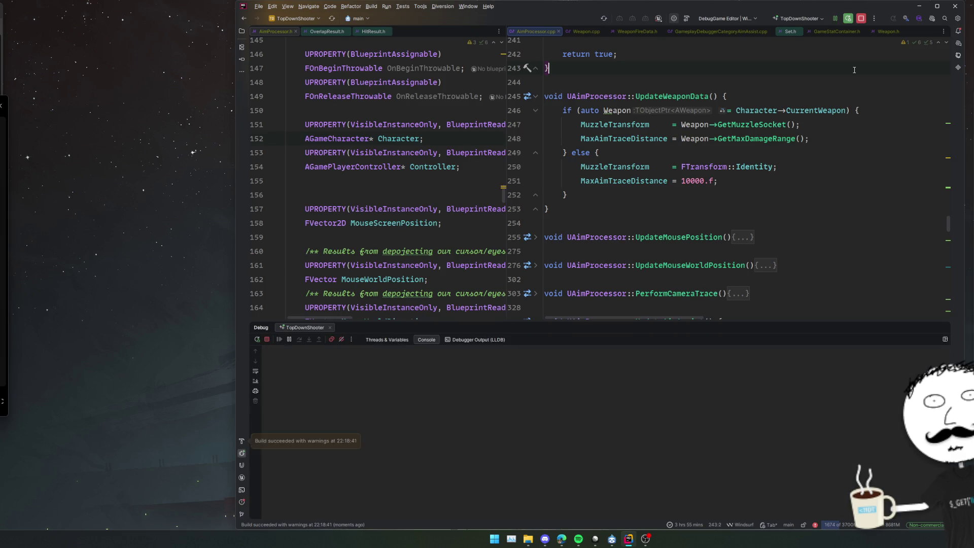
{"action": "left_click", "coordinate": [821, 139]}
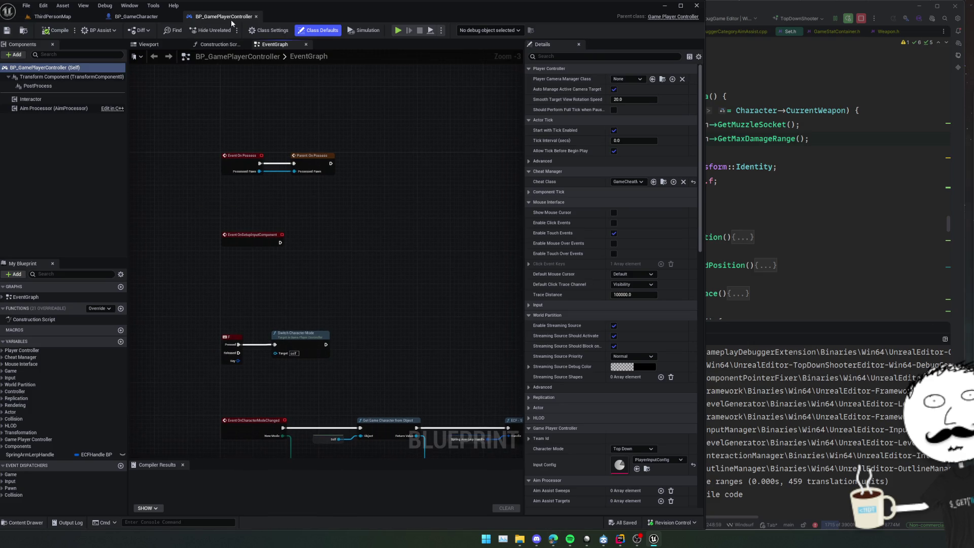
Play ThirdPersonMap, select the player character, and show the gameplay debugger overlay
{"action": "left_click", "coordinate": [131, 17]}
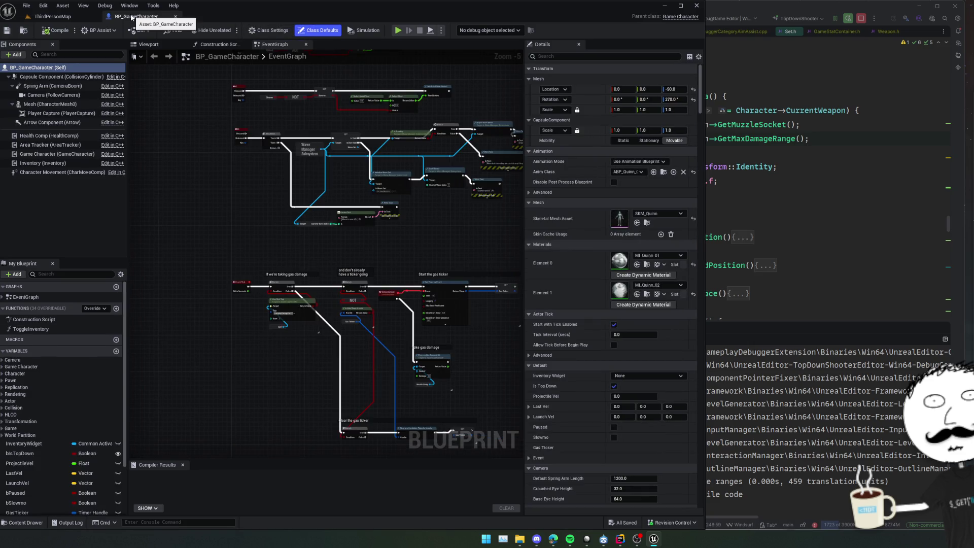
{"action": "left_click", "coordinate": [52, 16]}
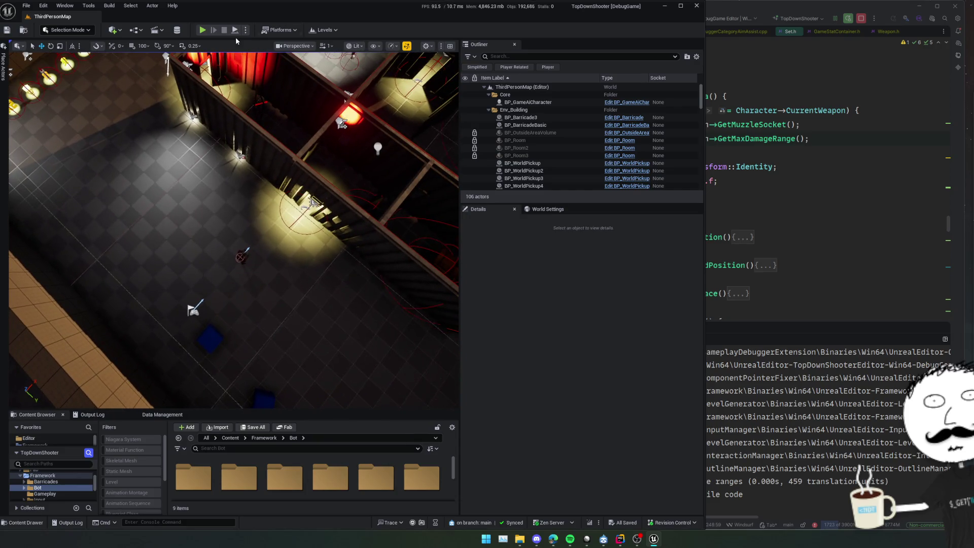
{"action": "key", "text": "alt+p"}
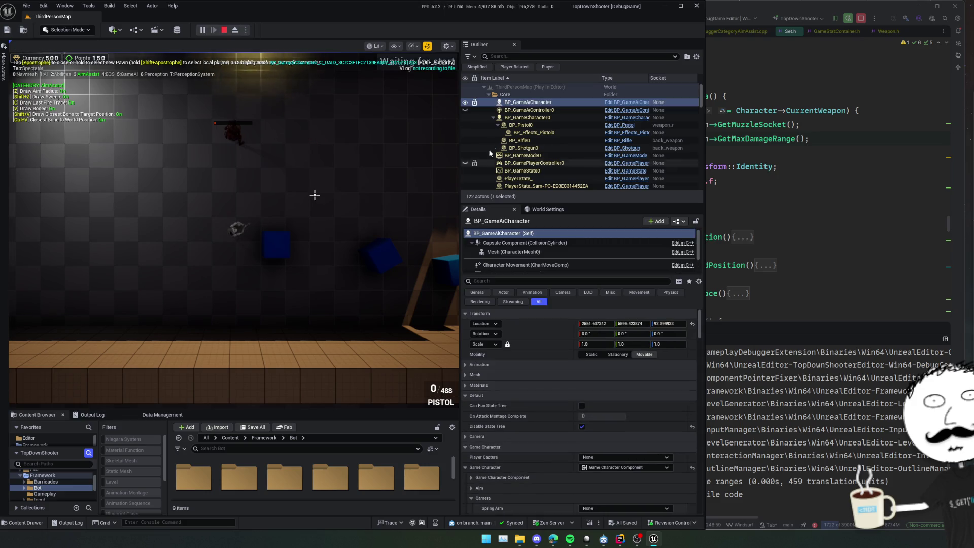
{"action": "left_click", "coordinate": [528, 117]}
{"action": "key", "text": "apostrophe"}
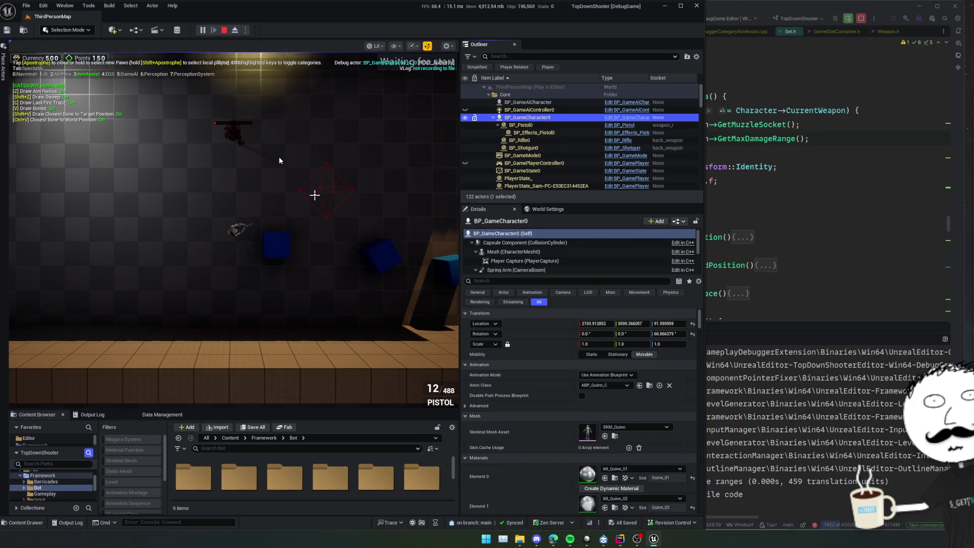
{"action": "left_click", "coordinate": [279, 157]}
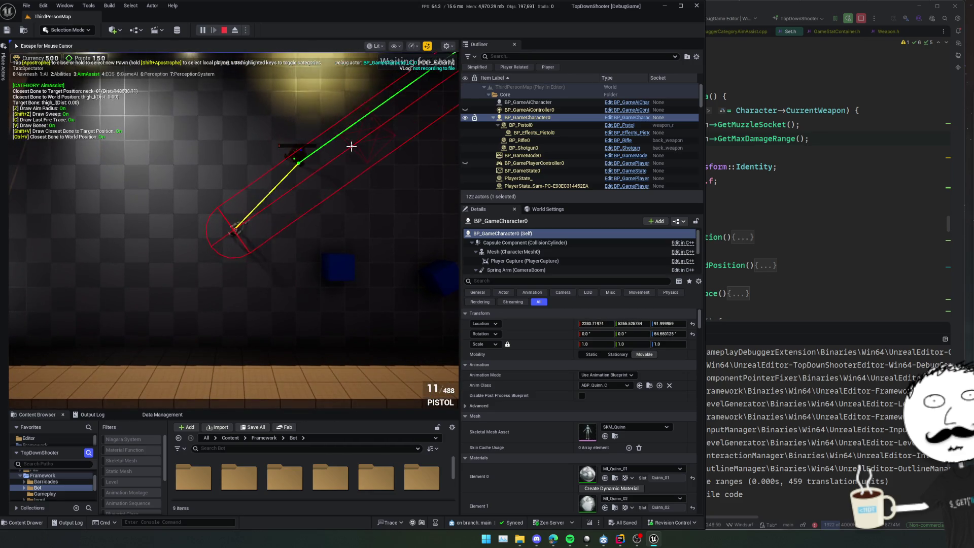
Walk the character around and fire the pistol to draw the fire trace
{"action": "key", "text": "w"}
{"action": "key", "text": "w"}
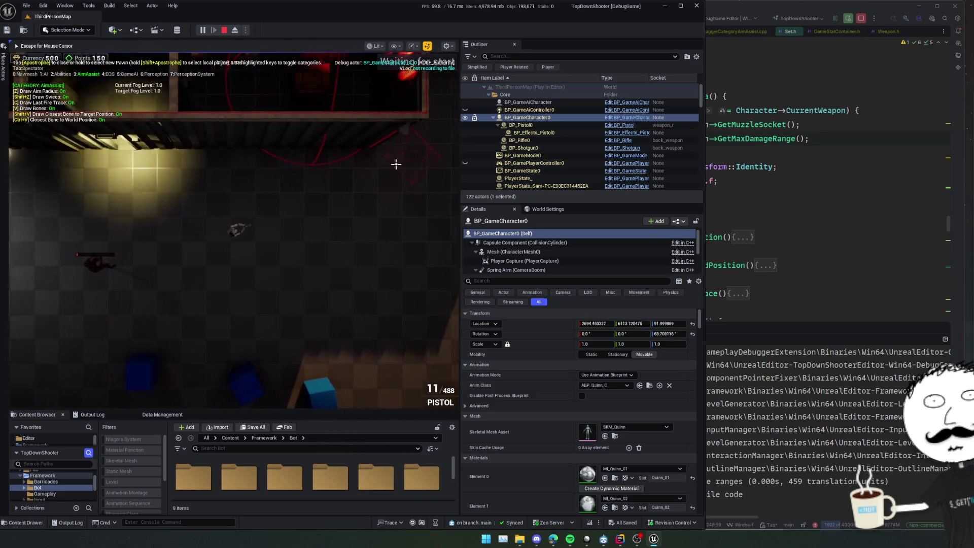
{"action": "key", "text": "s"}
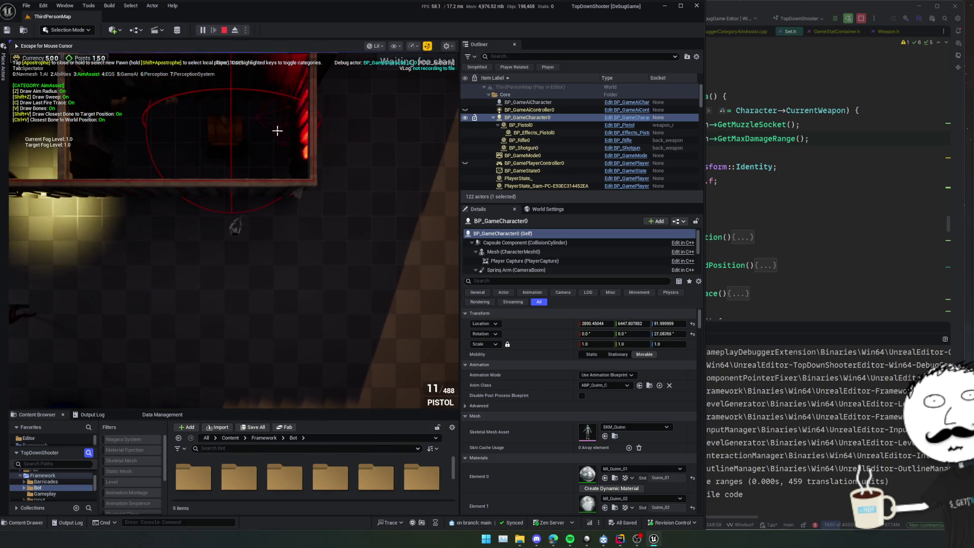
{"action": "key", "text": "s"}
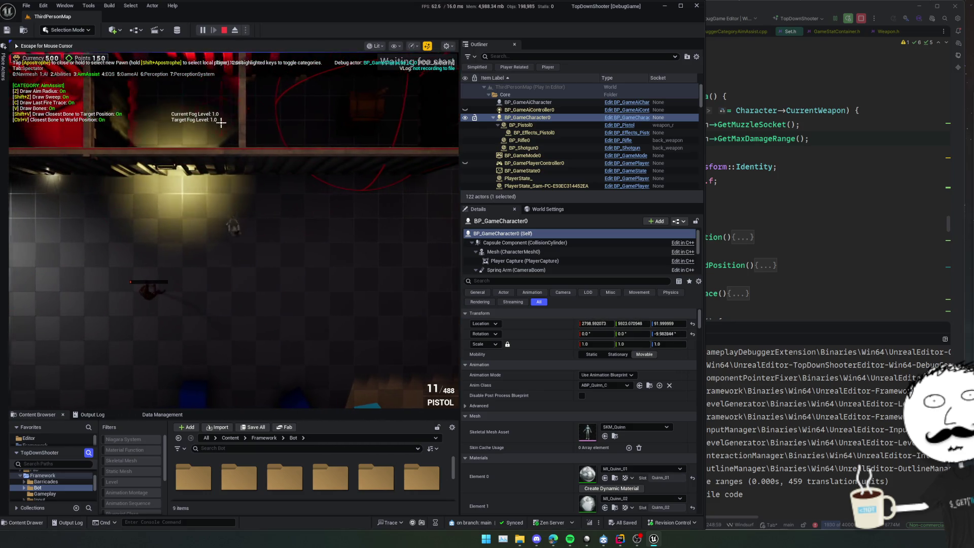
{"action": "key", "text": "s"}
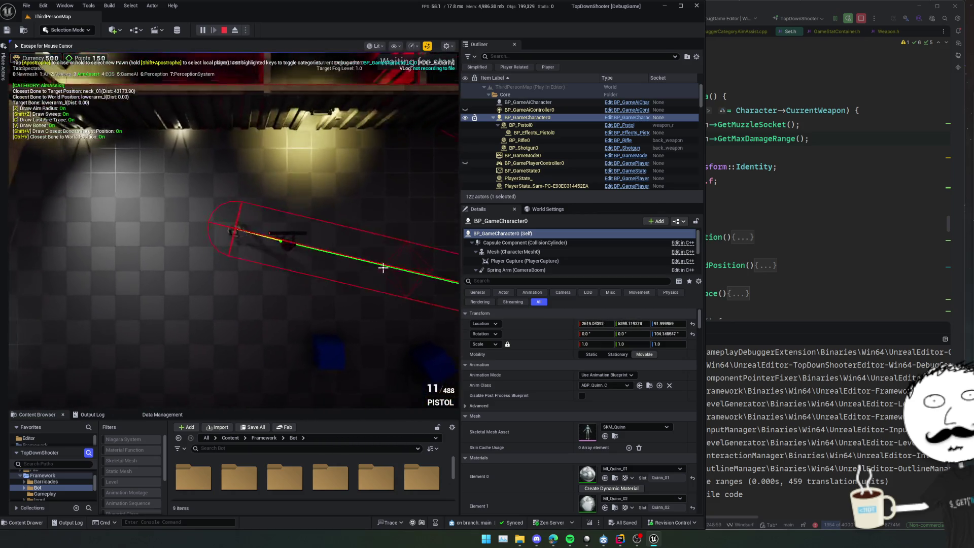
{"action": "left_click", "coordinate": [315, 156]}
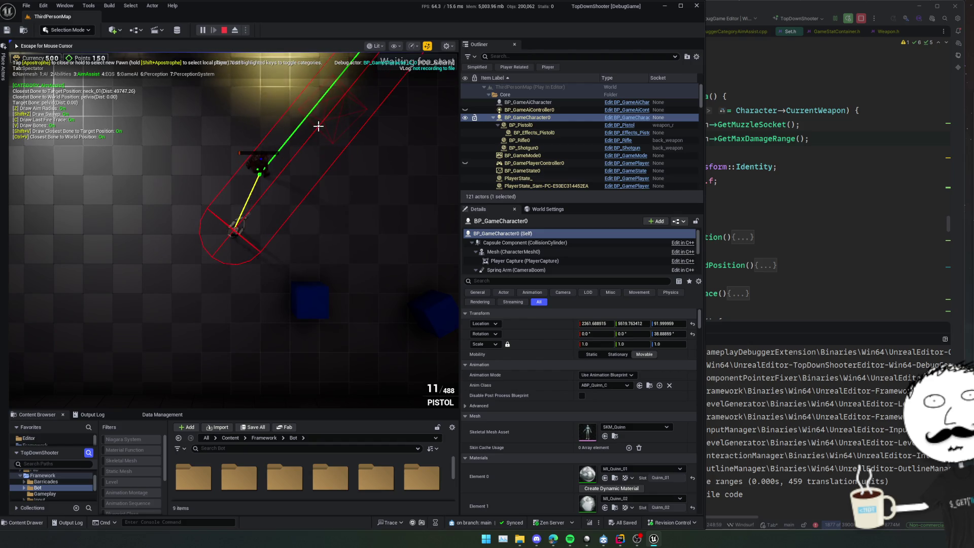
Return to Rider's AimAssist debugger category source
{"action": "key", "text": "Escape"}
{"action": "left_click", "coordinate": [741, 130]}
{"action": "key", "text": "ctrl+alt+Left"}
{"action": "key", "text": "ctrl+alt+Left"}
{"action": "key", "text": "ctrl+alt+Left"}
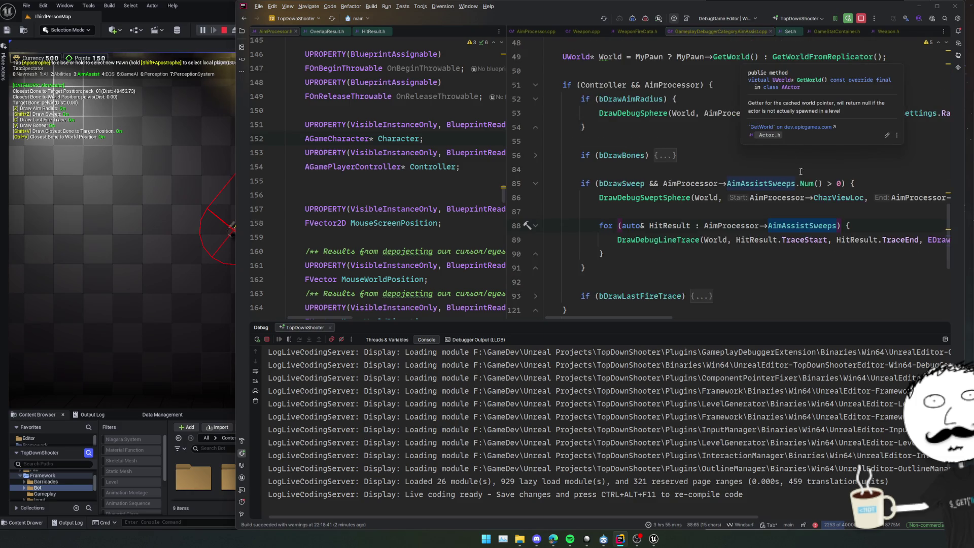
Jump from the debugger's sweep check to the AimAssistSweeps declaration
{"action": "left_click", "coordinate": [836, 255]}
{"action": "key", "text": "Up"}
{"action": "key", "text": "Up"}
{"action": "key", "text": "Up"}
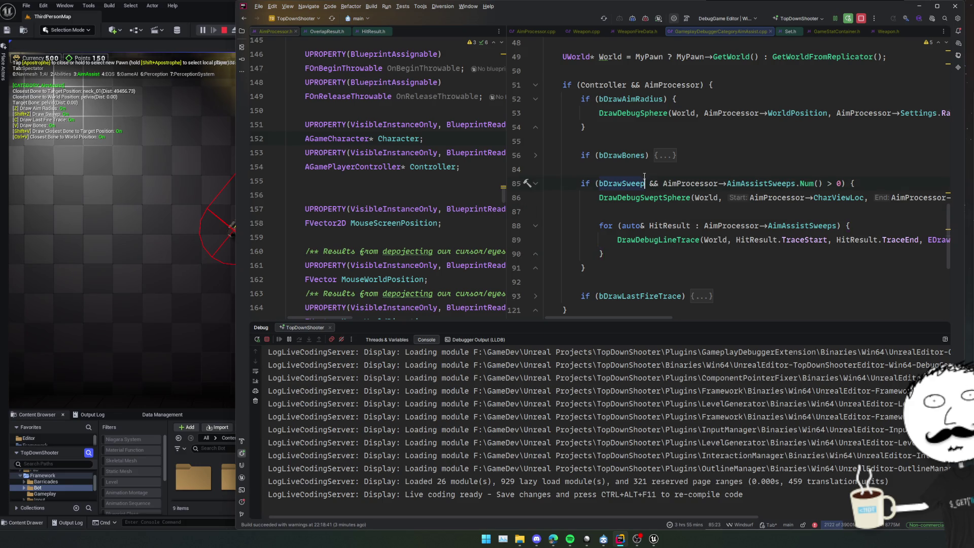
{"action": "left_click", "coordinate": [200, 175]}
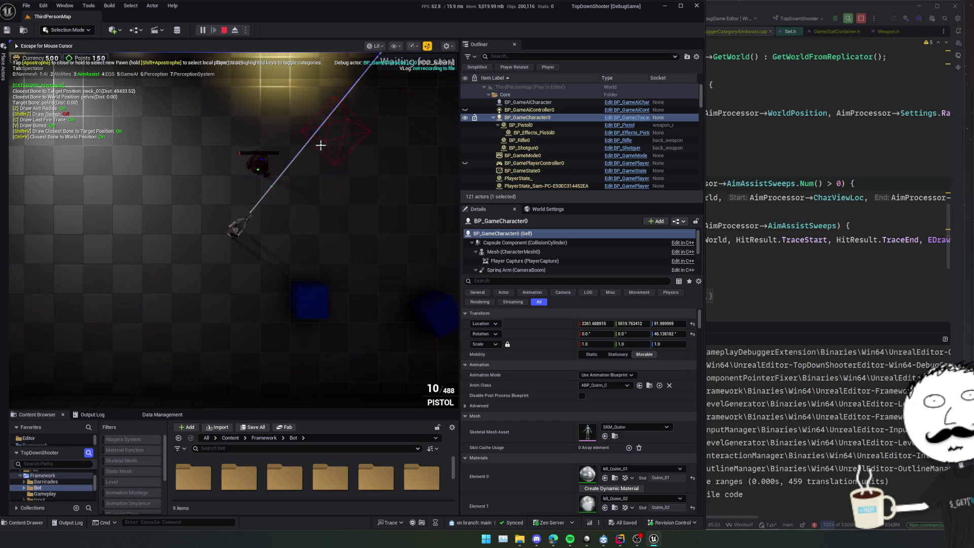
{"action": "key", "text": "super"}
{"action": "left_click", "coordinate": [777, 183]}
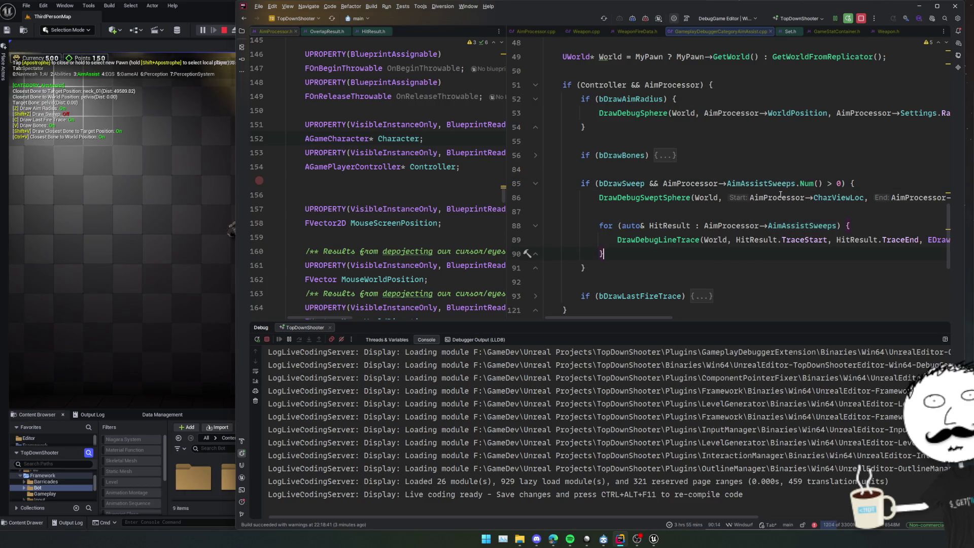
{"action": "left_click", "coordinate": [786, 184], "text": "ctrl"}
Widen the left pane, open the FAimAssistOverlapActor struct, and select the sweep for loop
{"action": "left_click_drag", "start_coordinate": [507, 159], "coordinate": [569, 159]}
{"action": "left_click", "coordinate": [439, 167]}
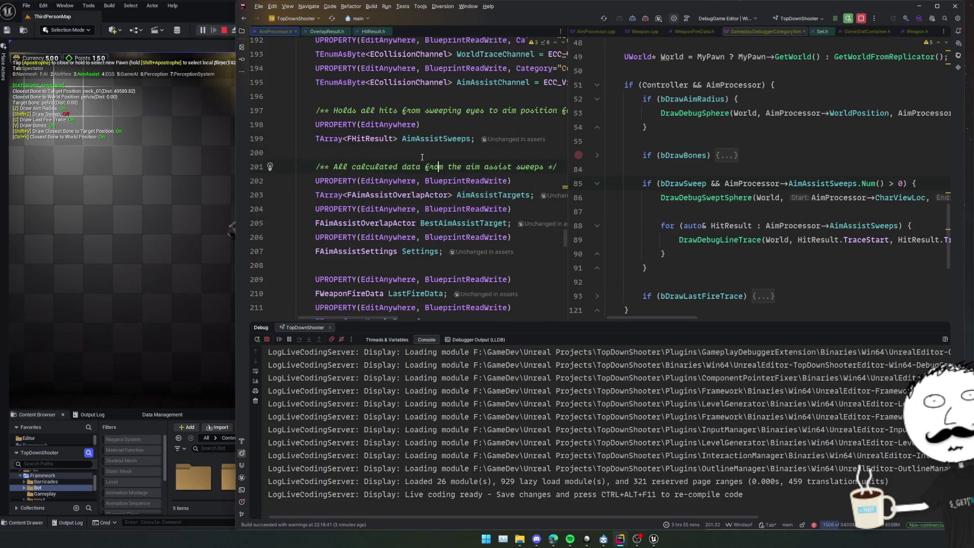
{"action": "left_click", "coordinate": [423, 195], "text": "ctrl"}
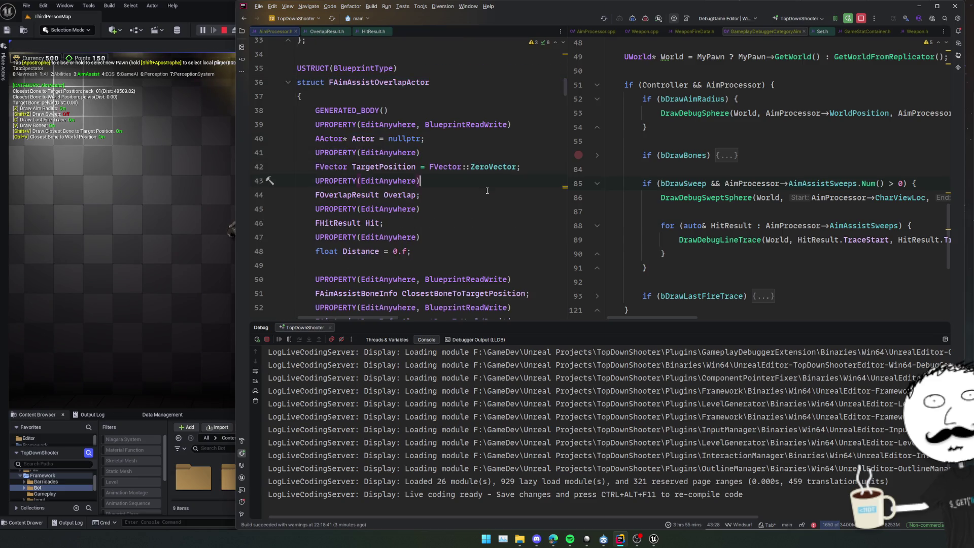
{"action": "scroll", "coordinate": [487, 190], "scroll_direction": "down", "scroll_amount": 2}
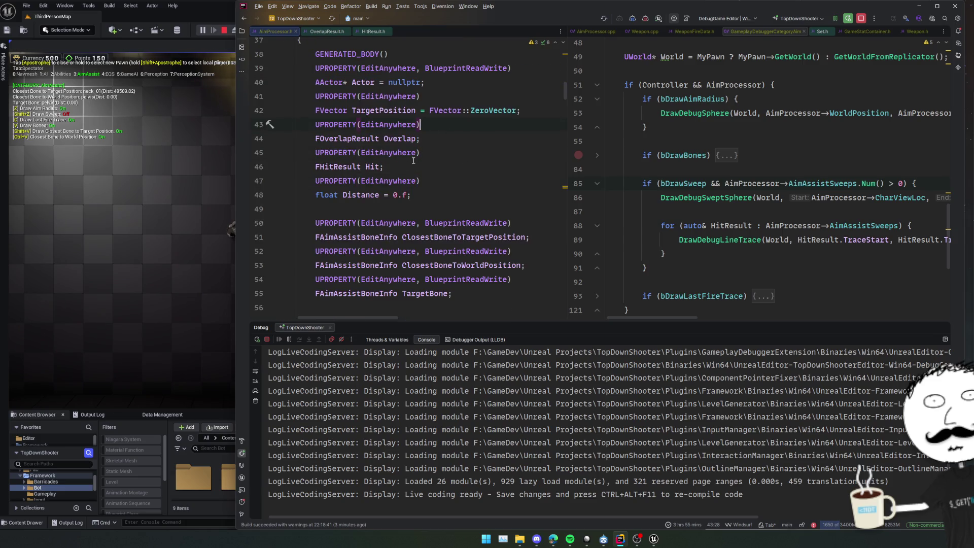
{"action": "left_click_drag", "start_coordinate": [700, 250], "coordinate": [663, 221]}
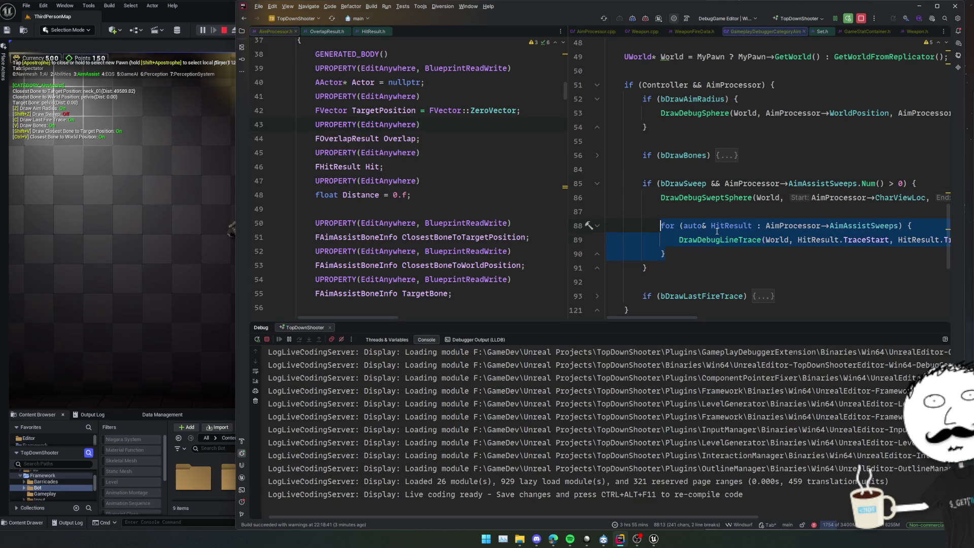
Collapse the bDrawSweep block and expand bDrawBones to review the AddTextLine call on line 60
{"action": "scroll", "coordinate": [721, 217], "scroll_direction": "up", "scroll_amount": 2}
{"action": "left_click", "coordinate": [598, 242]}
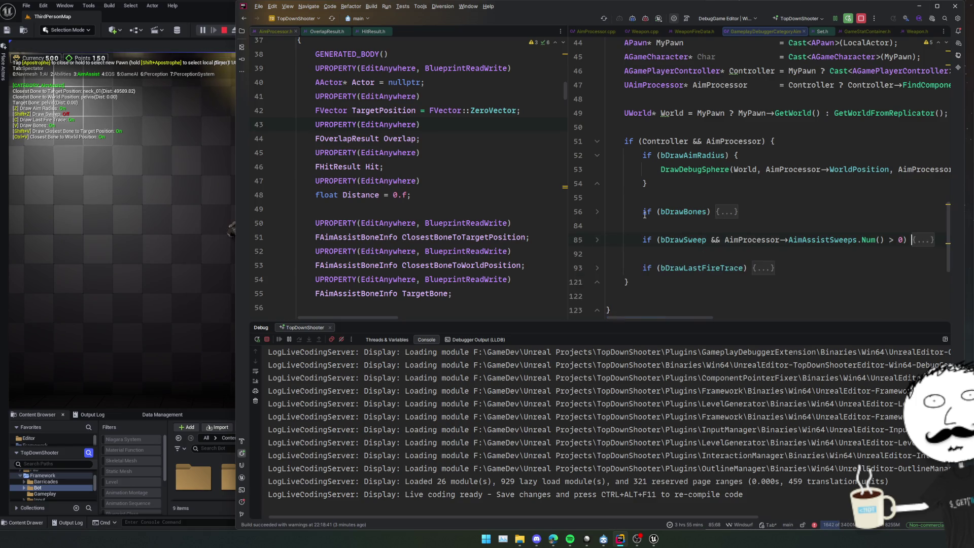
{"action": "left_click", "coordinate": [726, 212]}
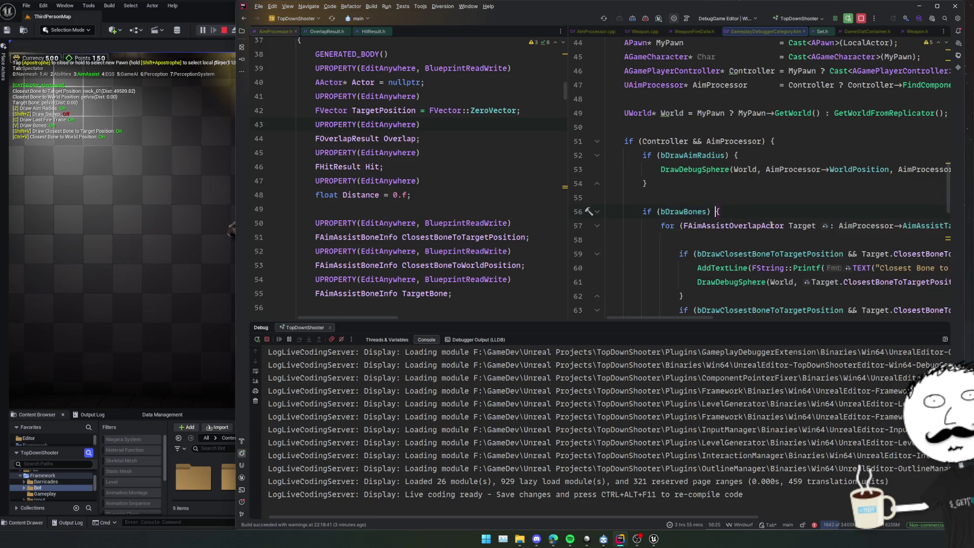
{"action": "scroll", "coordinate": [801, 237], "scroll_direction": "down", "scroll_amount": 2}
{"action": "left_click", "coordinate": [790, 239]}
{"action": "scroll", "coordinate": [768, 228], "scroll_direction": "right", "scroll_amount": 5}
{"action": "scroll", "coordinate": [746, 227], "scroll_direction": "left", "scroll_amount": 5}
{"action": "scroll", "coordinate": [746, 227], "scroll_direction": "right", "scroll_amount": 1}
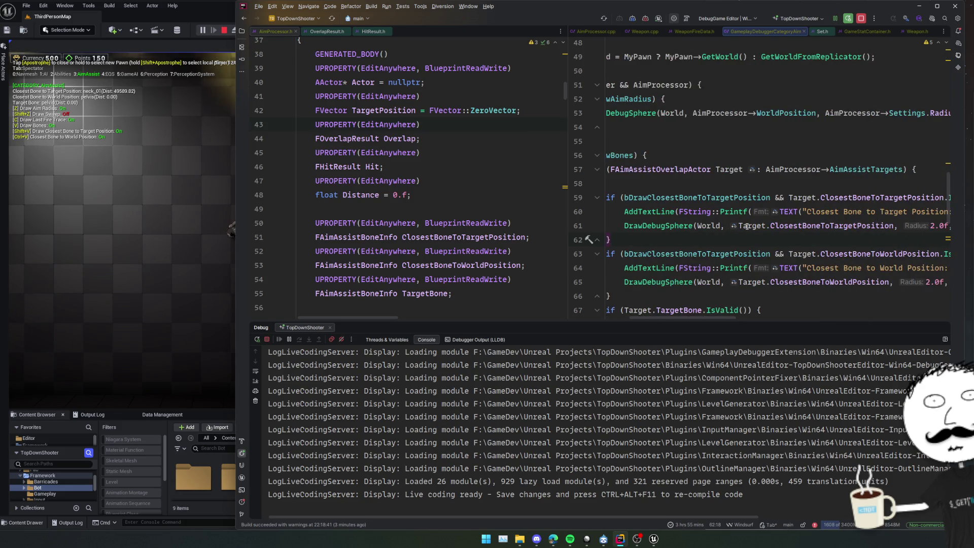
{"action": "scroll", "coordinate": [748, 227], "scroll_direction": "left", "scroll_amount": 3}
{"action": "scroll", "coordinate": [748, 227], "scroll_direction": "right", "scroll_amount": 5}
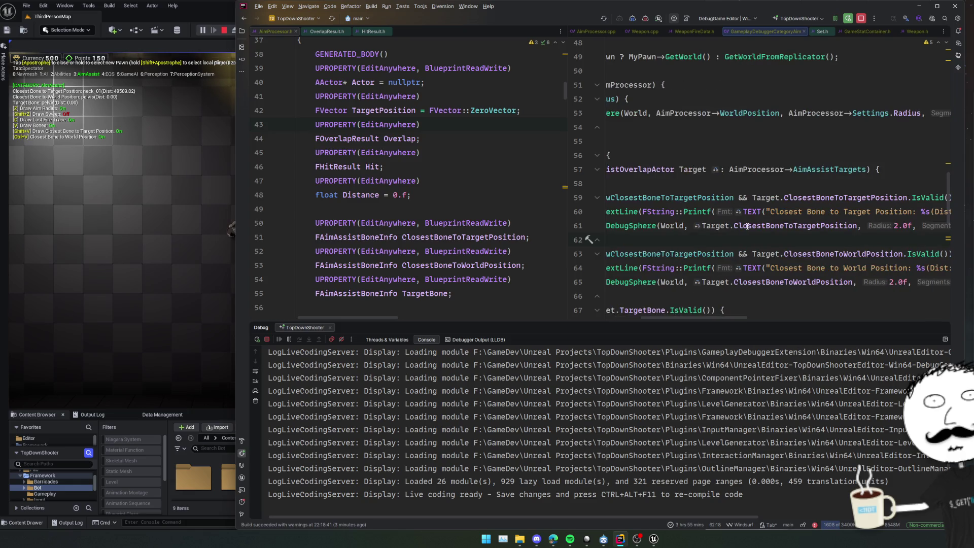
{"action": "scroll", "coordinate": [748, 226], "scroll_direction": "left", "scroll_amount": 3}
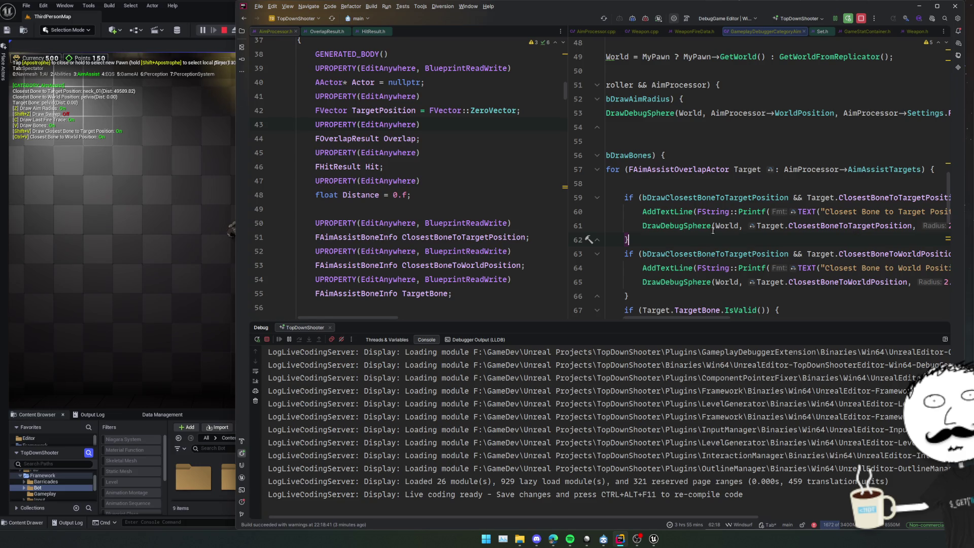
{"action": "double_click", "coordinate": [669, 212]}
{"action": "scroll", "coordinate": [673, 224], "scroll_direction": "left", "scroll_amount": 2}
{"action": "scroll", "coordinate": [673, 225], "scroll_direction": "up", "scroll_amount": 5}
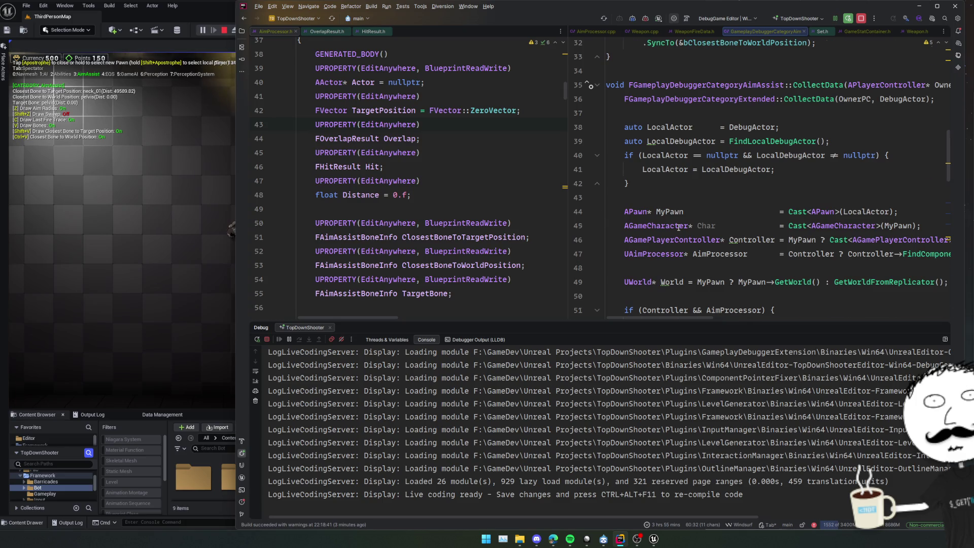
{"action": "scroll", "coordinate": [679, 227], "scroll_direction": "down", "scroll_amount": 5}
{"action": "left_click", "coordinate": [728, 214]}
{"action": "scroll", "coordinate": [730, 235], "scroll_direction": "right", "scroll_amount": 5}
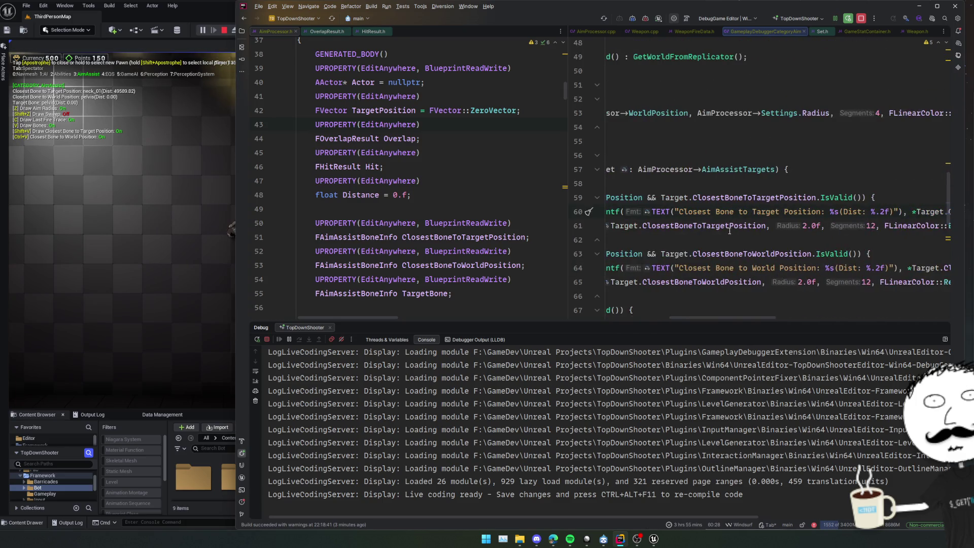
{"action": "scroll", "coordinate": [729, 235], "scroll_direction": "left", "scroll_amount": 5}
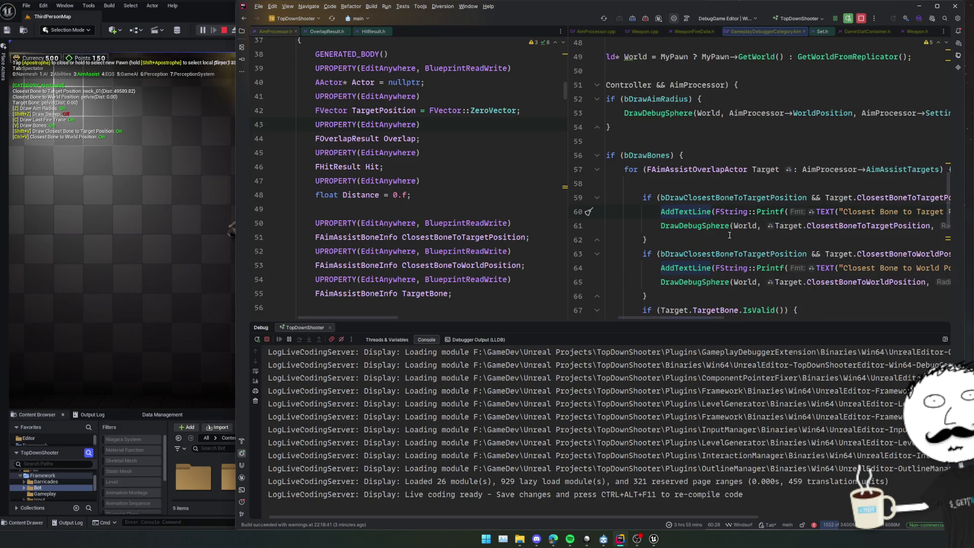
Start a Draw line below line 60, then undo it
{"action": "key", "text": "End"}
{"action": "key", "text": "Return"}
{"action": "type", "text": "Draw"}
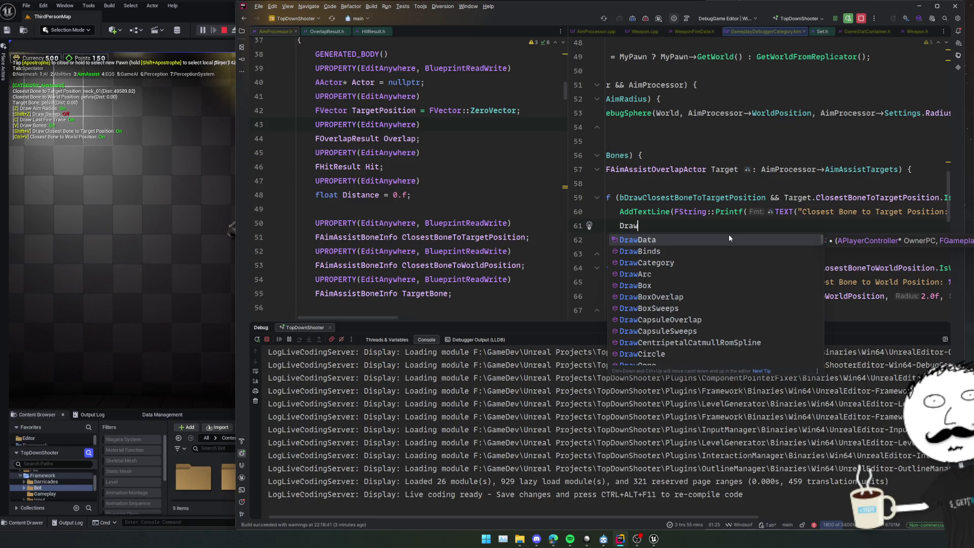
{"action": "key", "text": "Home"}
{"action": "key", "text": "ctrl+z"}
{"action": "key", "text": "ctrl+z"}
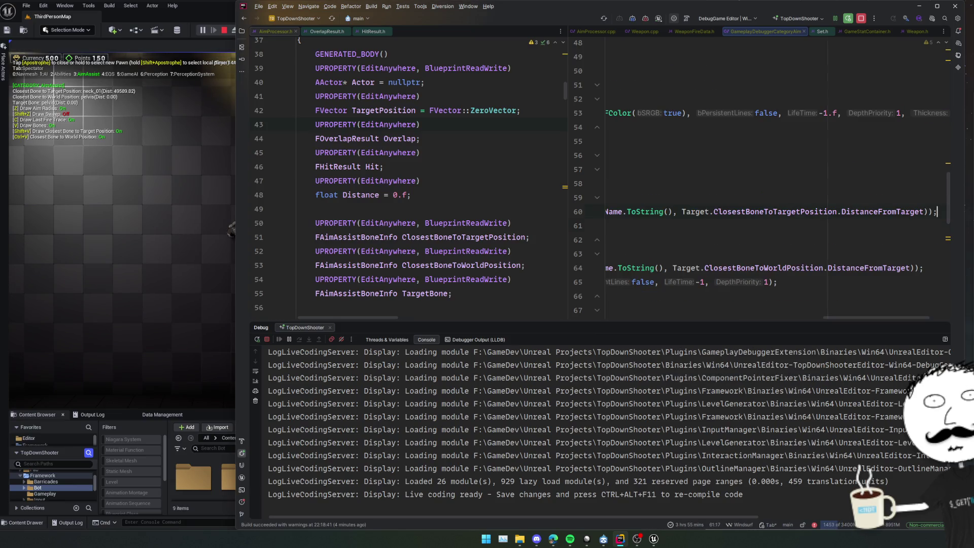
{"action": "scroll", "coordinate": [747, 237], "scroll_direction": "left", "scroll_amount": 10}
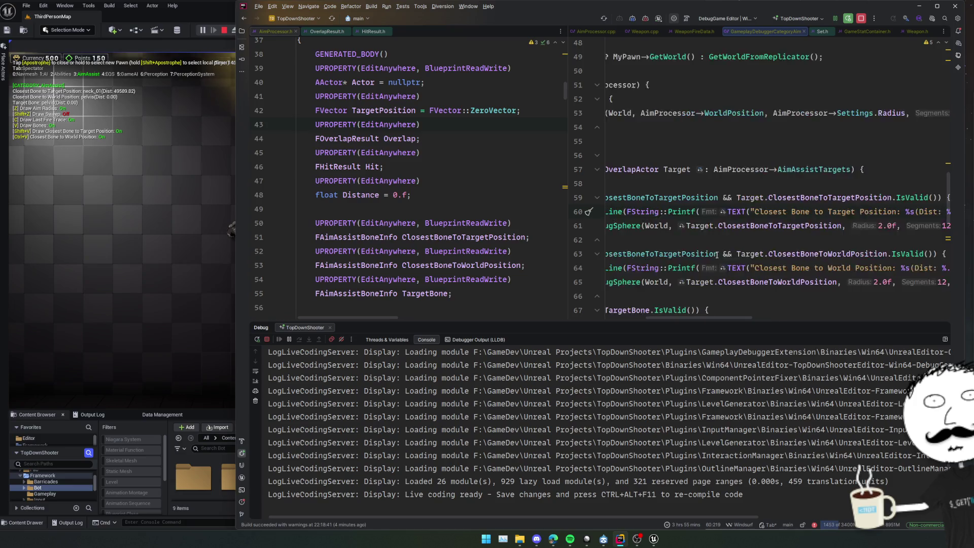
Widen the debugger category pane and review the bone and overlap colour drawing code
{"action": "left_click", "coordinate": [718, 254]}
{"action": "scroll", "coordinate": [718, 253], "scroll_direction": "down", "scroll_amount": 2}
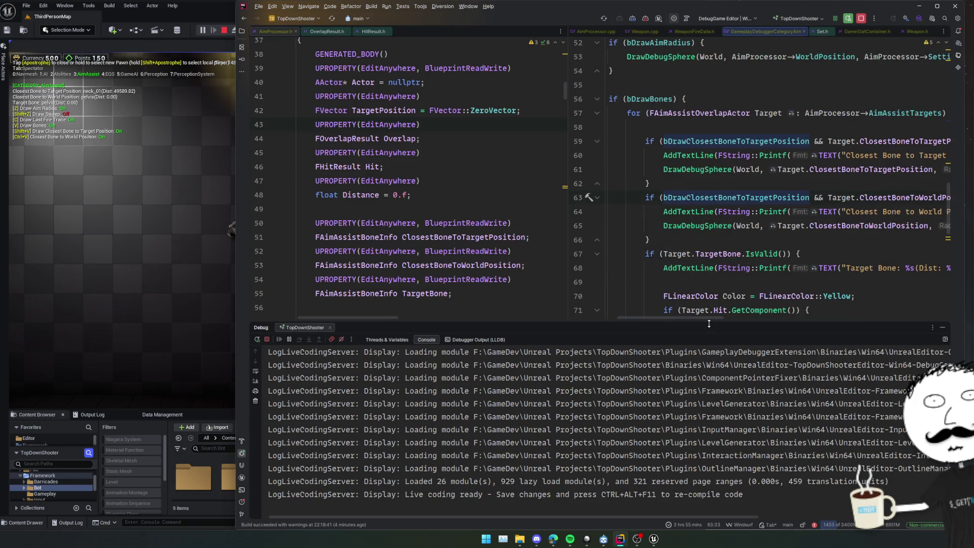
{"action": "left_click_drag", "start_coordinate": [689, 322], "coordinate": [689, 418]}
{"action": "left_click_drag", "start_coordinate": [566, 289], "coordinate": [387, 289]}
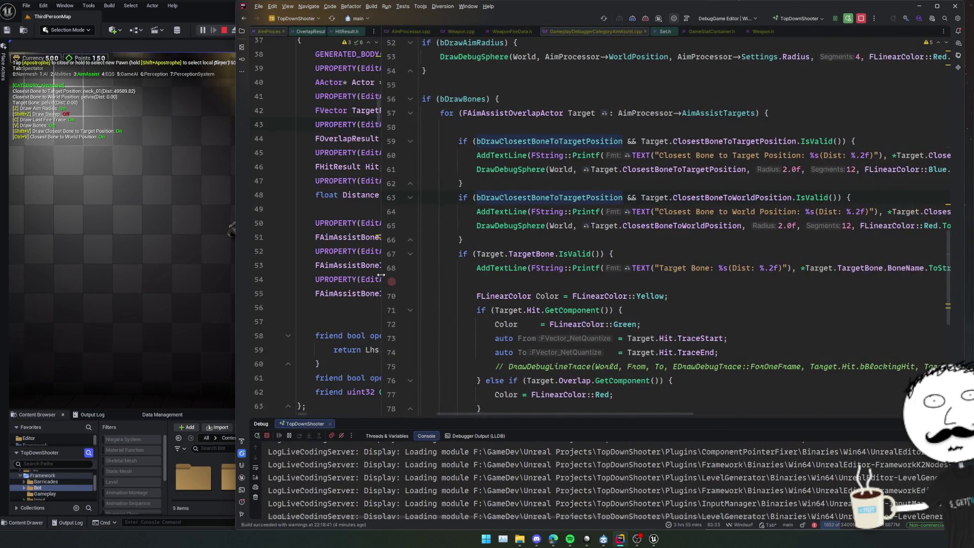
{"action": "left_click", "coordinate": [540, 269]}
{"action": "left_click", "coordinate": [544, 281]}
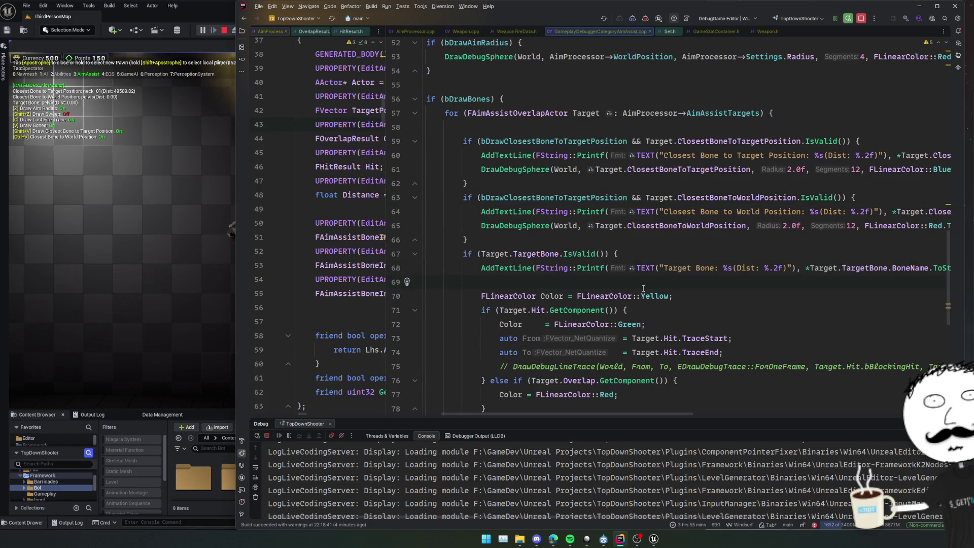
{"action": "scroll", "coordinate": [650, 287], "scroll_direction": "down", "scroll_amount": 2}
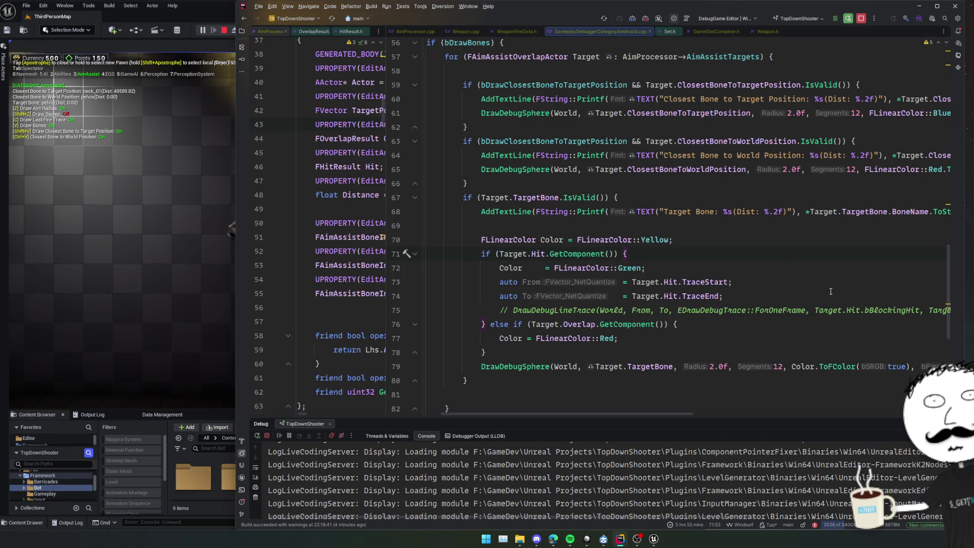
{"action": "left_click", "coordinate": [752, 350]}
{"action": "scroll", "coordinate": [751, 337], "scroll_direction": "down", "scroll_amount": 2}
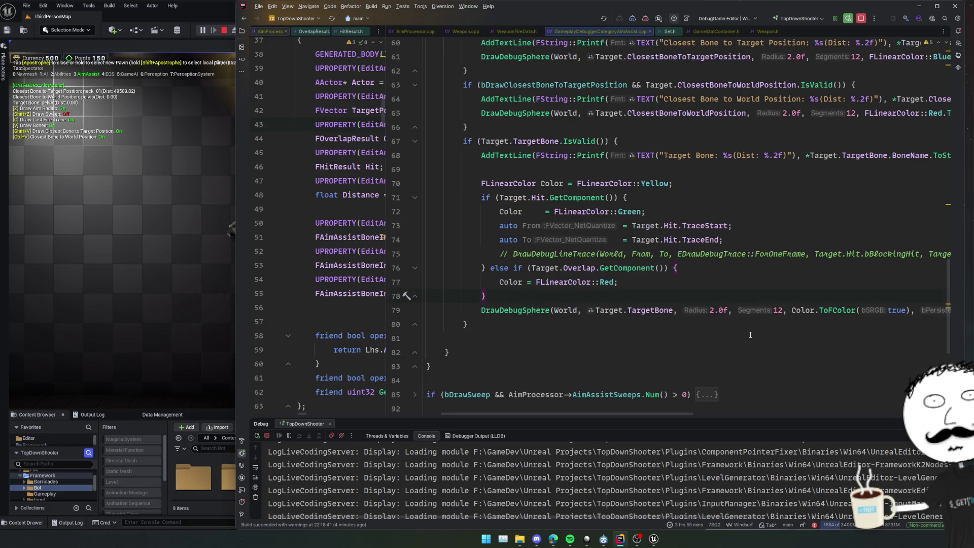
{"action": "scroll", "coordinate": [402, 294], "scroll_direction": "up", "scroll_amount": 2}
{"action": "left_click", "coordinate": [397, 154]}
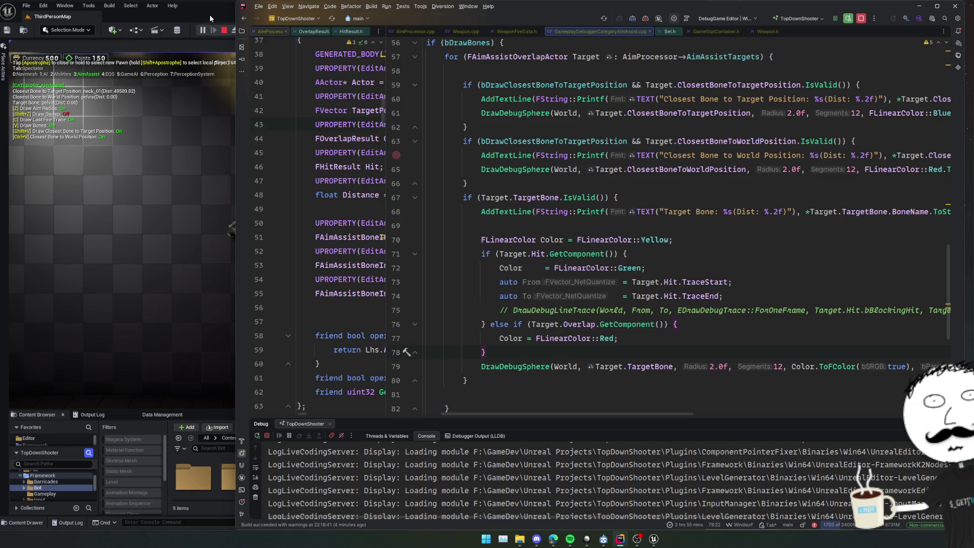
{"action": "left_click", "coordinate": [610, 268]}
Follow TargetBone's usages and open its assignment at AimProcessor.cpp line 412
{"action": "left_click", "coordinate": [664, 368]}
{"action": "left_click", "coordinate": [653, 366], "text": "ctrl"}
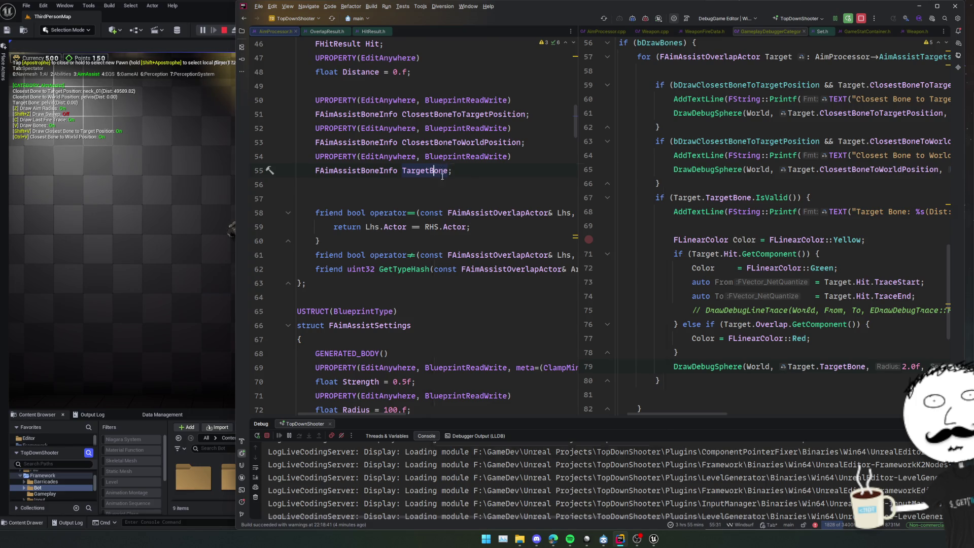
{"action": "left_click", "coordinate": [402, 171], "text": "ctrl"}
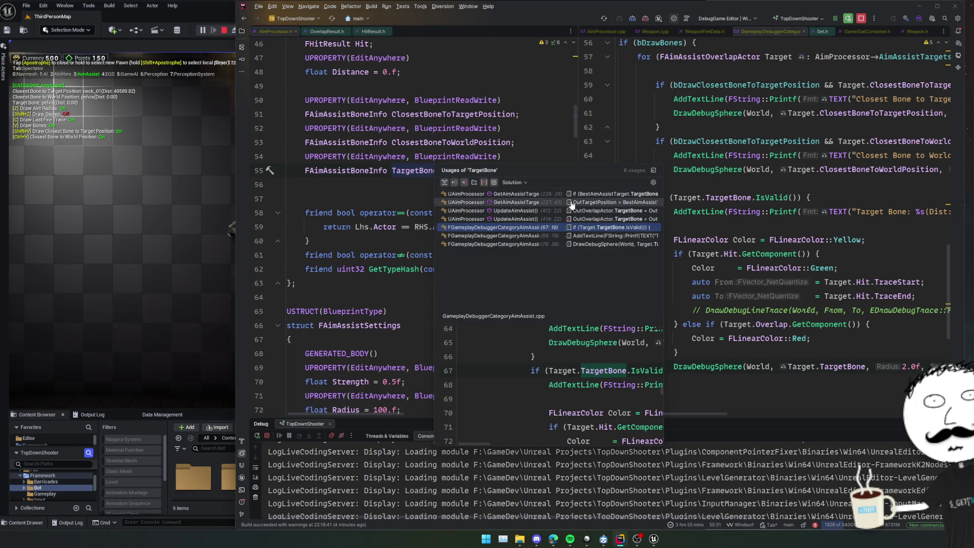
{"action": "left_click", "coordinate": [619, 217]}
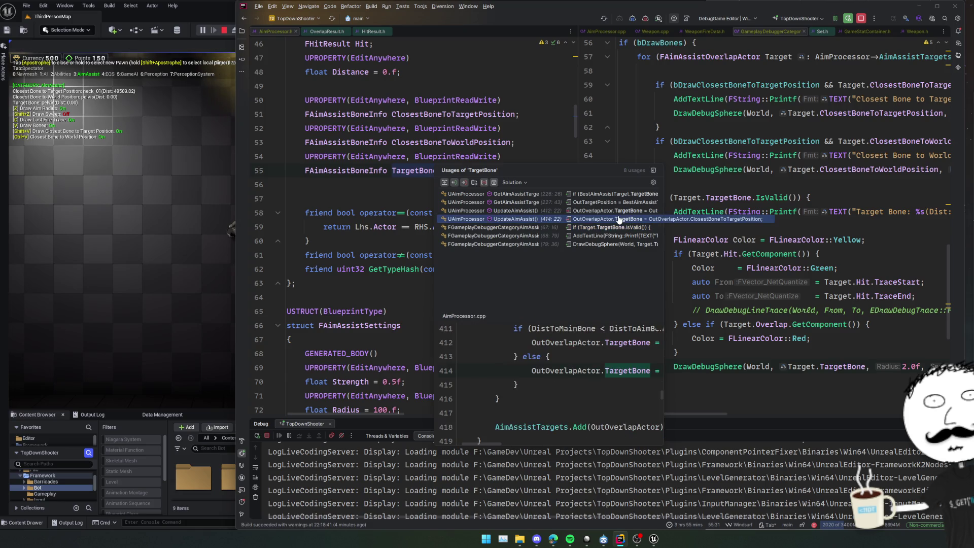
{"action": "key", "text": "Up"}
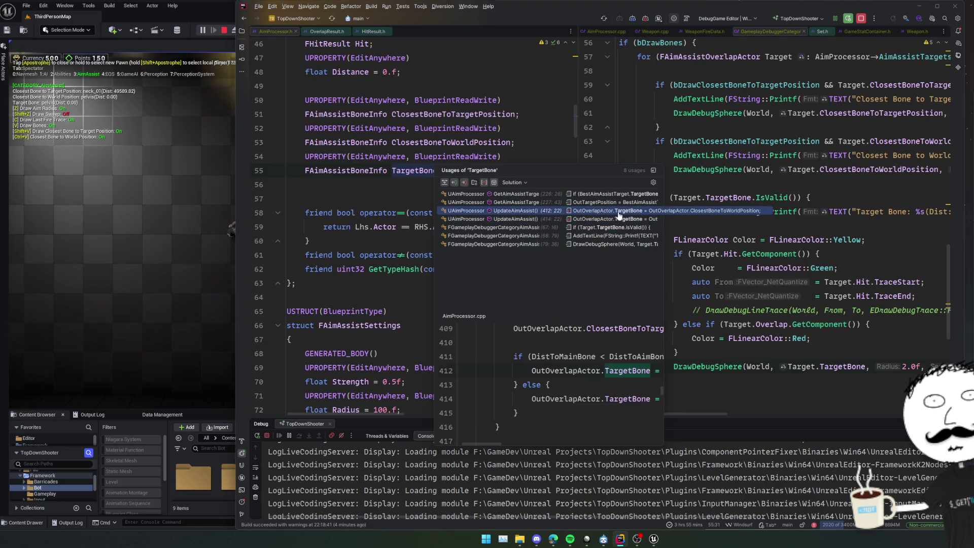
{"action": "key", "text": "Return"}
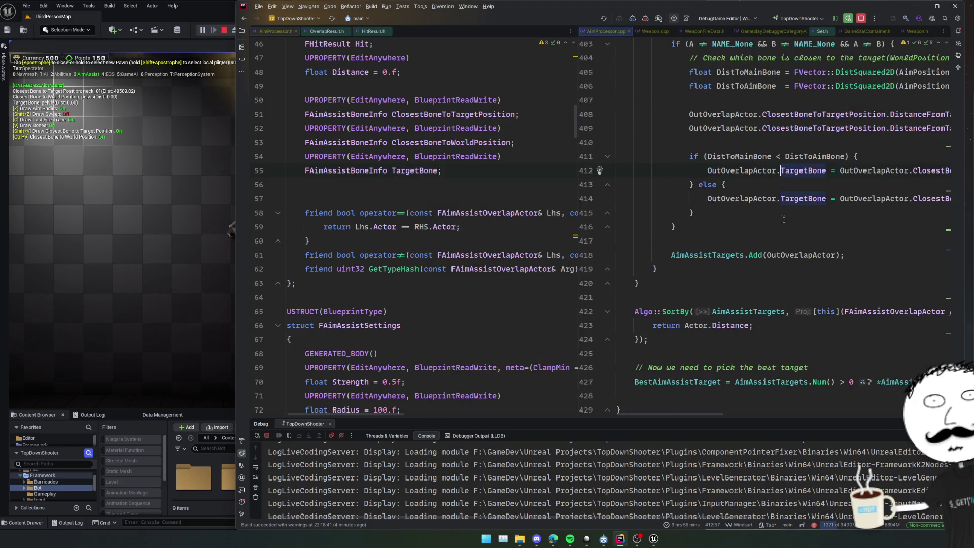
{"action": "scroll", "coordinate": [896, 225], "scroll_direction": "up", "scroll_amount": 5}
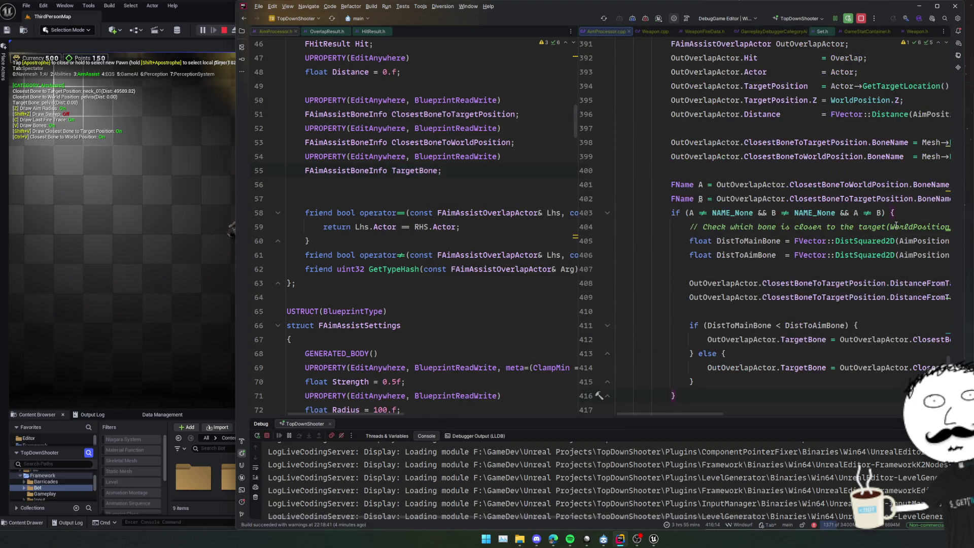
Search the file for TargetBone, then select the Char variable declaration
{"action": "double_click", "coordinate": [806, 311]}
{"action": "key", "text": "ctrl+f"}
{"action": "key", "text": "Return"}
{"action": "key", "text": "Return"}
{"action": "key", "text": "Return"}
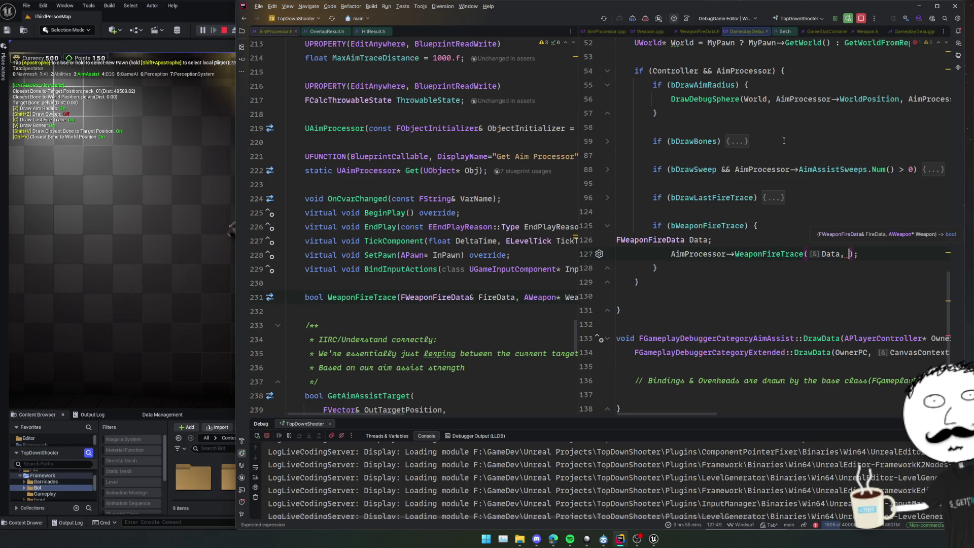
{"action": "scroll", "coordinate": [784, 140], "scroll_direction": "up", "scroll_amount": 3}
{"action": "double_click", "coordinate": [716, 99]}
{"action": "scroll", "coordinate": [866, 243], "scroll_direction": "down", "scroll_amount": 2}
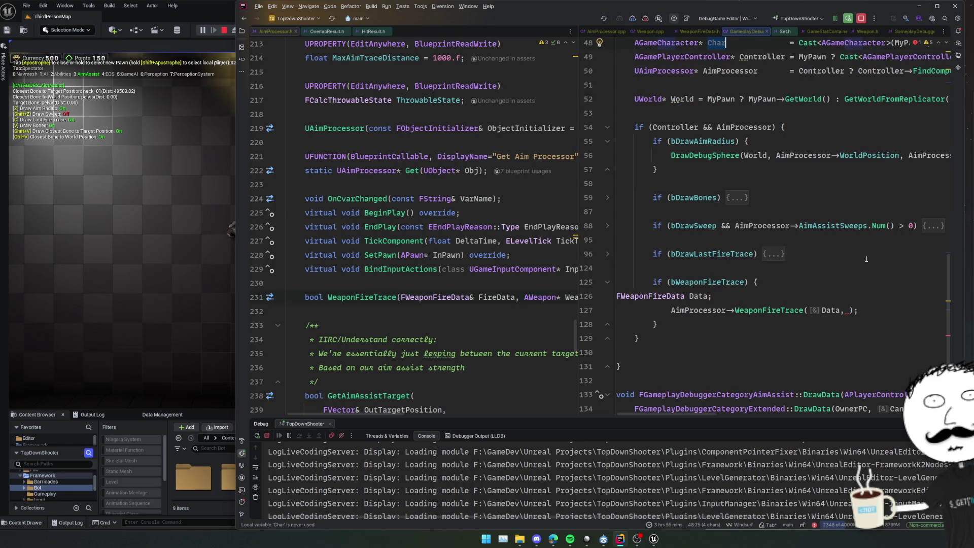
Add Char && to the outer if and make the trace condition bWeaponFireTrace && Char->CurrentWeapon
{"action": "left_click", "coordinate": [746, 281]}
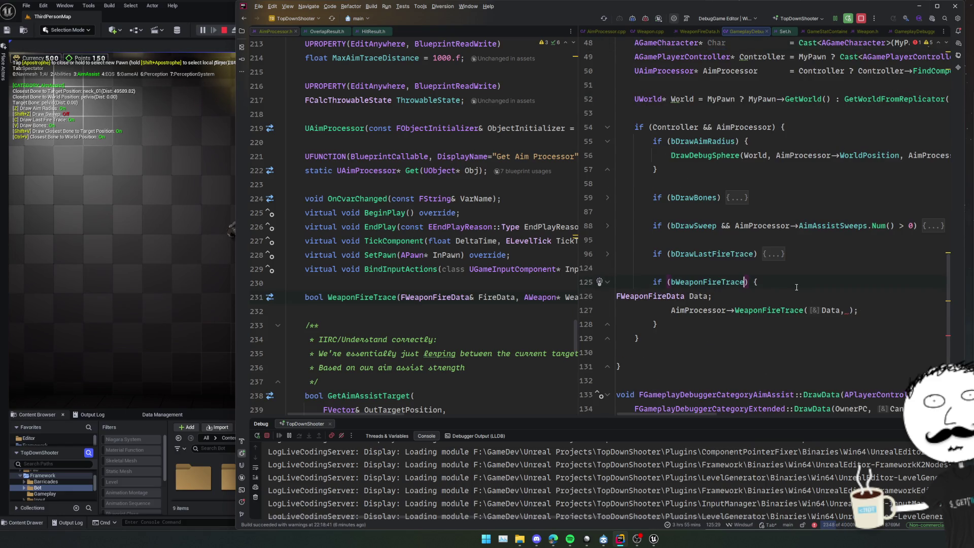
{"action": "type", "text": "Char"}
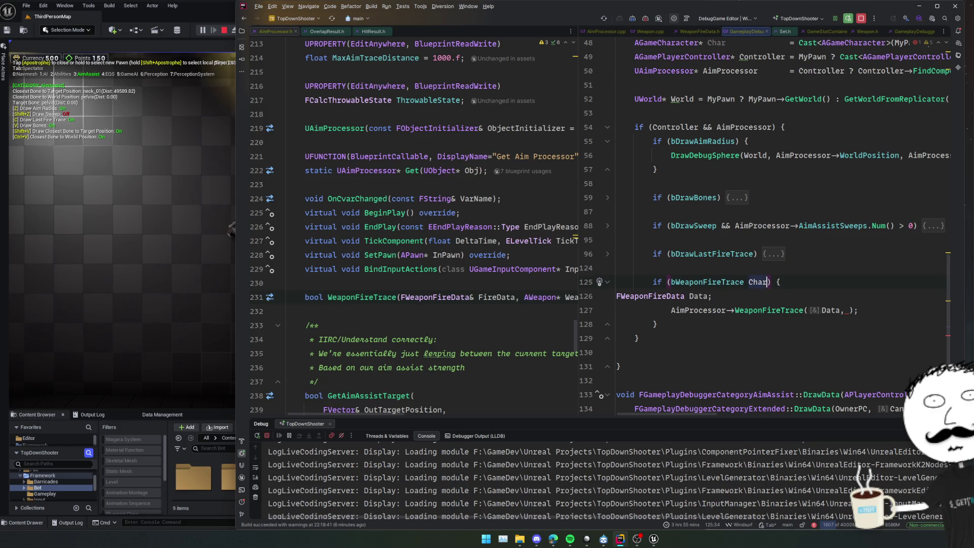
{"action": "left_click", "coordinate": [676, 127]}
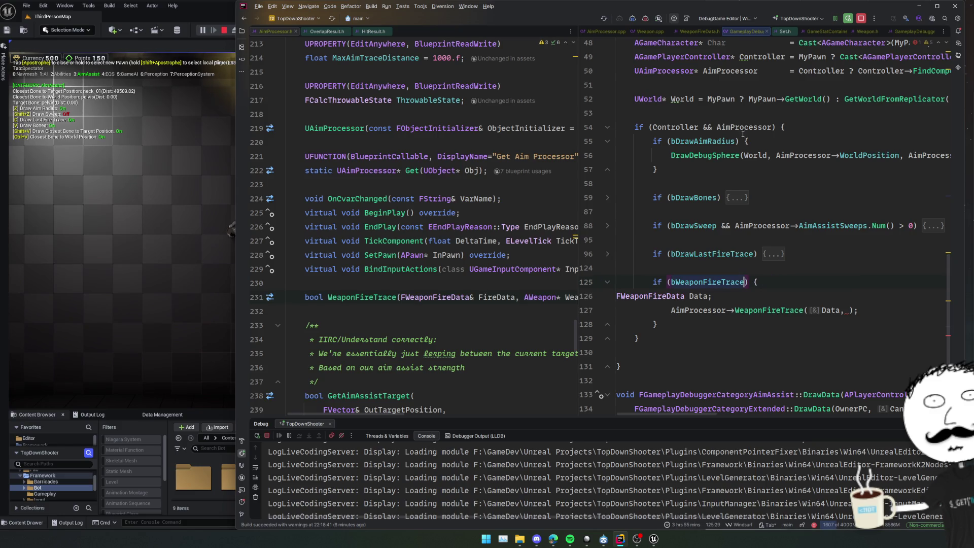
{"action": "type", "text": "Char &&"}
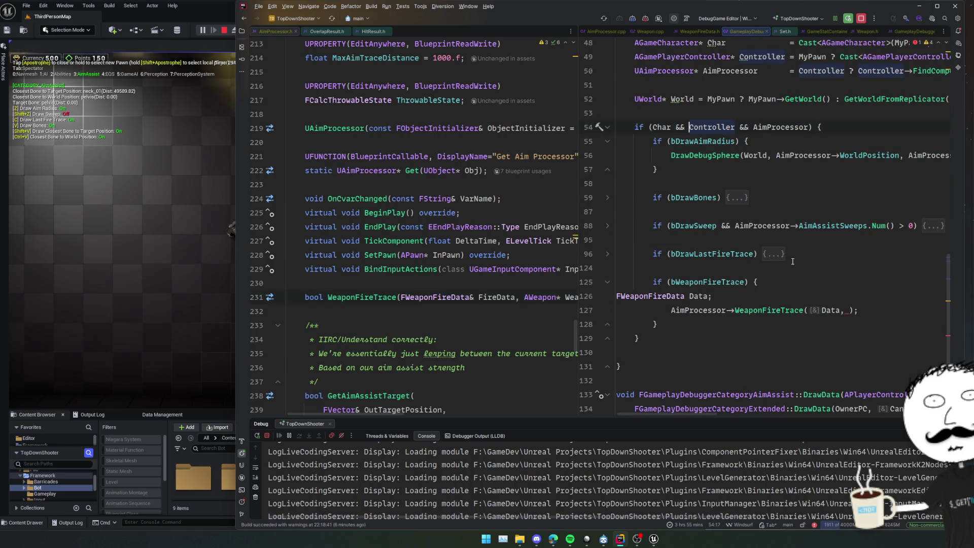
{"action": "left_click", "coordinate": [744, 283]}
{"action": "type", "text": "&& Char"}
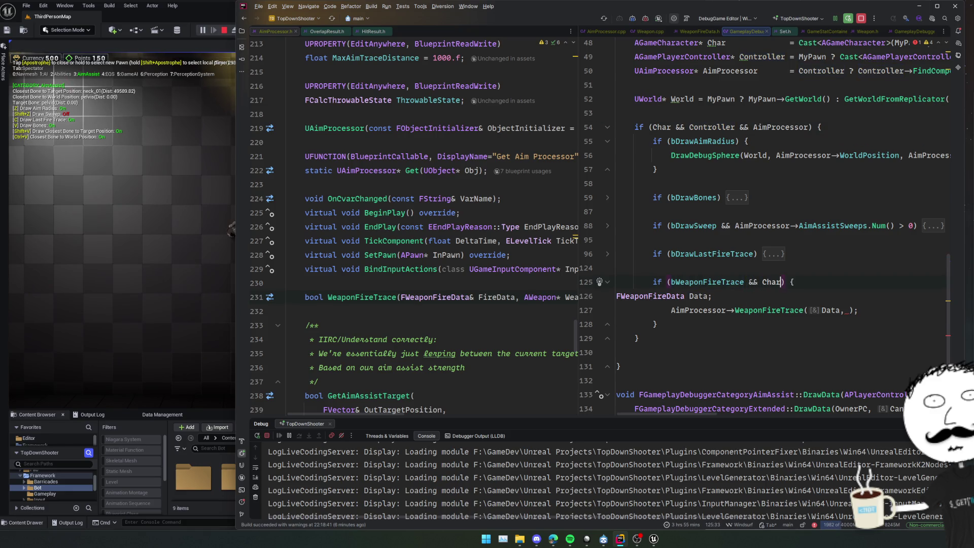
{"action": "type", "text": "->Cur"}
{"action": "key", "text": "Return"}
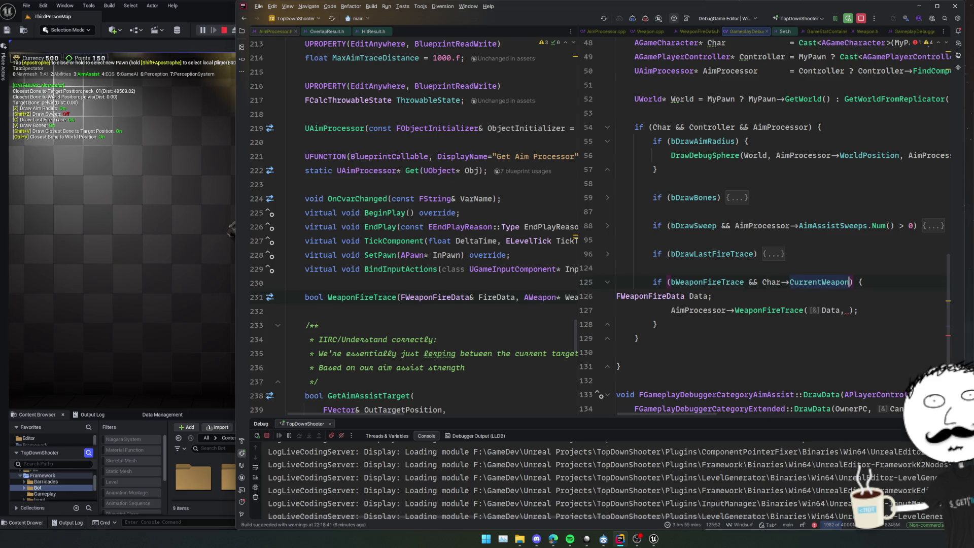
Pass Char->CurrentWeapon to WeaponFireTrace, wrap the call in an if, and close HitResult.h
{"action": "left_click", "coordinate": [847, 311]}
{"action": "type", "text": "Char->CurrentWeapon"}
{"action": "key", "text": "Home"}
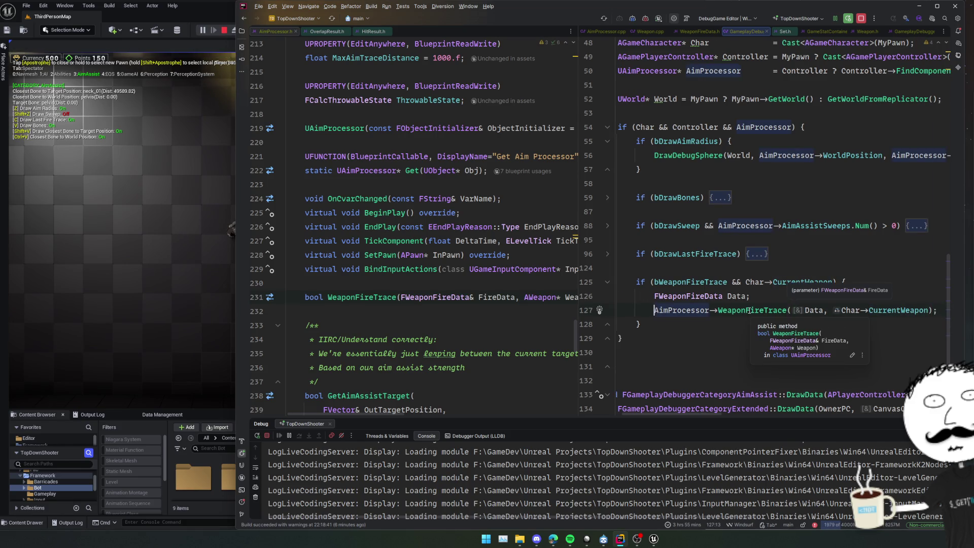
{"action": "type", "text": "if ("}
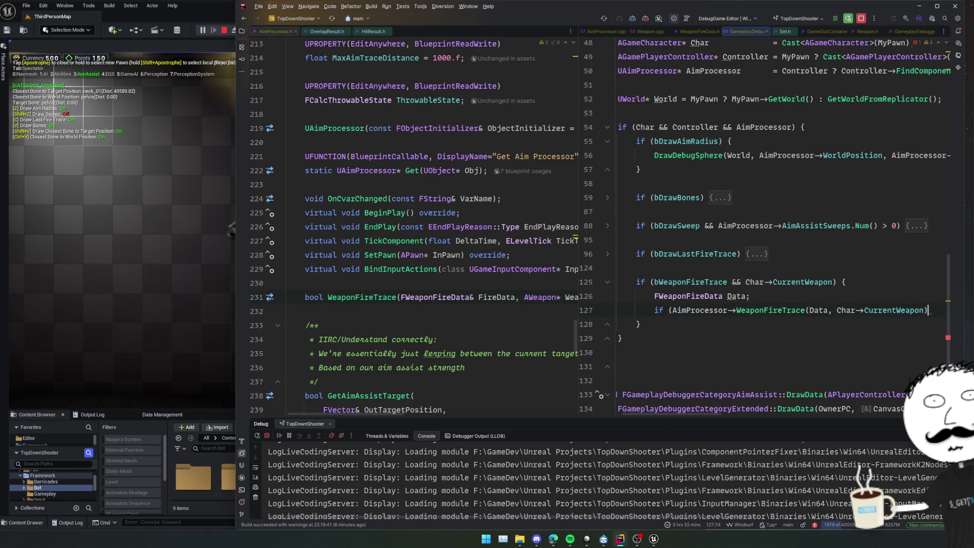
{"action": "key", "text": "ctrl+shift+Return"}
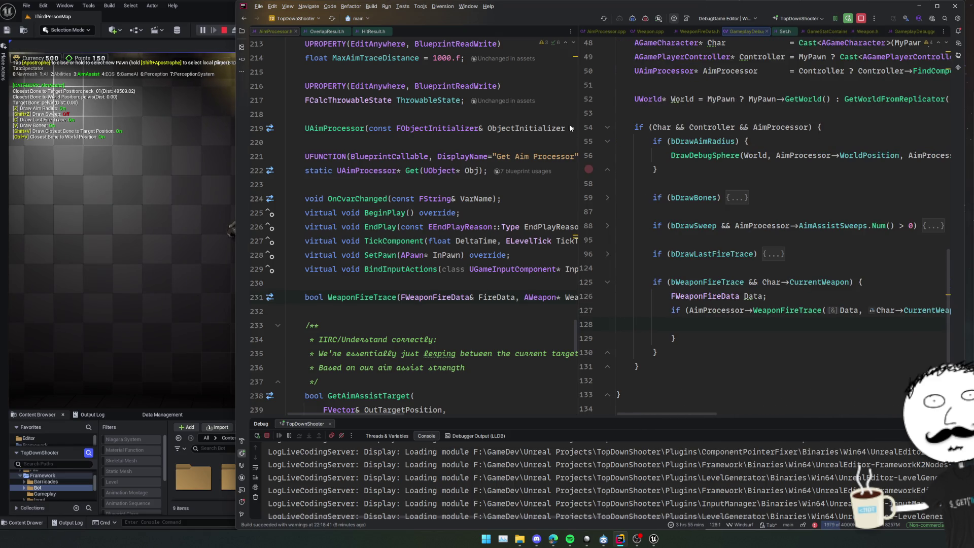
{"action": "left_click", "coordinate": [279, 30]}
{"action": "middle_click", "coordinate": [279, 31]}
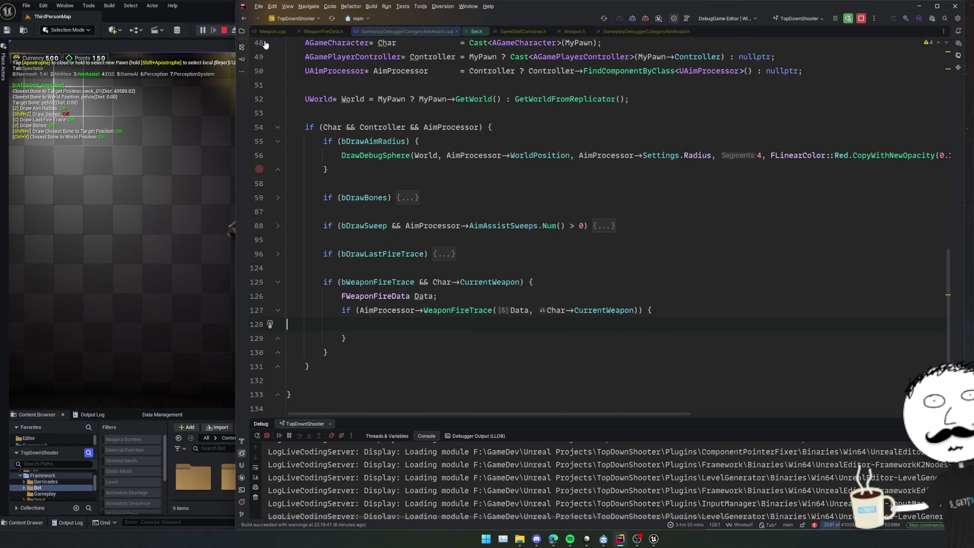
Go to the FWeaponFireData declaration and review its fields, including HitResult
{"action": "left_click", "coordinate": [397, 296]}
{"action": "key", "text": "ctrl+b"}
{"action": "left_click", "coordinate": [560, 212]}
{"action": "scroll", "coordinate": [560, 232], "scroll_direction": "down", "scroll_amount": 3}
{"action": "scroll", "coordinate": [560, 232], "scroll_direction": "down", "scroll_amount": 2}
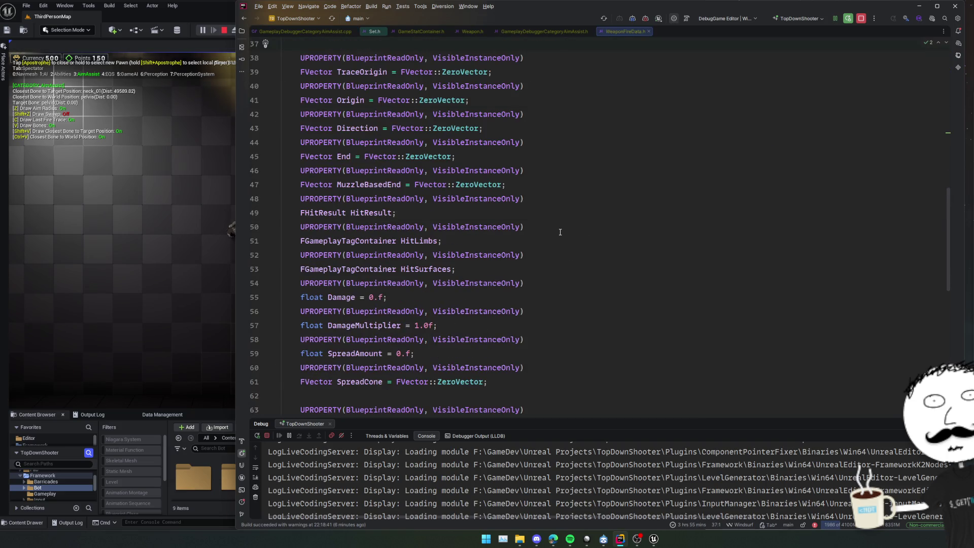
{"action": "scroll", "coordinate": [560, 232], "scroll_direction": "down", "scroll_amount": 2}
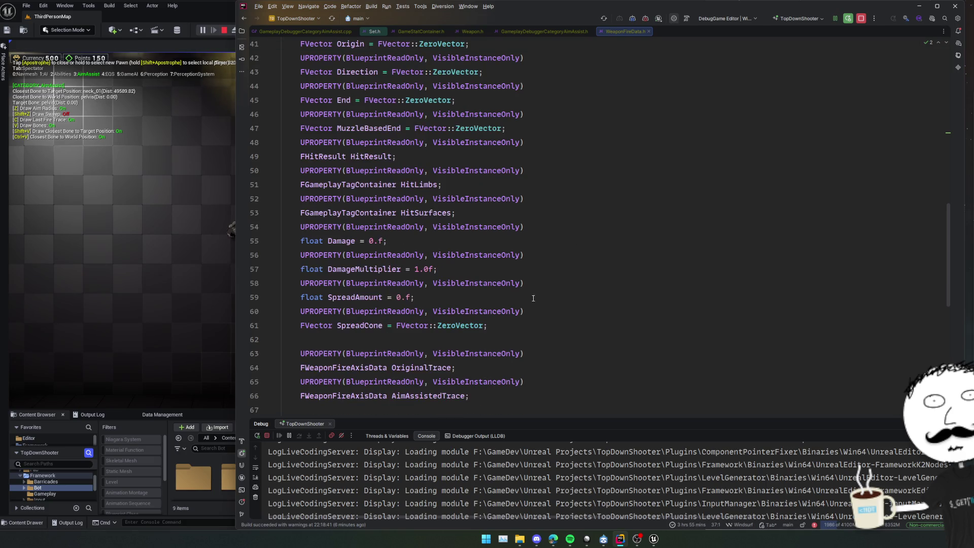
{"action": "scroll", "coordinate": [603, 259], "scroll_direction": "up", "scroll_amount": 4}
{"action": "left_click", "coordinate": [589, 185]}
{"action": "left_click", "coordinate": [604, 156]}
{"action": "left_click", "coordinate": [675, 270]}
{"action": "scroll", "coordinate": [675, 272], "scroll_direction": "down", "scroll_amount": 2}
{"action": "scroll", "coordinate": [675, 271], "scroll_direction": "up", "scroll_amount": 2}
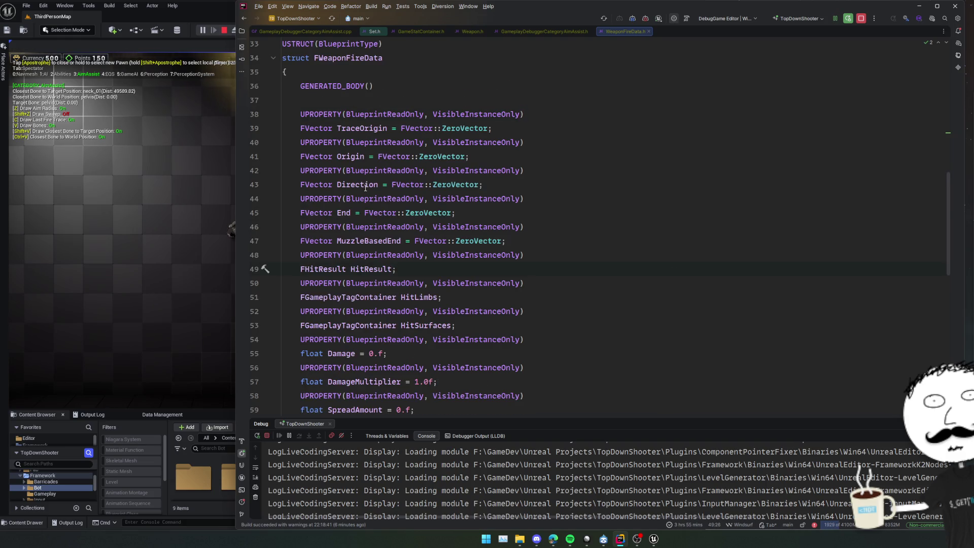
Check the End field's usage in WeaponFireTrace, then return to GameplayDebuggerCategoryAimAssist.cpp
{"action": "left_click", "coordinate": [368, 128]}
{"action": "key", "text": "ctrl+alt+F7"}
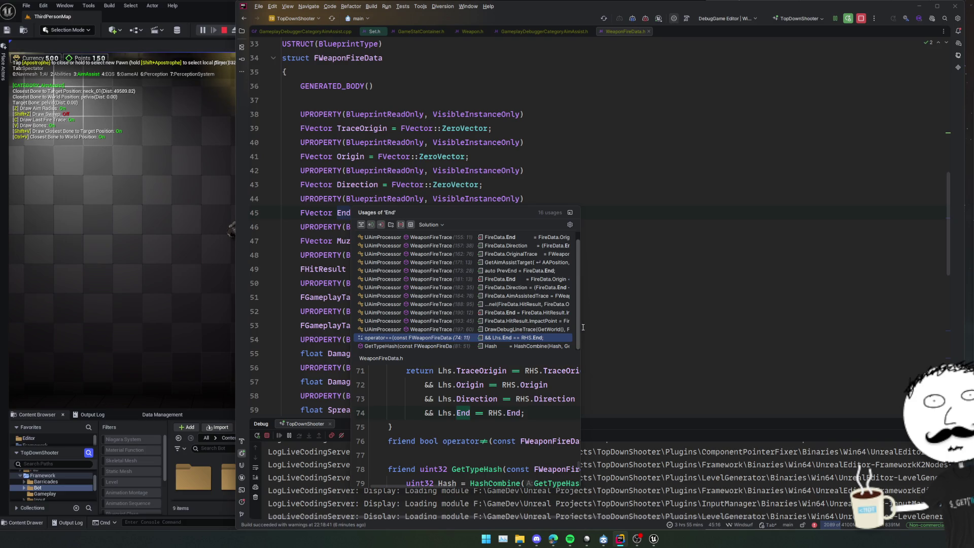
{"action": "left_click_drag", "start_coordinate": [580, 215], "coordinate": [777, 223]}
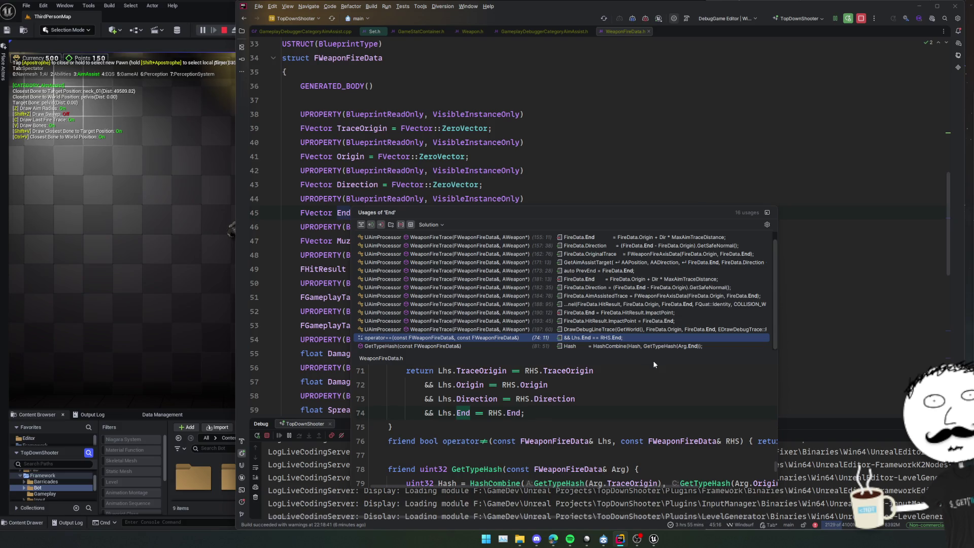
{"action": "key", "text": "Up"}
{"action": "key", "text": "Up"}
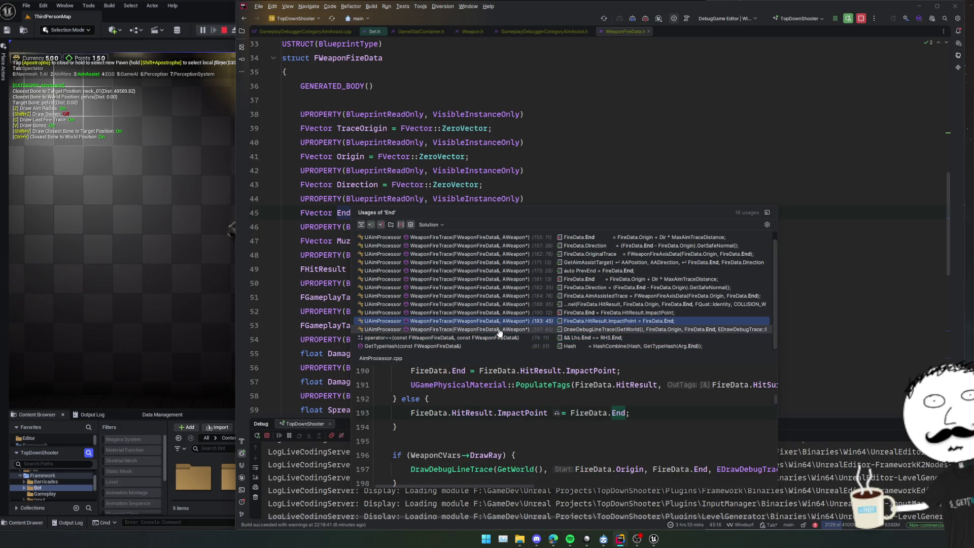
{"action": "scroll", "coordinate": [517, 392], "scroll_direction": "up", "scroll_amount": 2}
{"action": "double_click", "coordinate": [679, 400]}
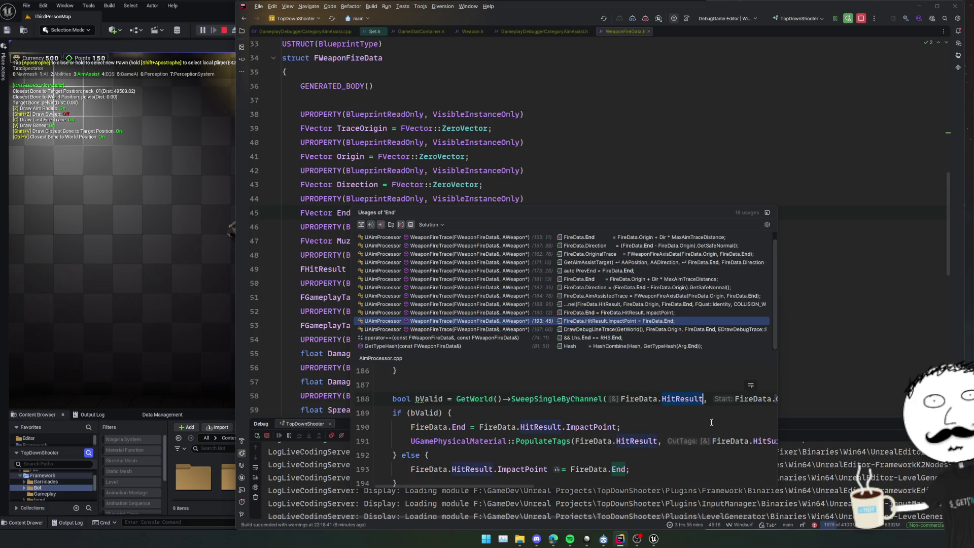
{"action": "key", "text": "Escape"}
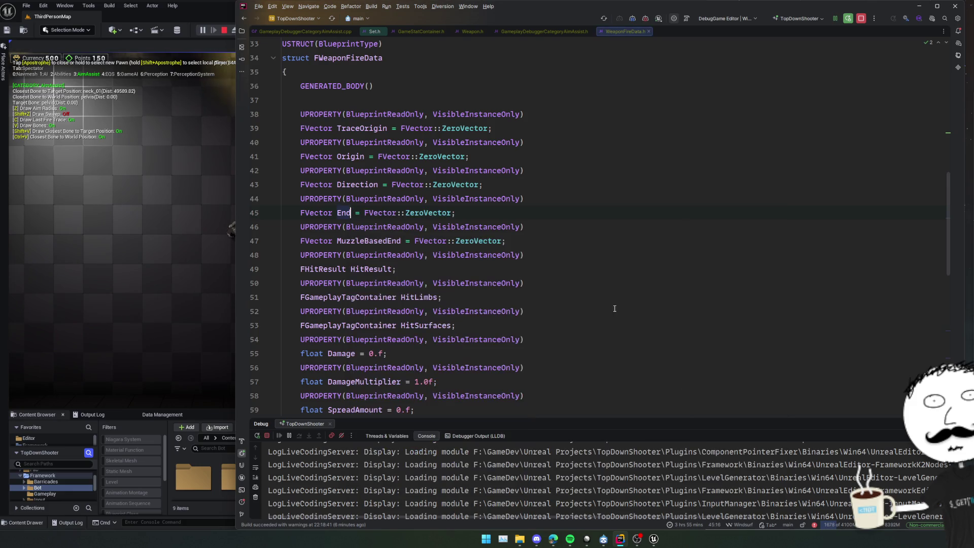
{"action": "key", "text": "Up"}
{"action": "key", "text": "Up"}
{"action": "key", "text": "Up"}
{"action": "key", "text": "ctrl+Tab"}
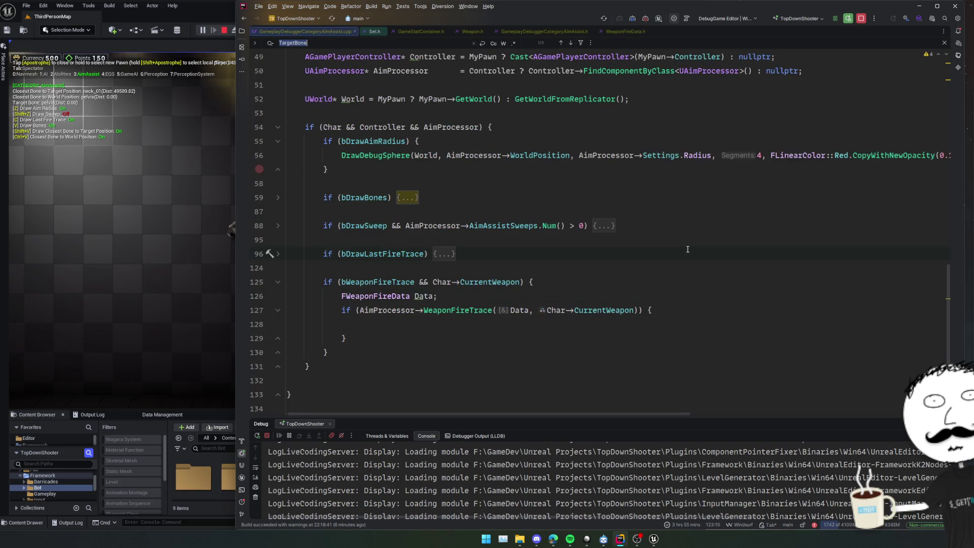
Copy the sweep's DrawDebugLineTrace call into empty line 128 of the weapon fire trace block
{"action": "left_click", "coordinate": [603, 227]}
{"action": "scroll", "coordinate": [558, 280], "scroll_direction": "down", "scroll_amount": 1}
{"action": "left_click", "coordinate": [413, 229]}
{"action": "key", "text": "End"}
{"action": "key", "text": "Home"}
{"action": "key", "text": "shift+End"}
{"action": "key", "text": "ctrl+c"}
{"action": "left_click", "coordinate": [430, 352]}
{"action": "key", "text": "ctrl+v"}
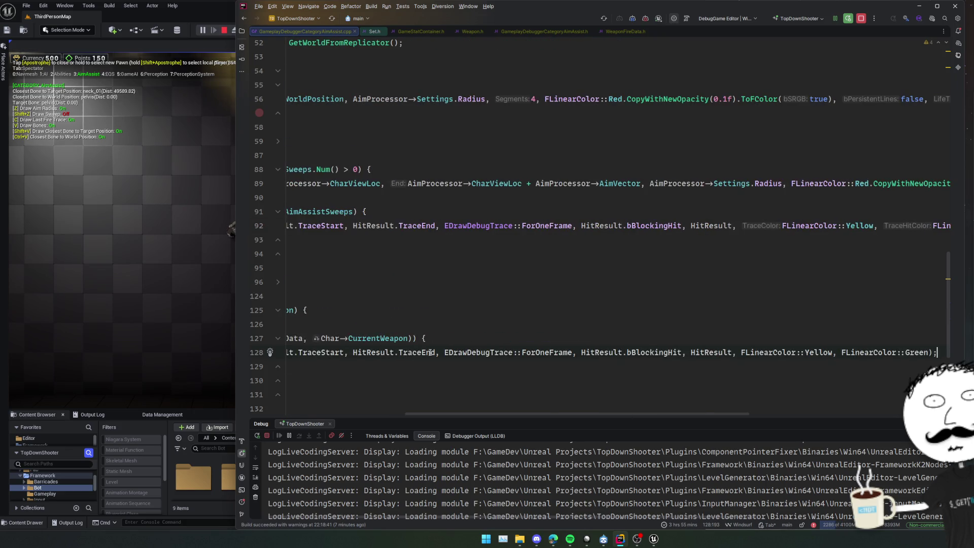
{"action": "key", "text": "Home"}
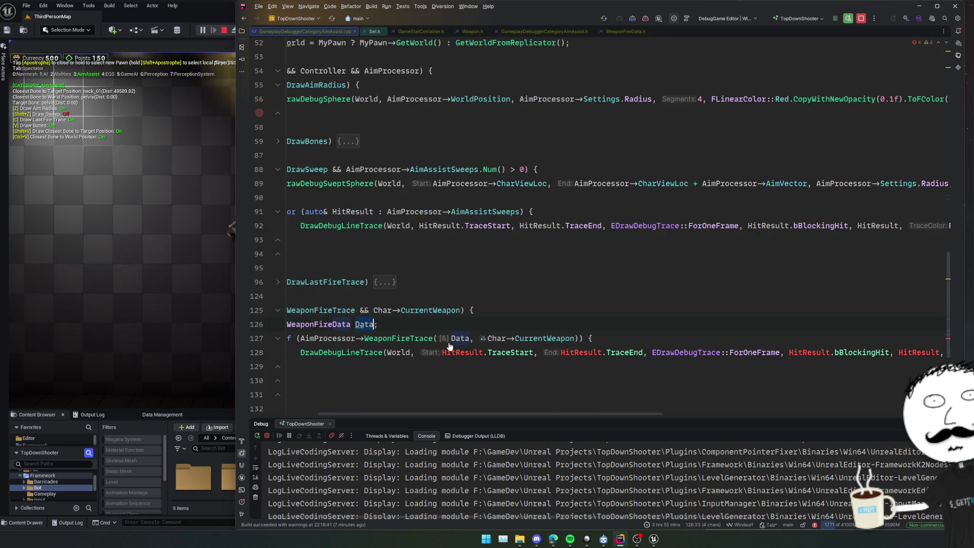
Start an FHitResult declaration inside the if block, then undo it
{"action": "left_click", "coordinate": [643, 344]}
{"action": "key", "text": "Return"}
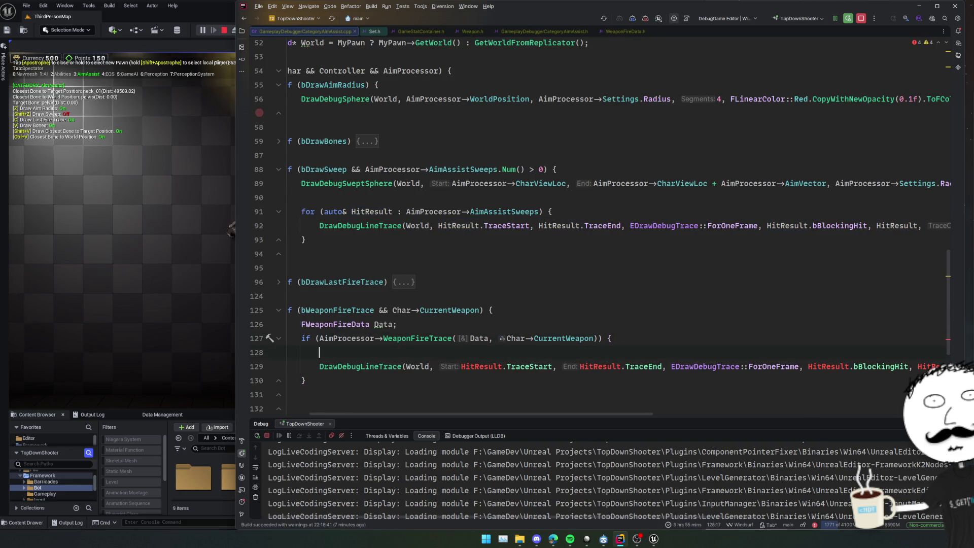
{"action": "type", "text": "FHitRes"}
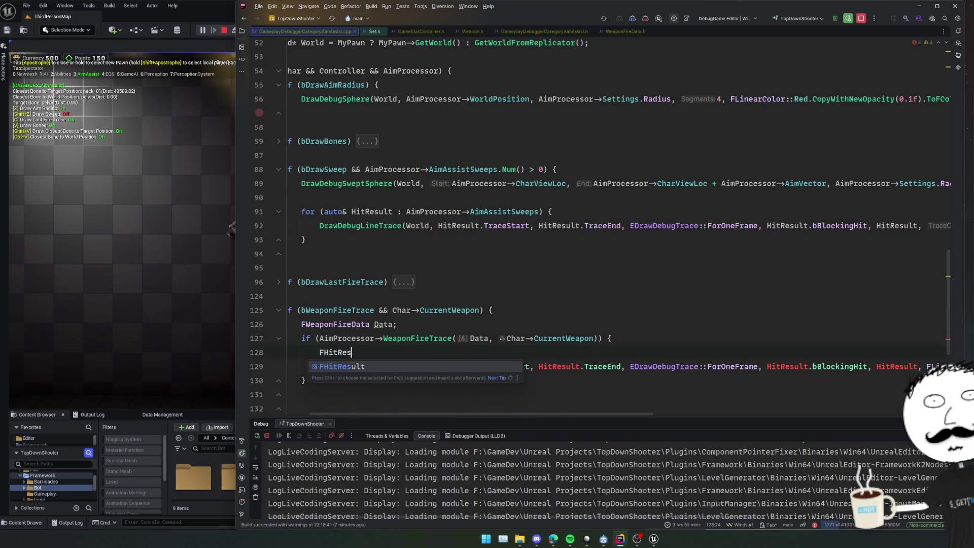
{"action": "key", "text": "Return"}
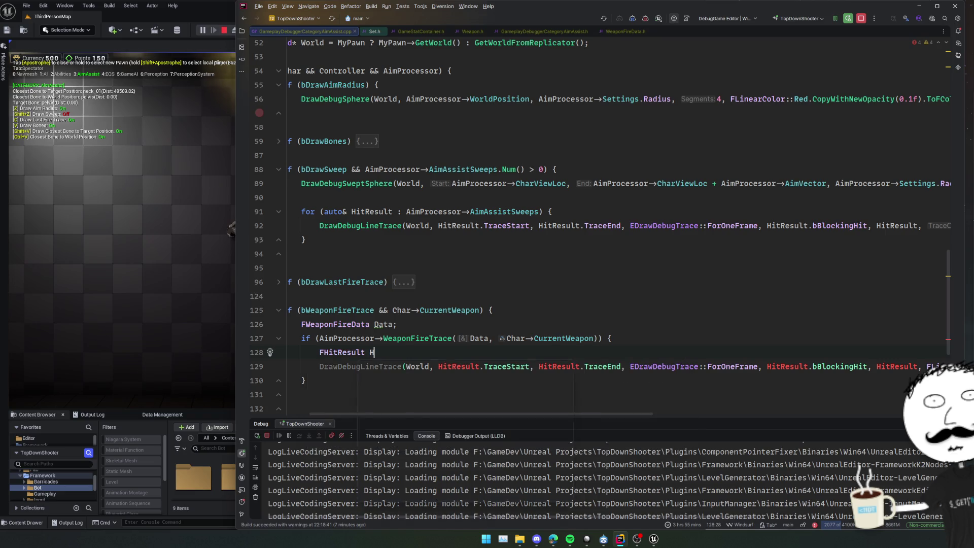
{"action": "type", "text": "H"}
{"action": "key", "text": "ctrl+z"}
Replace the trace's start and end arguments with Data.Origin and Data.End
{"action": "double_click", "coordinate": [468, 368]}
{"action": "left_click", "coordinate": [552, 367], "text": "shift"}
{"action": "type", "text": "Data."}
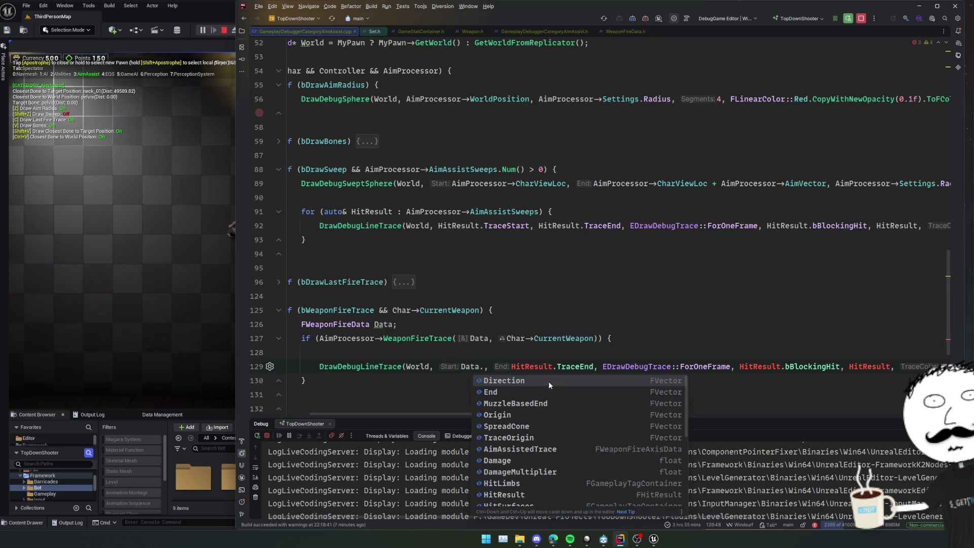
{"action": "key", "text": "Down"}
{"action": "key", "text": "Down"}
{"action": "key", "text": "Down"}
{"action": "key", "text": "Return"}
{"action": "double_click", "coordinate": [560, 366]}
{"action": "left_click", "coordinate": [623, 367], "text": "shift"}
{"action": "type", "text": "Data."}
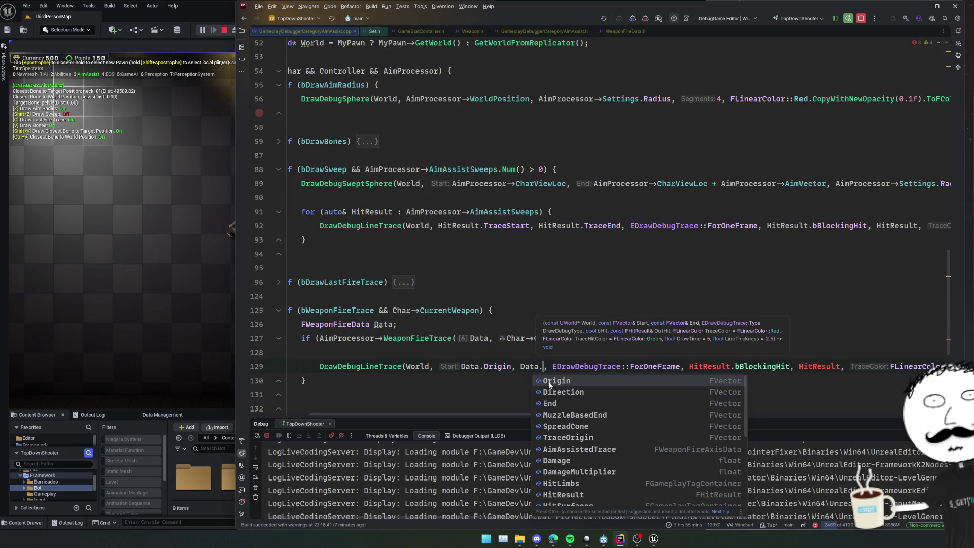
{"action": "key", "text": "Down"}
{"action": "key", "text": "Down"}
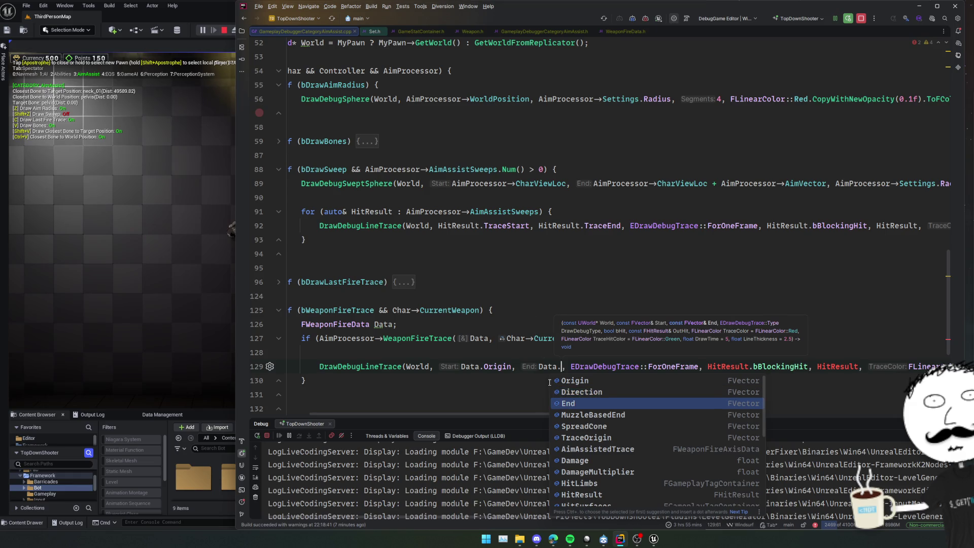
{"action": "key", "text": "Return"}
Use Data.HitResult.bBlockingHit and Data.HitResult for the remaining trace arguments
{"action": "key", "text": "ctrl+Right"}
{"action": "key", "text": "ctrl+Right"}
{"action": "key", "text": "ctrl+Right"}
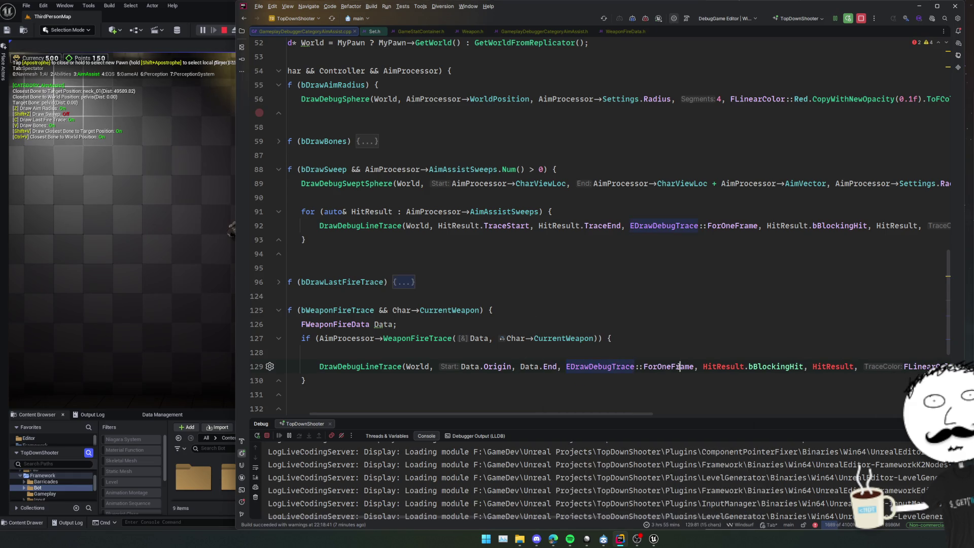
{"action": "key", "text": "ctrl+shift+Right"}
{"action": "key", "text": "ctrl+shift+Right"}
{"action": "key", "text": "ctrl+shift+Right"}
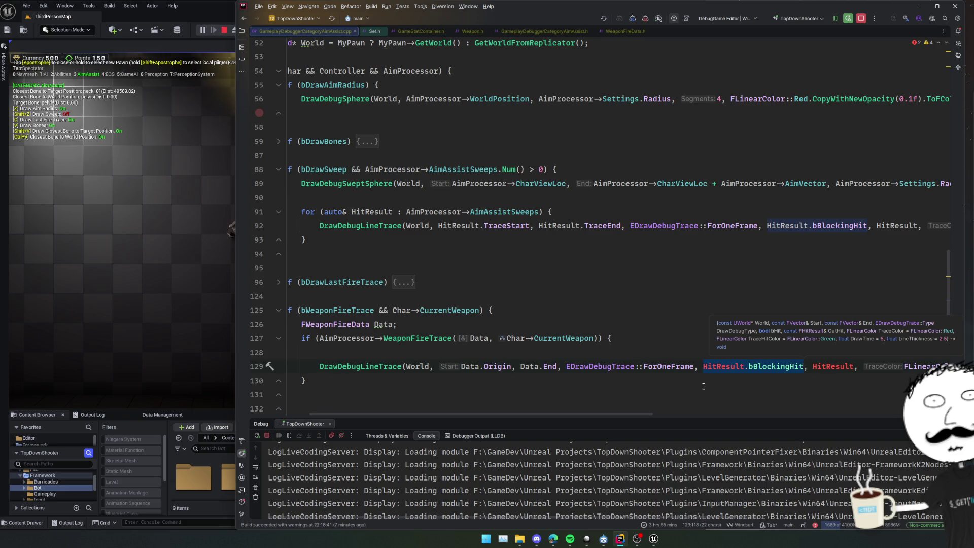
{"action": "type", "text": "Data.HitResult."}
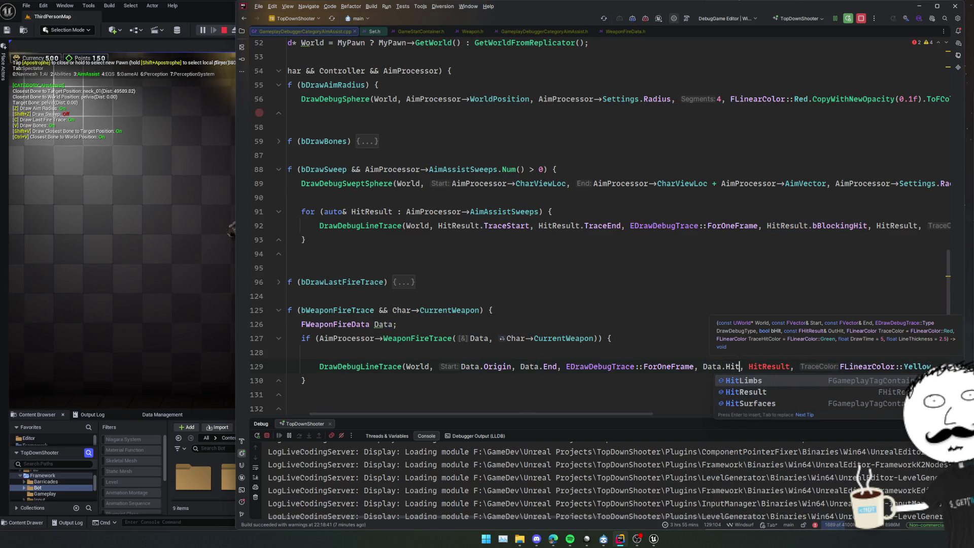
{"action": "key", "text": "Return"}
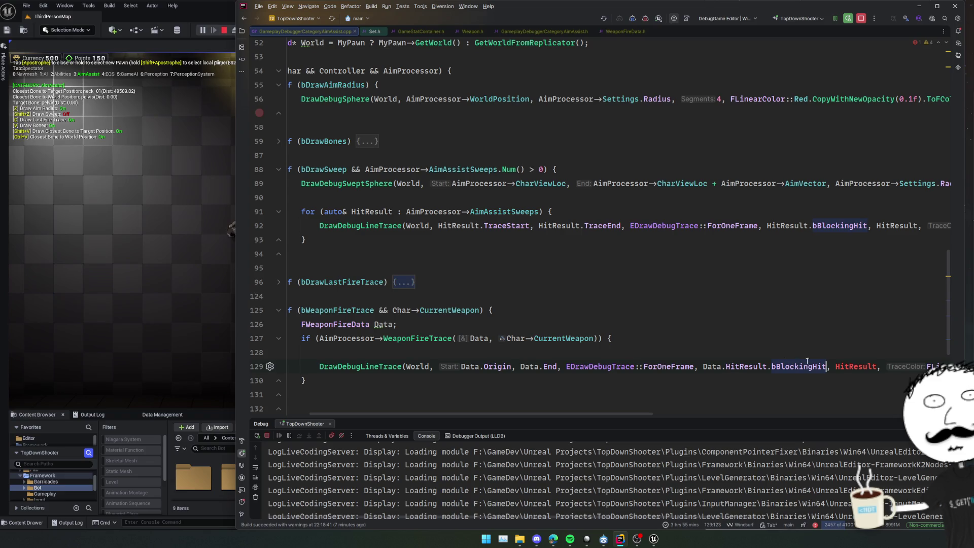
{"action": "key", "text": "ctrl+Right"}
{"action": "type", "text": "Data."}
{"action": "key", "text": "ctrl+Right"}
Remove the leftover empty line and start a Live Coding patch with Ctrl+Alt+F11
{"action": "scroll", "coordinate": [772, 379], "scroll_direction": "right", "scroll_amount": 3}
{"action": "scroll", "coordinate": [768, 377], "scroll_direction": "right", "scroll_amount": 5}
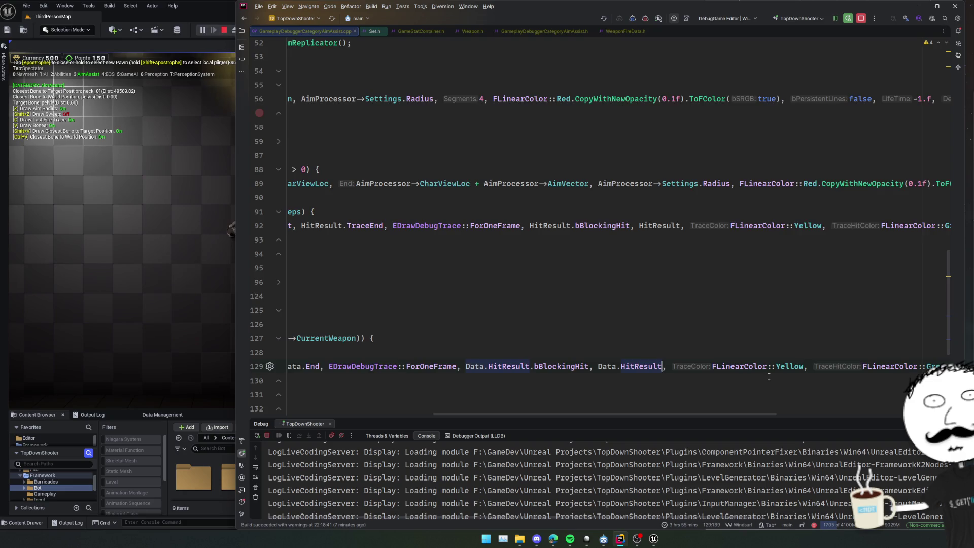
{"action": "scroll", "coordinate": [711, 375], "scroll_direction": "left", "scroll_amount": 10}
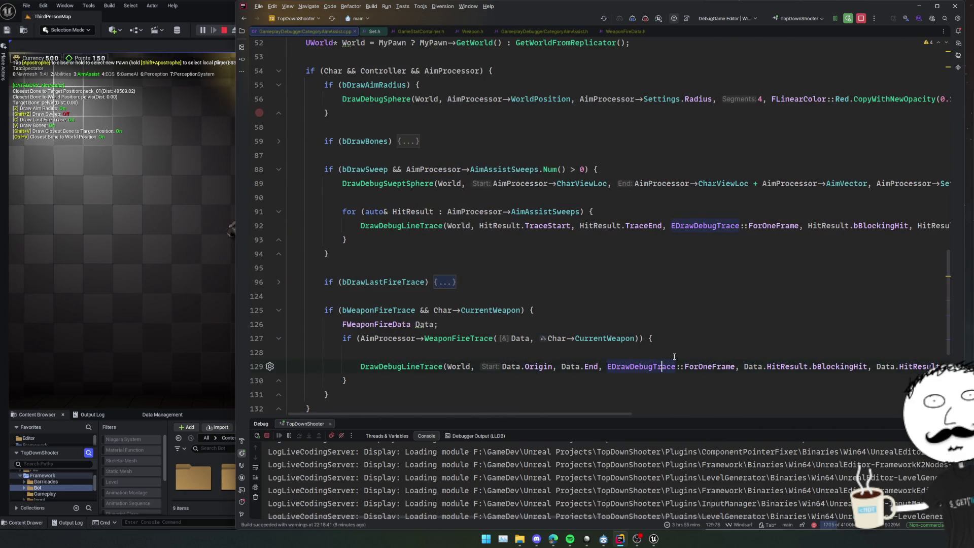
{"action": "key", "text": "ctrl+z"}
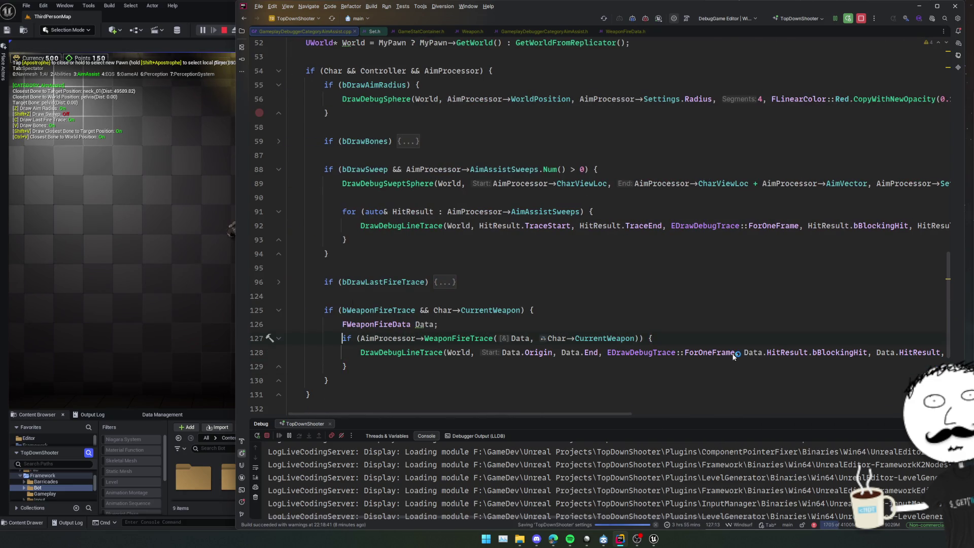
{"action": "key", "text": "ctrl+alt+F11"}
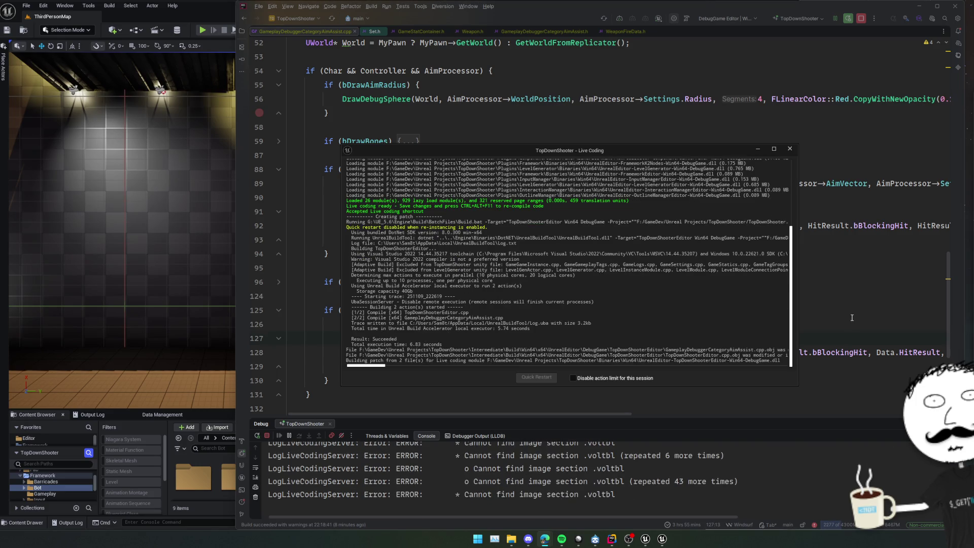
Jump from Data.End to its declaration in WeaponFireData.h
{"action": "left_click", "coordinate": [740, 325]}
{"action": "left_click", "coordinate": [585, 353], "text": "ctrl"}
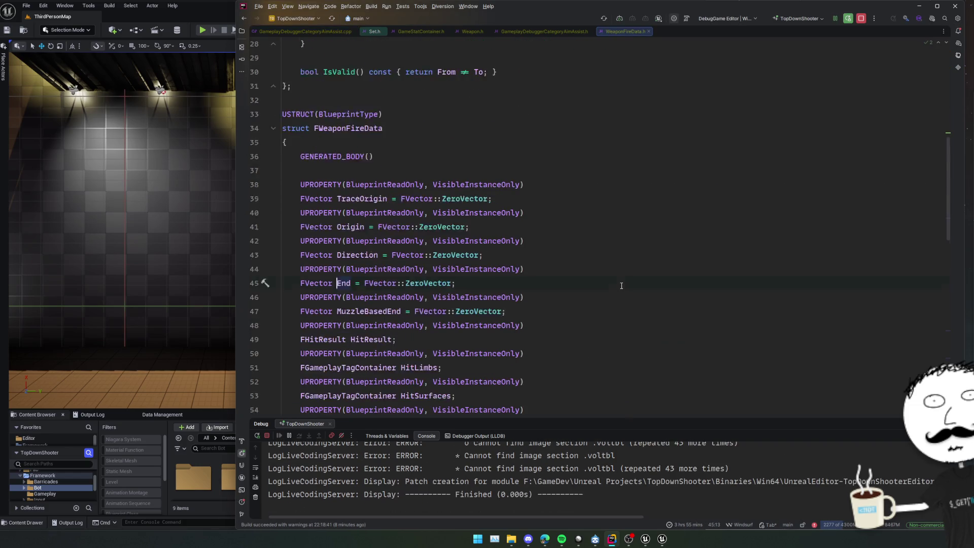
{"action": "scroll", "coordinate": [628, 285], "scroll_direction": "down", "scroll_amount": 1}
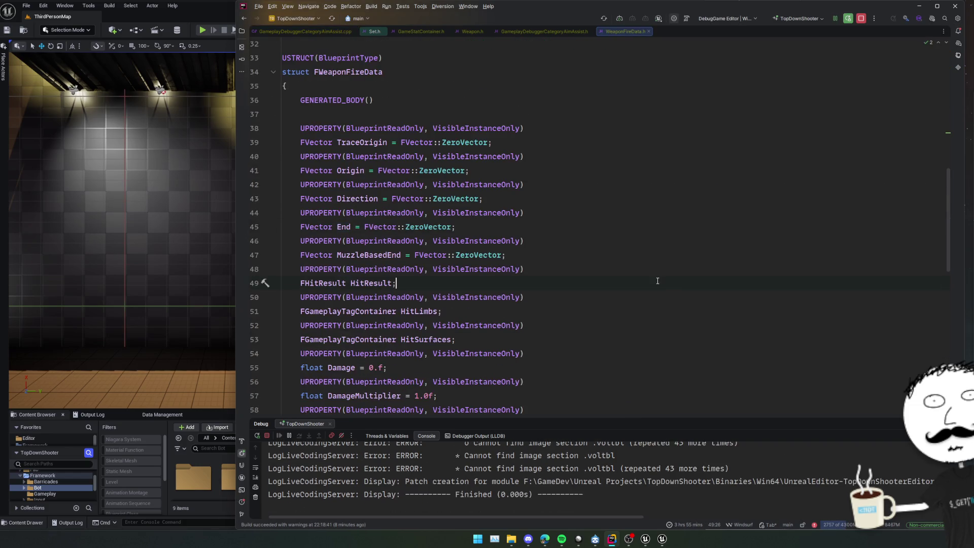
{"action": "scroll", "coordinate": [658, 277], "scroll_direction": "down", "scroll_amount": 1}
Examine FWeaponFireData's MuzzleBasedEnd member, then navigate back to the End declaration
{"action": "left_click", "coordinate": [632, 197]}
{"action": "scroll", "coordinate": [633, 197], "scroll_direction": "up", "scroll_amount": 1}
{"action": "double_click", "coordinate": [384, 255]}
{"action": "scroll", "coordinate": [569, 236], "scroll_direction": "down", "scroll_amount": 1}
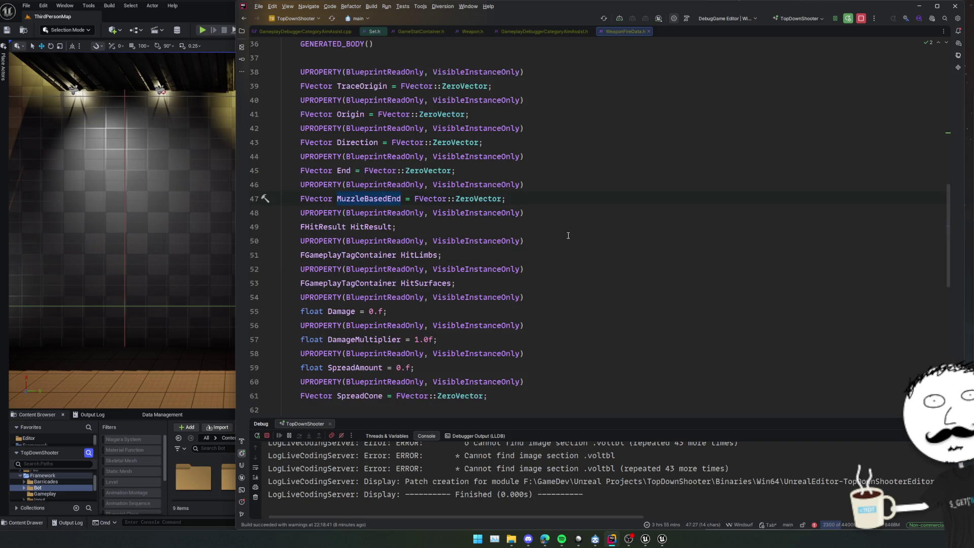
{"action": "scroll", "coordinate": [571, 233], "scroll_direction": "up", "scroll_amount": 1}
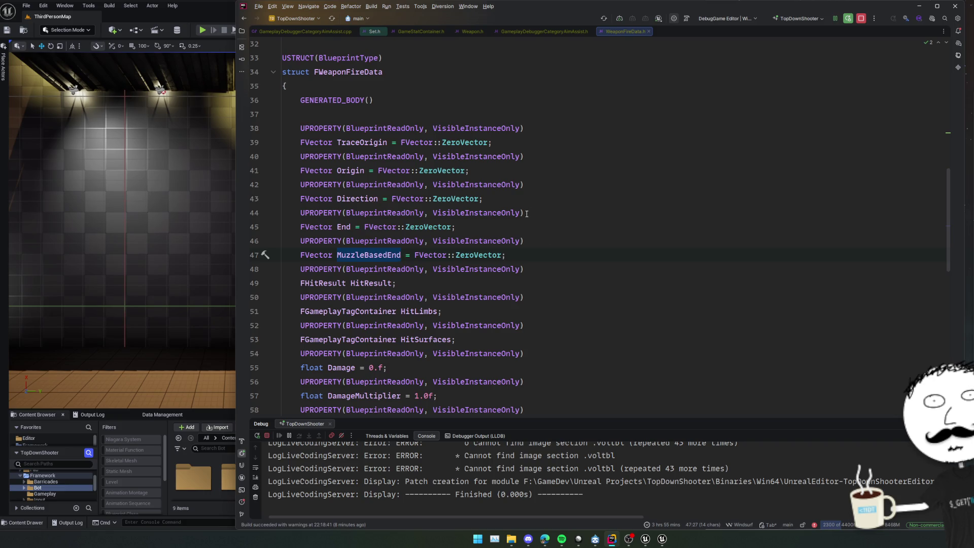
{"action": "scroll", "coordinate": [526, 214], "scroll_direction": "down", "scroll_amount": 1}
{"action": "scroll", "coordinate": [588, 226], "scroll_direction": "down", "scroll_amount": 4}
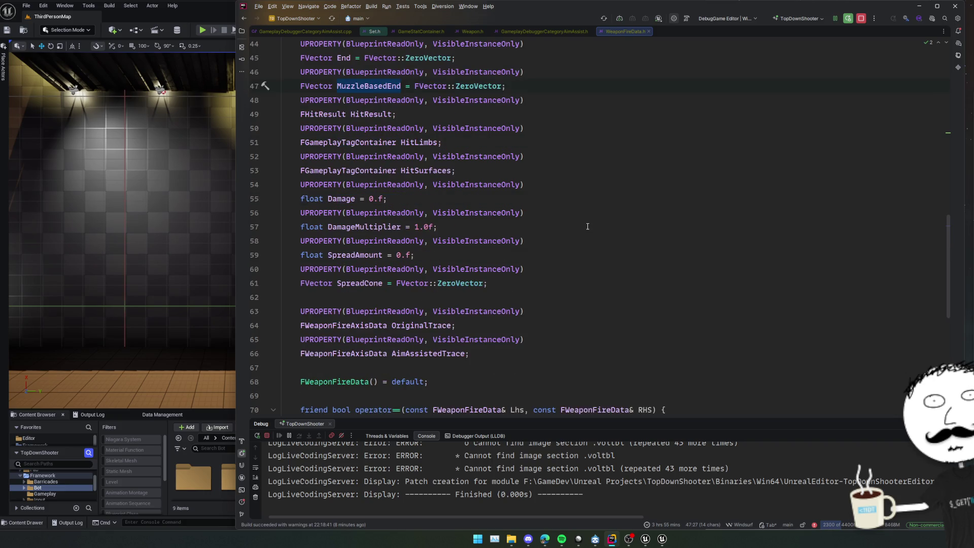
{"action": "key", "text": "ctrl+alt+Left"}
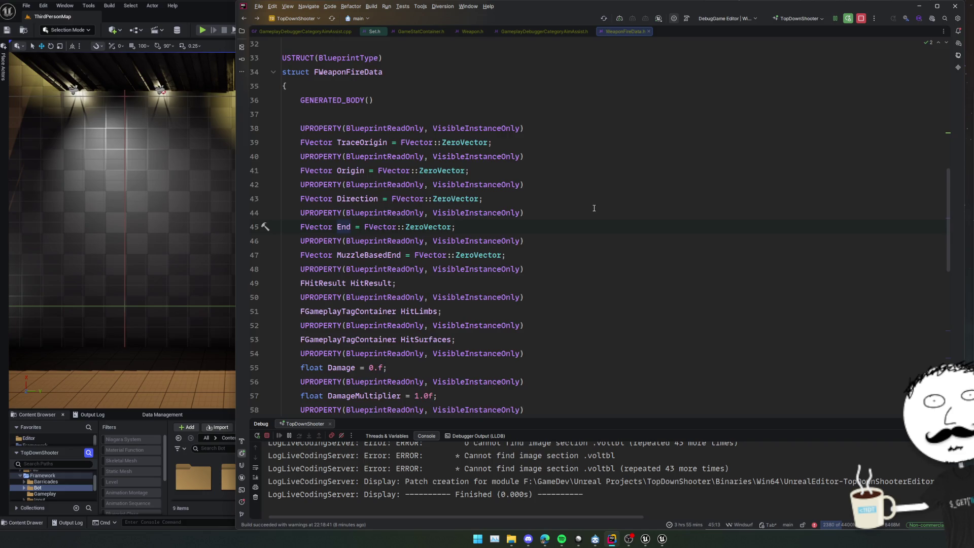
Bring GameplayDebuggerCategoryAimAssist.cpp back to the front and start the level in Unreal's Play mode
{"action": "key", "text": "ctrl+Tab"}
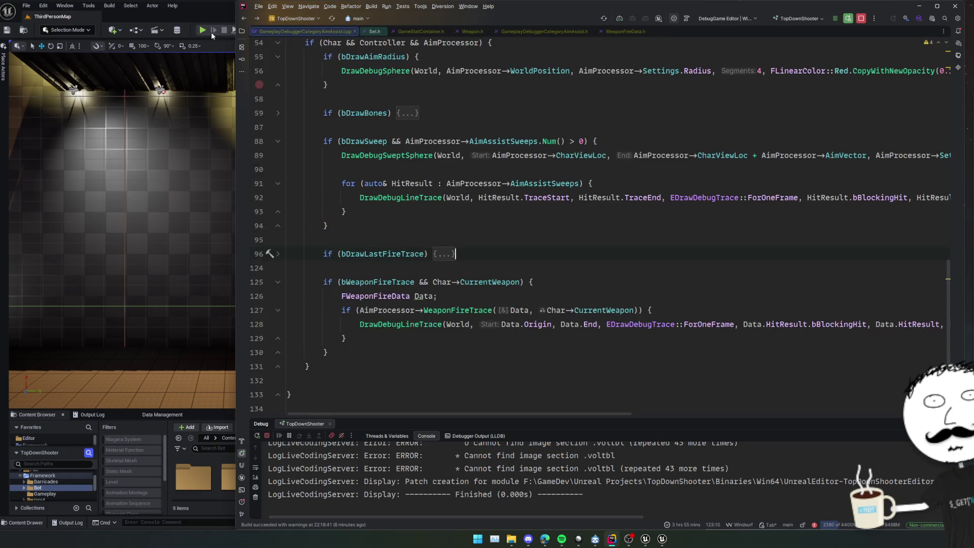
{"action": "left_click", "coordinate": [202, 30]}
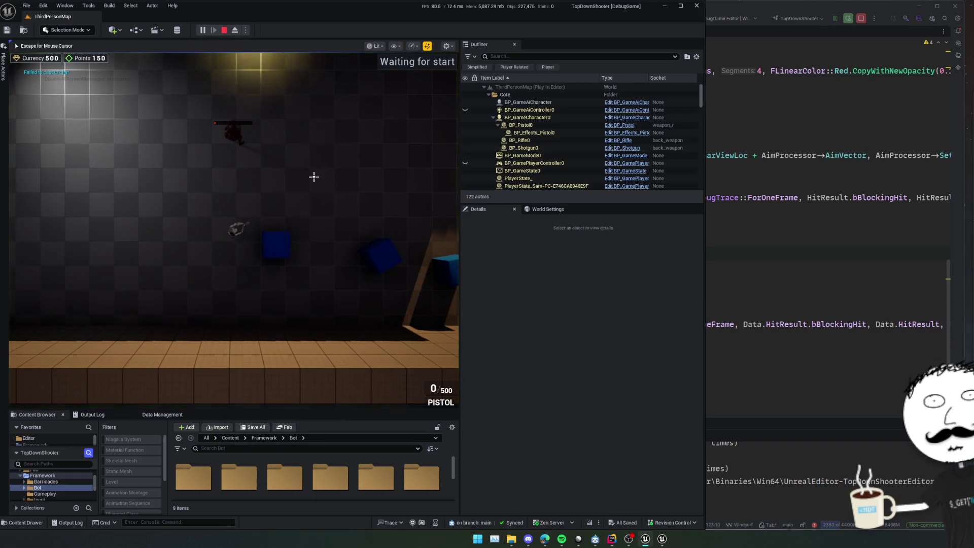
Show the Gameplay Debugger targeting the player character and turn on Weapon Fire Trace
{"action": "key", "text": "apostrophe"}
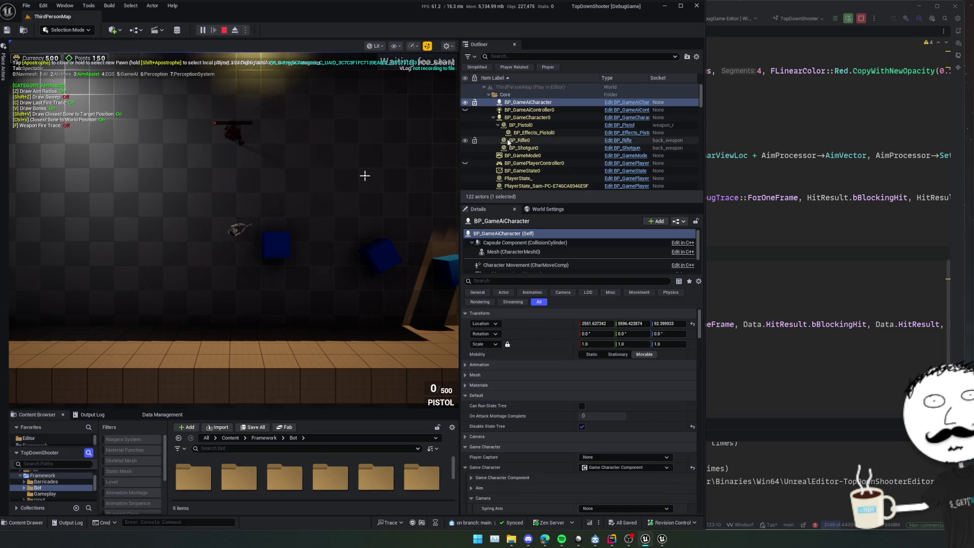
{"action": "left_click", "coordinate": [519, 119]}
{"action": "left_click", "coordinate": [318, 176]}
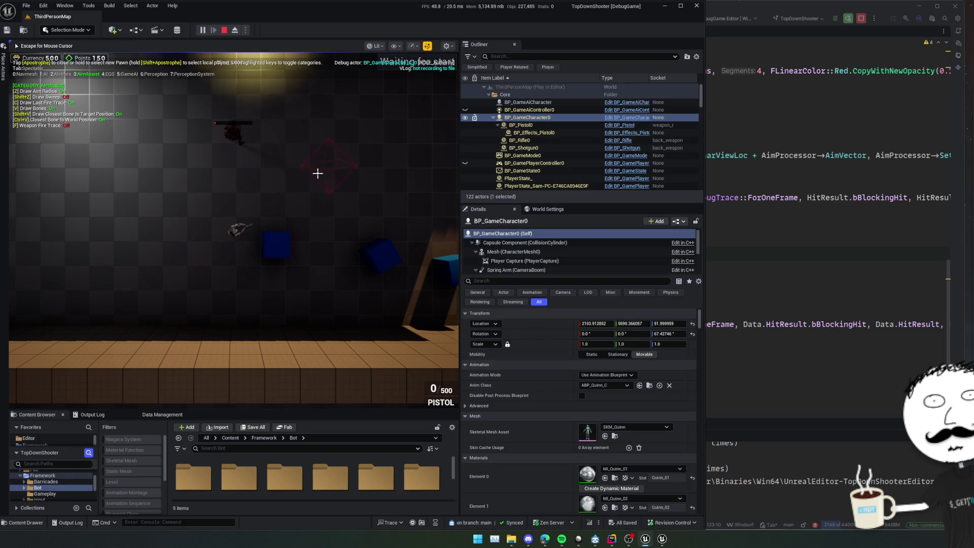
{"action": "left_click", "coordinate": [323, 179]}
{"action": "key", "text": "w"}
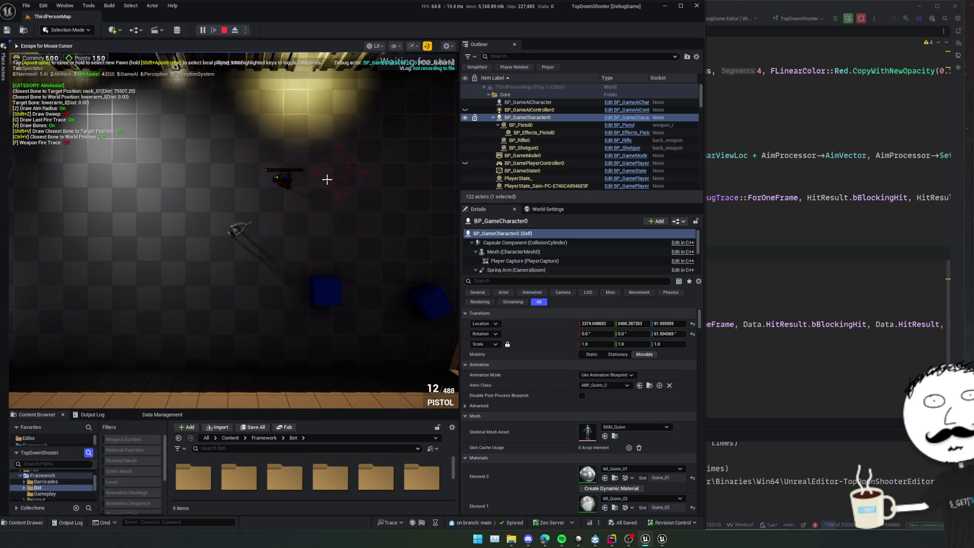
{"action": "key", "text": "f"}
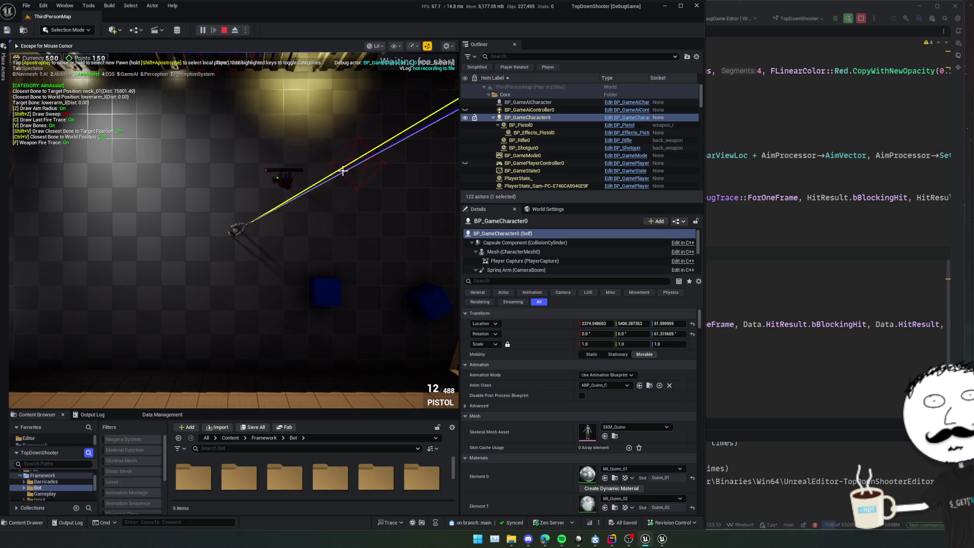
Fire the pistol repeatedly at the enemy to see the fire trace lines
{"action": "left_click", "coordinate": [337, 163]}
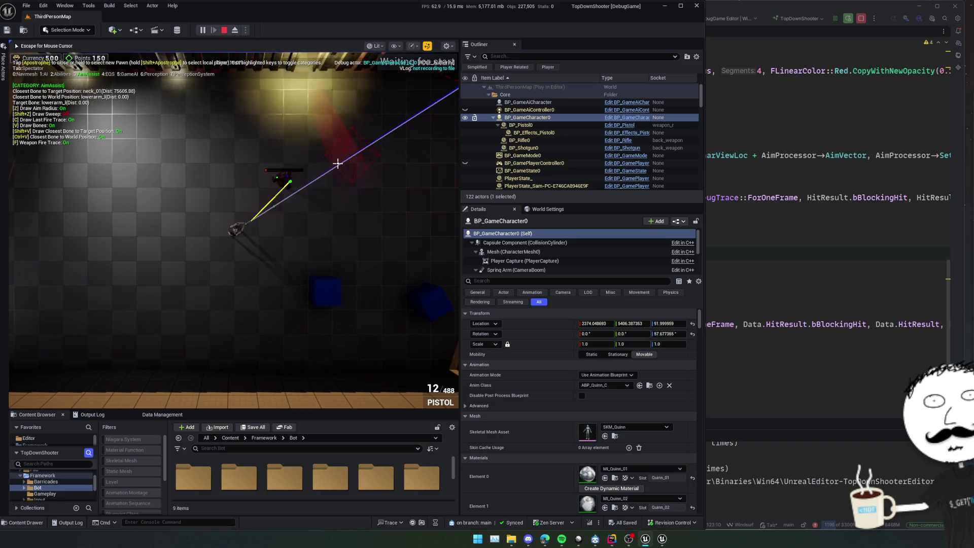
{"action": "left_click", "coordinate": [338, 164]}
{"action": "left_click", "coordinate": [338, 164]}
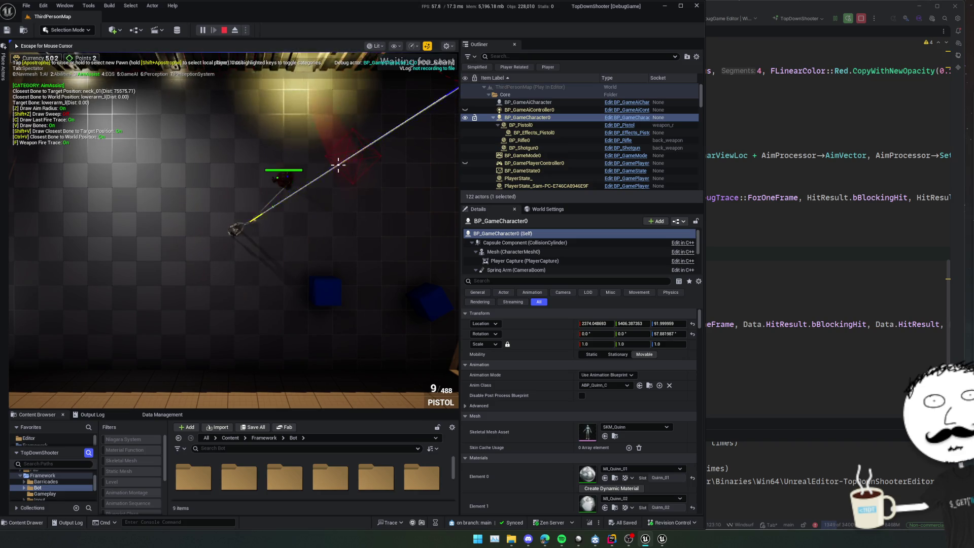
{"action": "left_click", "coordinate": [338, 164]}
{"action": "left_click", "coordinate": [338, 164]}
{"action": "left_click", "coordinate": [339, 165]}
{"action": "left_click", "coordinate": [338, 165]}
{"action": "left_click", "coordinate": [339, 166]}
{"action": "left_click", "coordinate": [340, 166]}
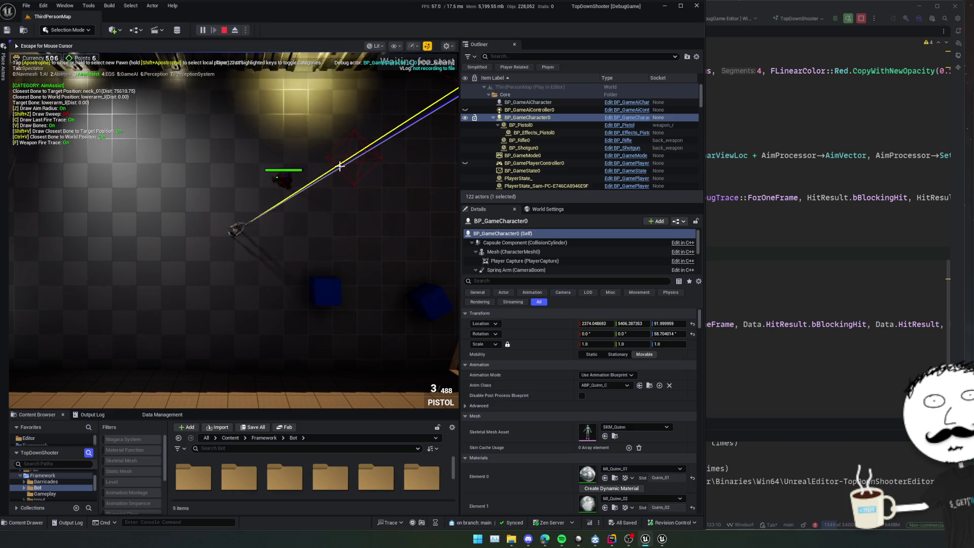
Turn off the last-fire-trace display and fire the remaining and reloaded rounds at the enemy
{"action": "key", "text": "c"}
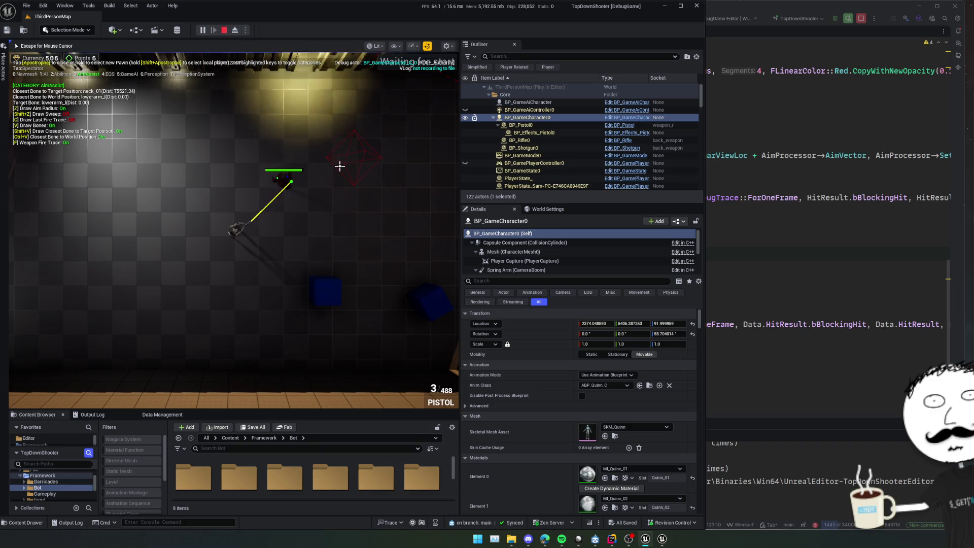
{"action": "left_click", "coordinate": [343, 161]}
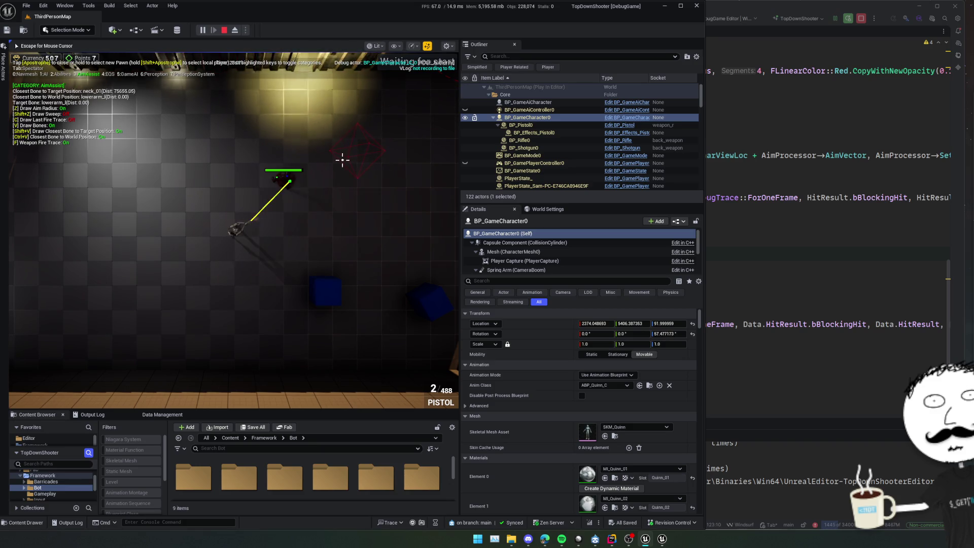
{"action": "left_click", "coordinate": [343, 160]}
{"action": "left_click", "coordinate": [342, 160]}
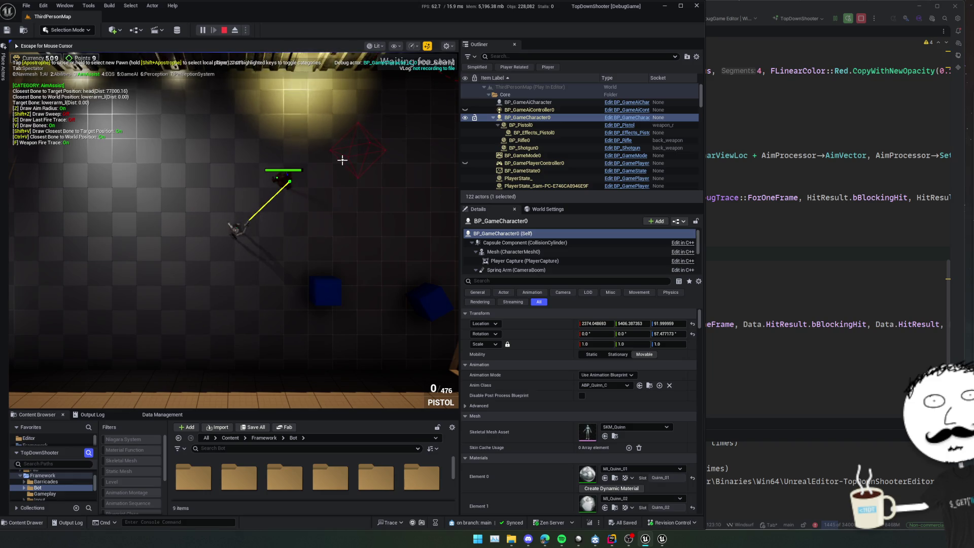
{"action": "left_click", "coordinate": [343, 160]}
{"action": "left_click", "coordinate": [343, 160]}
Walk the character toward the cubes and start shooting at the nearest cube
{"action": "key", "text": "w"}
{"action": "key", "text": "d"}
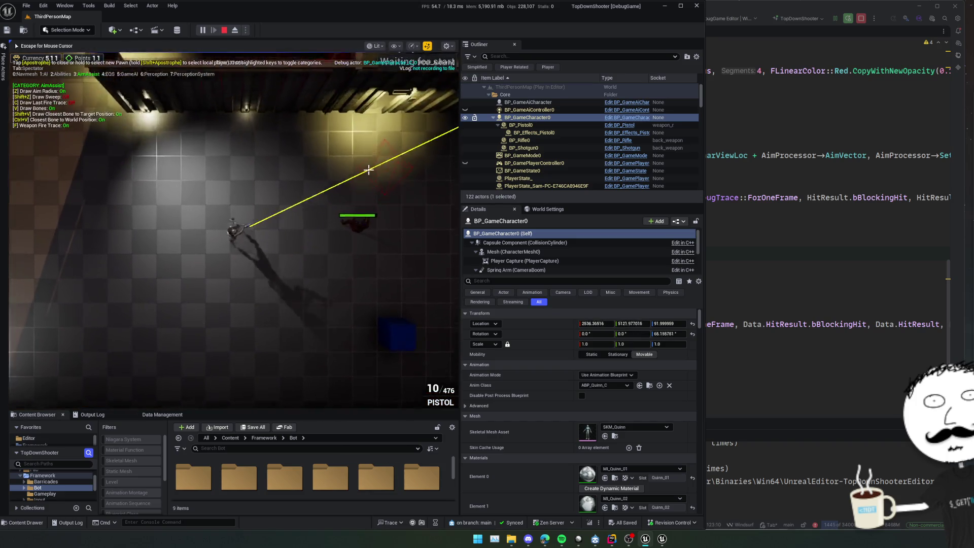
{"action": "key", "text": "d"}
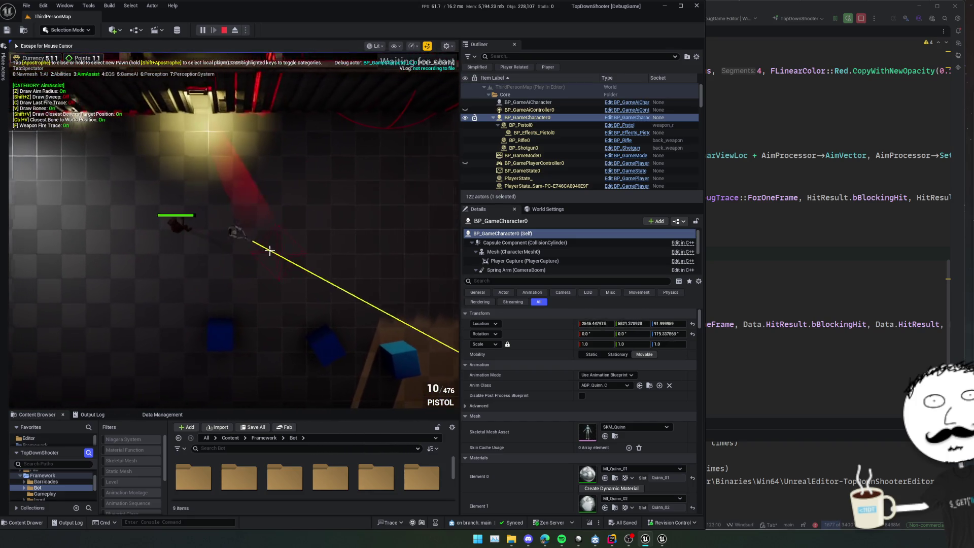
{"action": "key", "text": "d"}
{"action": "left_click", "coordinate": [385, 361]}
{"action": "left_click", "coordinate": [381, 364]}
{"action": "left_click", "coordinate": [382, 366]}
Shoot the lower-right cube until the magazine is empty
{"action": "left_click", "coordinate": [386, 370]}
{"action": "left_click", "coordinate": [398, 380]}
{"action": "left_click", "coordinate": [400, 382]}
{"action": "left_click", "coordinate": [403, 387]}
{"action": "left_click", "coordinate": [383, 361]}
{"action": "left_click", "coordinate": [387, 367]}
{"action": "left_click", "coordinate": [390, 373]}
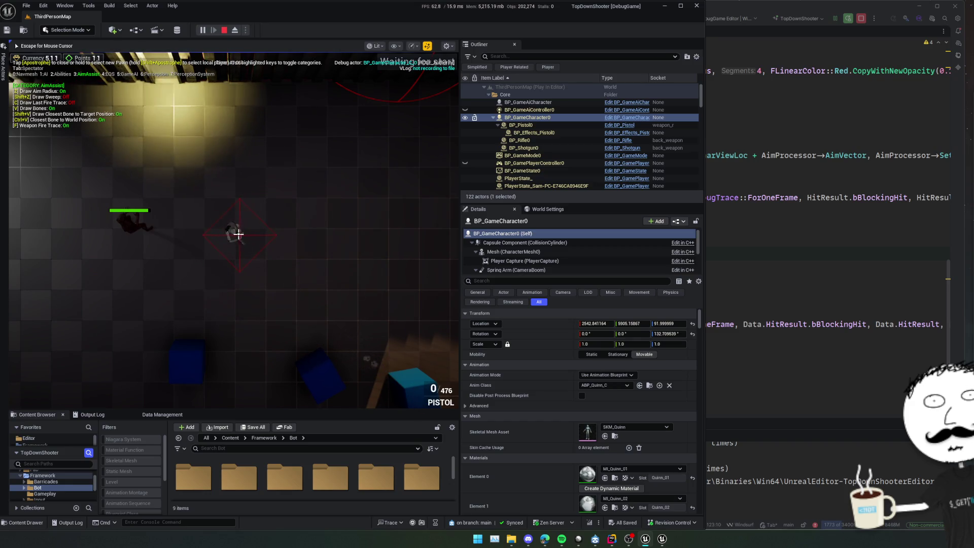
Browse the game console's command history, then eject from the player with F8
{"action": "key", "text": "grave"}
{"action": "key", "text": "Up"}
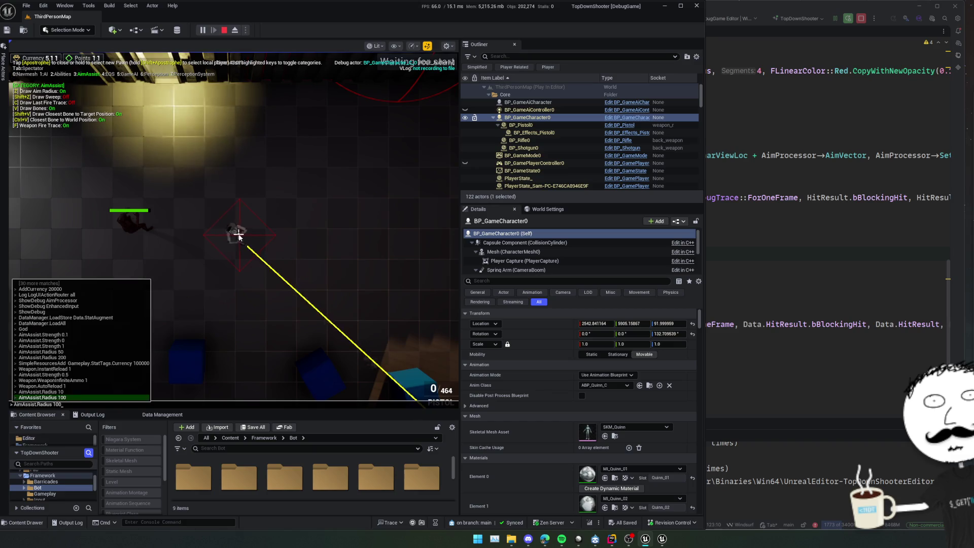
{"action": "key", "text": "Up"}
{"action": "key", "text": "Up"}
{"action": "key", "text": "Return"}
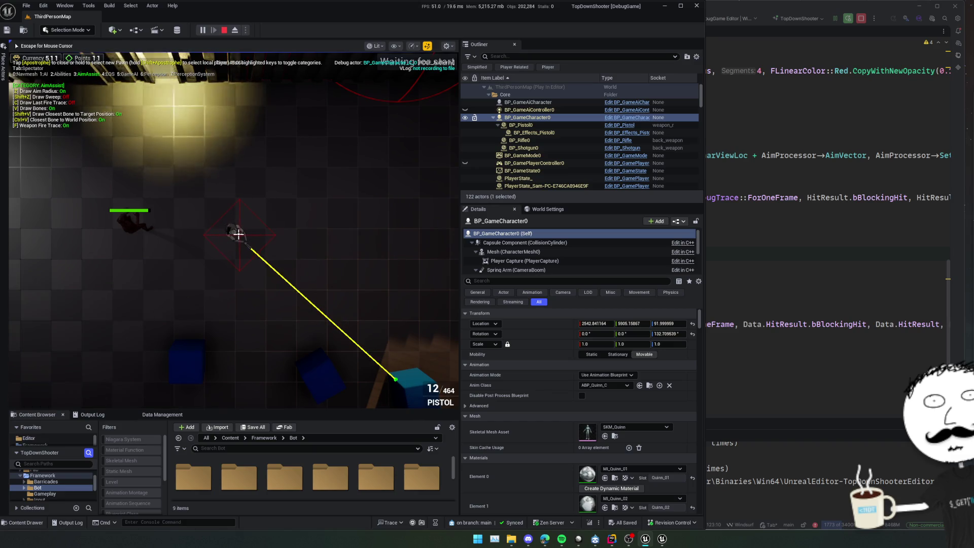
{"action": "key", "text": "grave"}
{"action": "key", "text": "Up"}
{"action": "key", "text": "Up"}
{"action": "key", "text": "Up"}
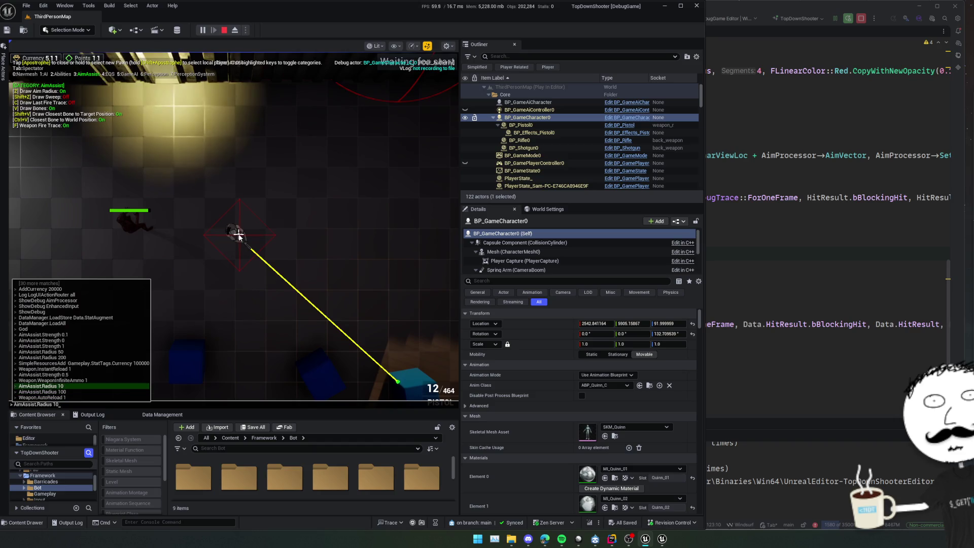
{"action": "key", "text": "Return"}
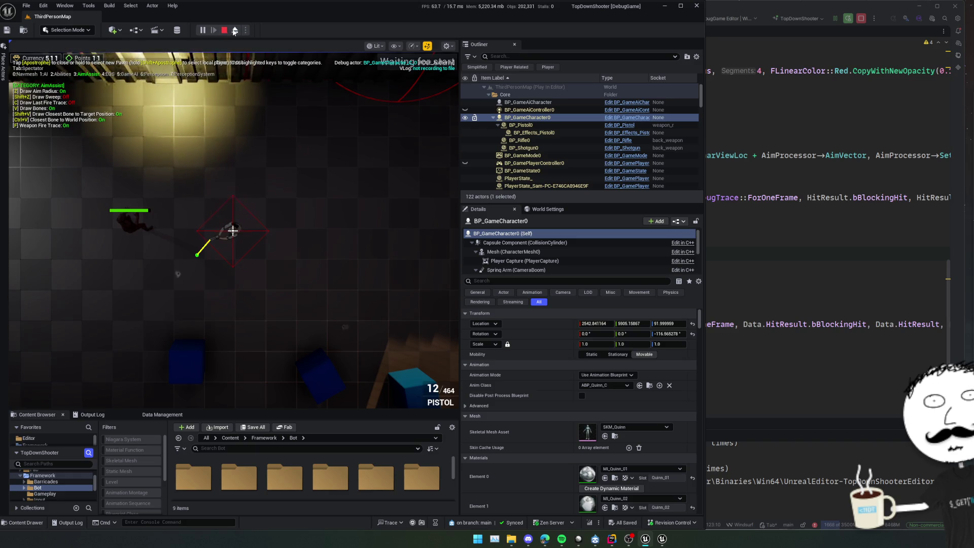
{"action": "key", "text": "F8"}
{"action": "right_click", "coordinate": [233, 231]}
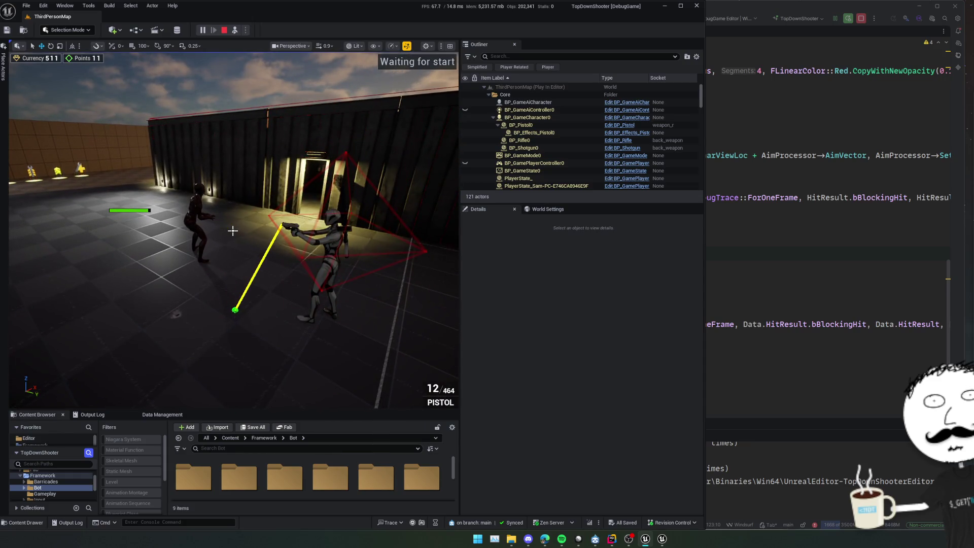
Fly the free editor camera around the character, then repossess the player with F8
{"action": "key", "text": "q"}
{"action": "key", "text": "s"}
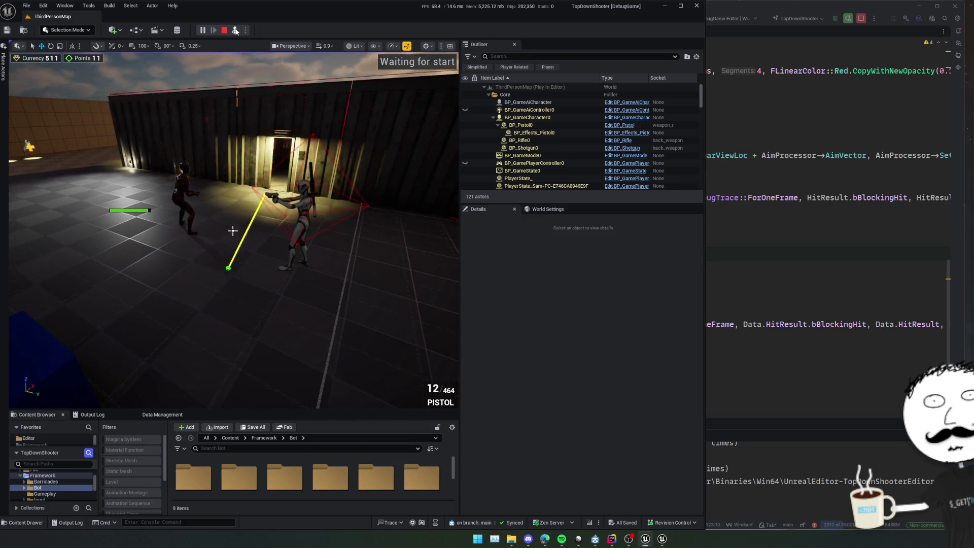
{"action": "key", "text": "F8"}
Switch back to the Rider code editor
{"action": "key", "text": "super"}
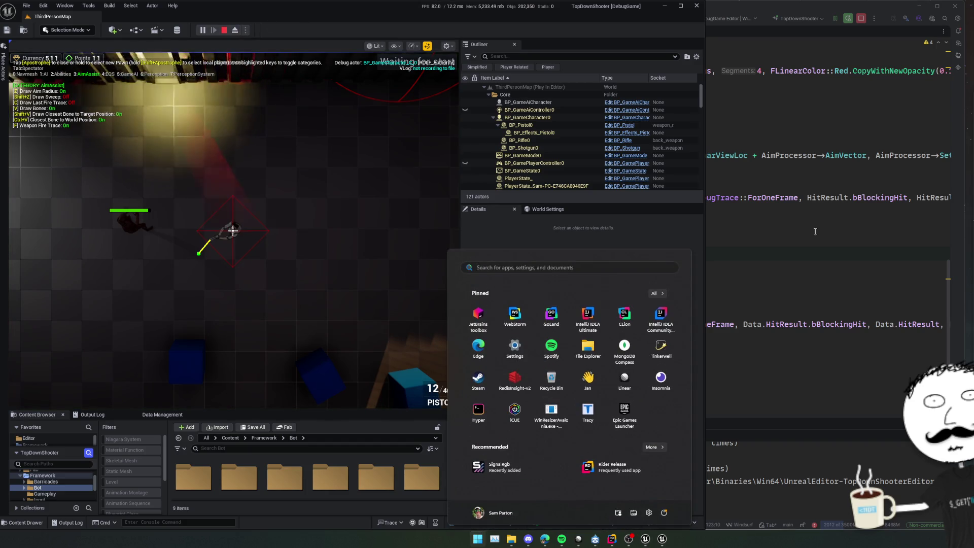
{"action": "key", "text": "alt+Tab"}
{"action": "key", "text": "alt+Tab"}
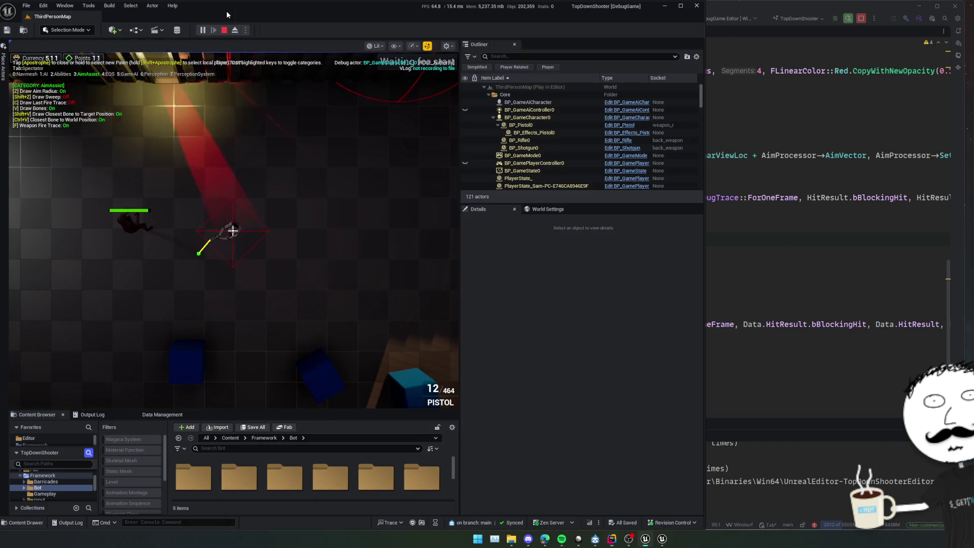
{"action": "key", "text": "alt+Tab"}
Set a breakpoint on the fire-trace drawing line in GameplayDebuggerCategoryAimAssist.cpp
{"action": "left_click", "coordinate": [626, 258]}
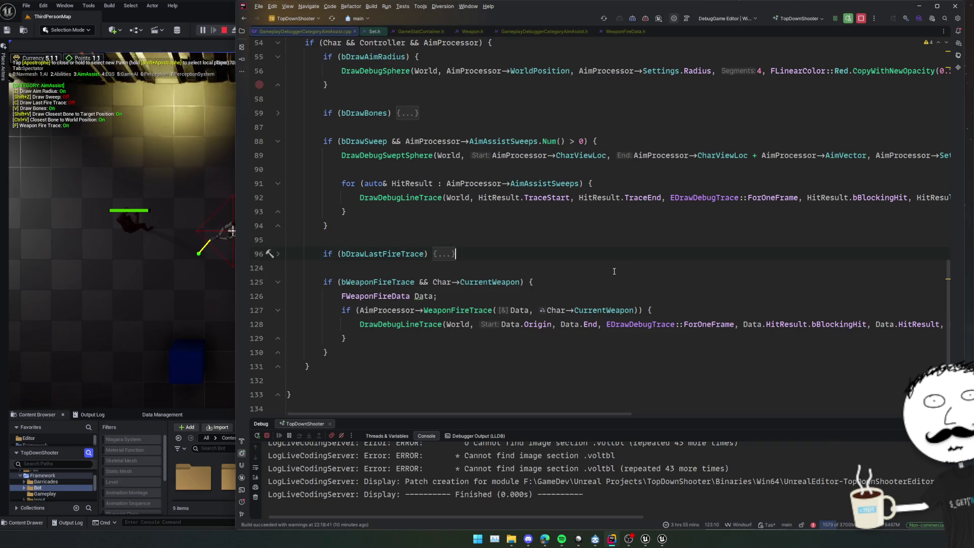
{"action": "left_click", "coordinate": [543, 32]}
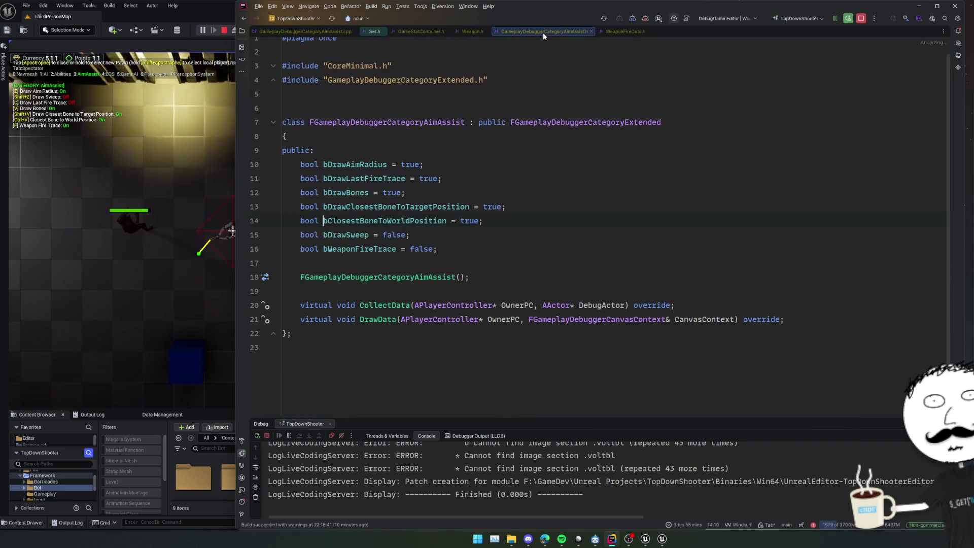
{"action": "key", "text": "ctrl+Tab"}
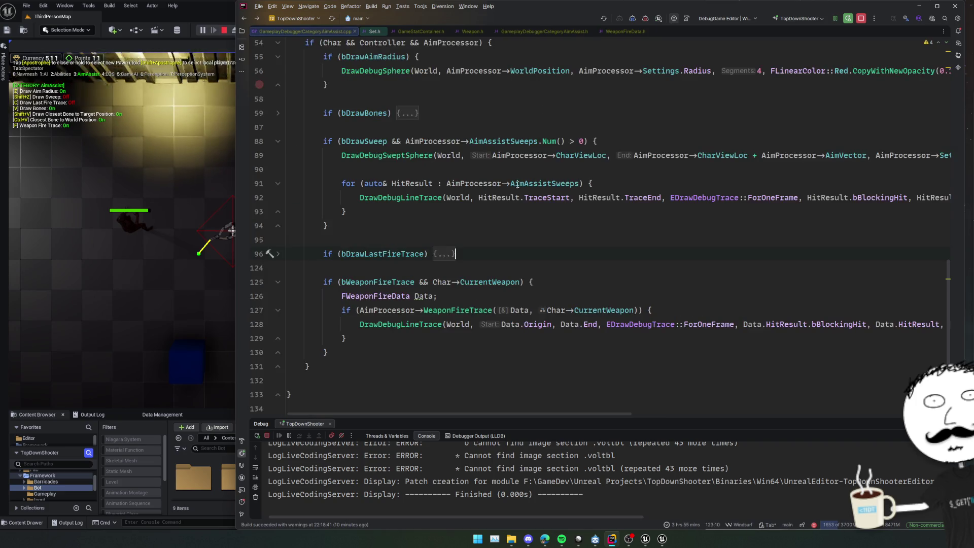
{"action": "left_click", "coordinate": [574, 310]}
{"action": "left_click", "coordinate": [456, 322]}
{"action": "key", "text": "F9"}
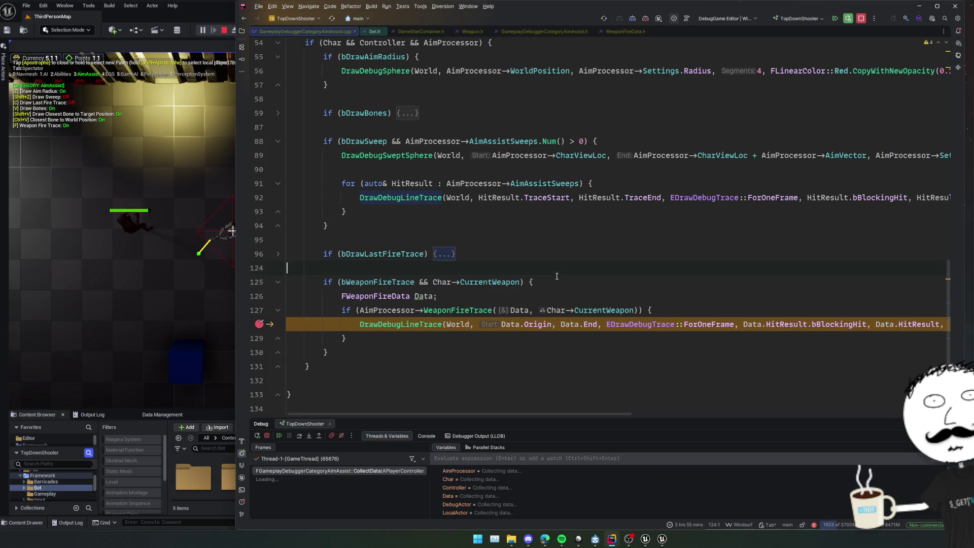
Inspect Data's fields such as HitSurfaces, then remove the line 128 breakpoint and open WeaponFireTrace
{"action": "left_click", "coordinate": [448, 297]}
{"action": "mouse_move", "coordinate": [431, 297]}
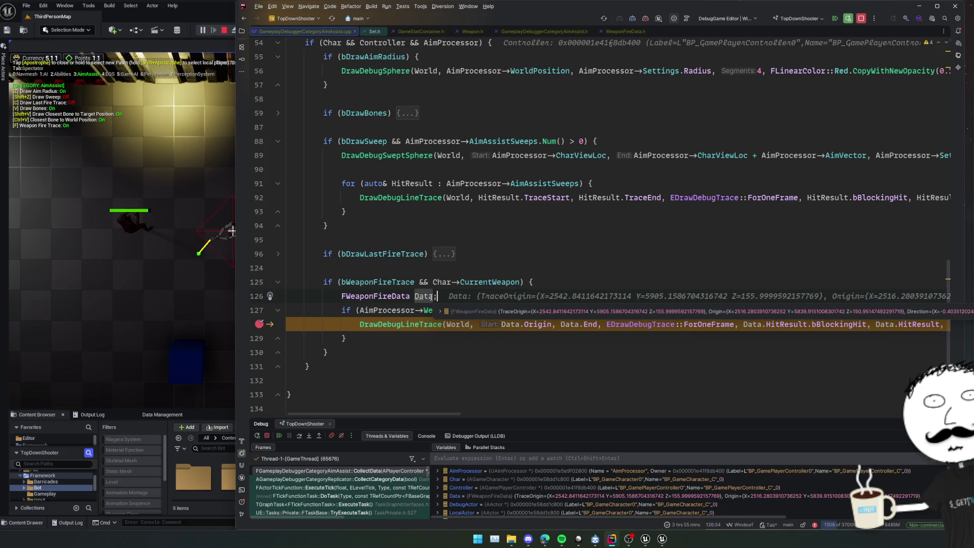
{"action": "left_click", "coordinate": [469, 312]}
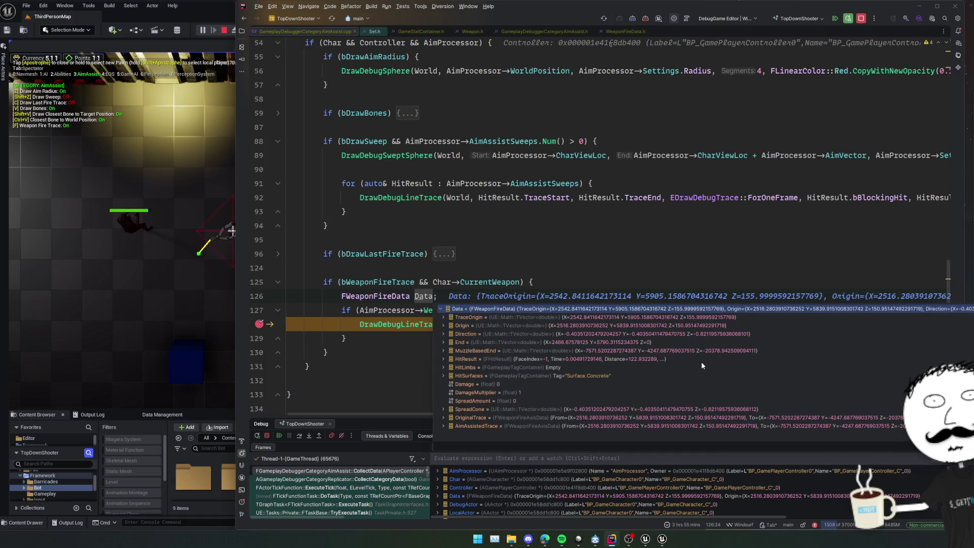
{"action": "left_click", "coordinate": [746, 373]}
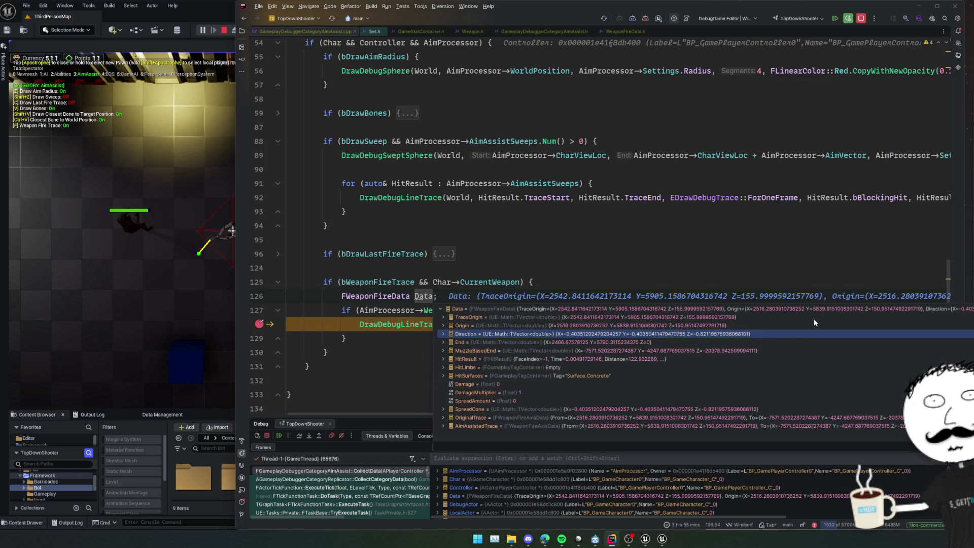
{"action": "left_click", "coordinate": [287, 268]}
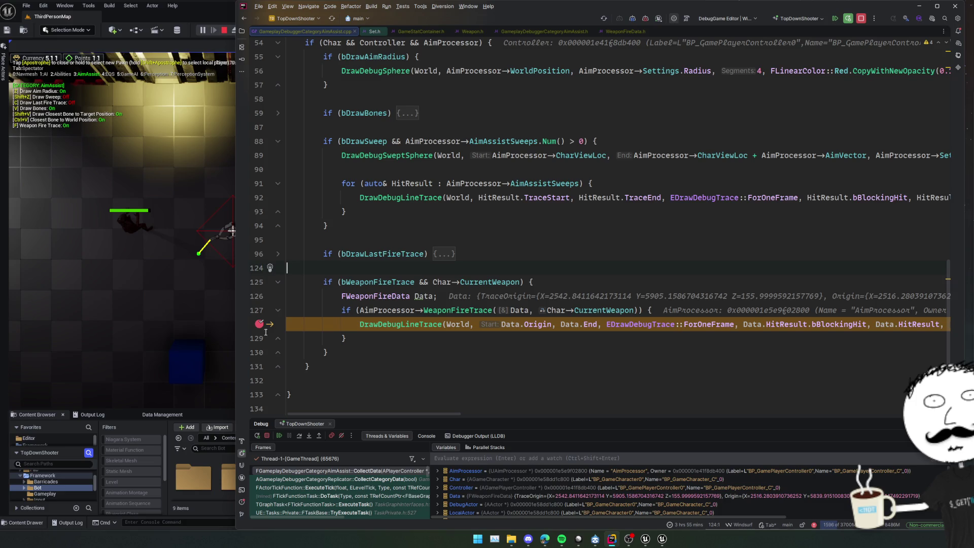
{"action": "left_click", "coordinate": [260, 324]}
{"action": "left_click", "coordinate": [455, 305], "text": "ctrl"}
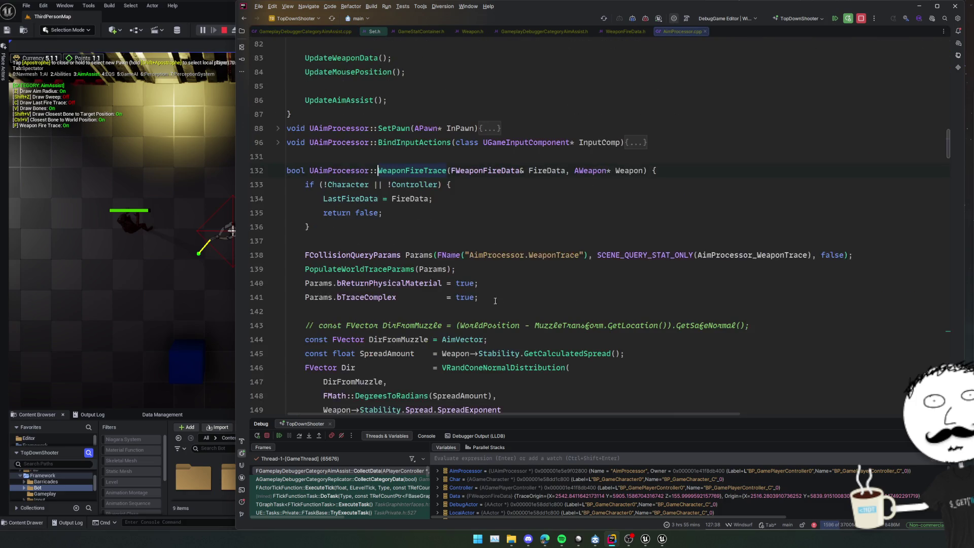
Read through the WeaponFireTrace implementation in AimProcessor.cpp
{"action": "scroll", "coordinate": [556, 255], "scroll_direction": "down", "scroll_amount": 2}
{"action": "scroll", "coordinate": [556, 256], "scroll_direction": "down", "scroll_amount": 2}
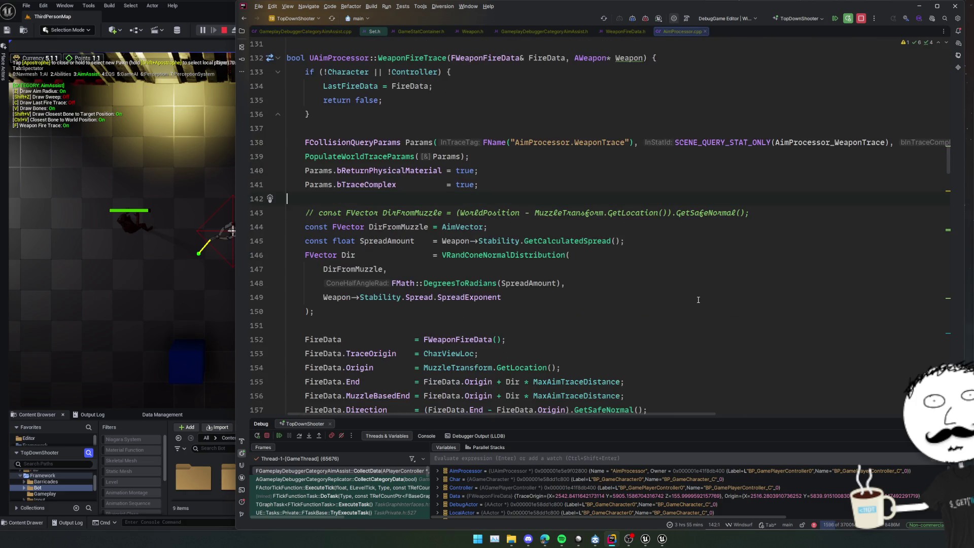
{"action": "left_click", "coordinate": [698, 297]}
{"action": "scroll", "coordinate": [699, 275], "scroll_direction": "down", "scroll_amount": 2}
{"action": "left_click", "coordinate": [700, 273]}
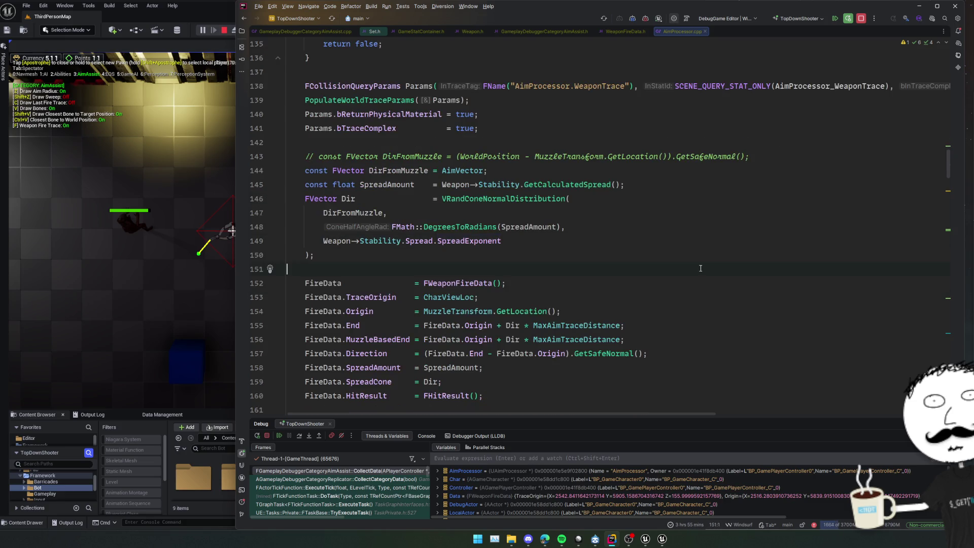
{"action": "scroll", "coordinate": [732, 281], "scroll_direction": "down", "scroll_amount": 2}
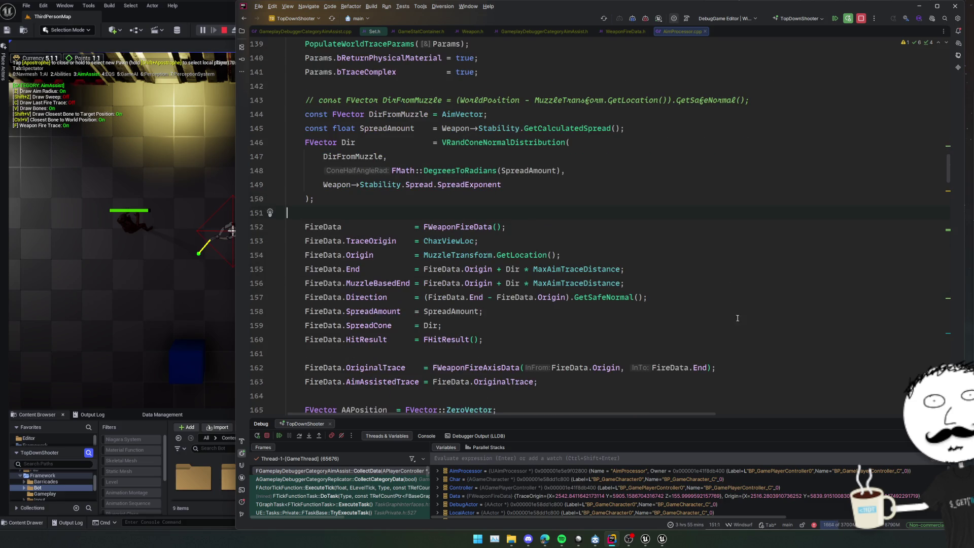
{"action": "scroll", "coordinate": [711, 313], "scroll_direction": "down", "scroll_amount": 6}
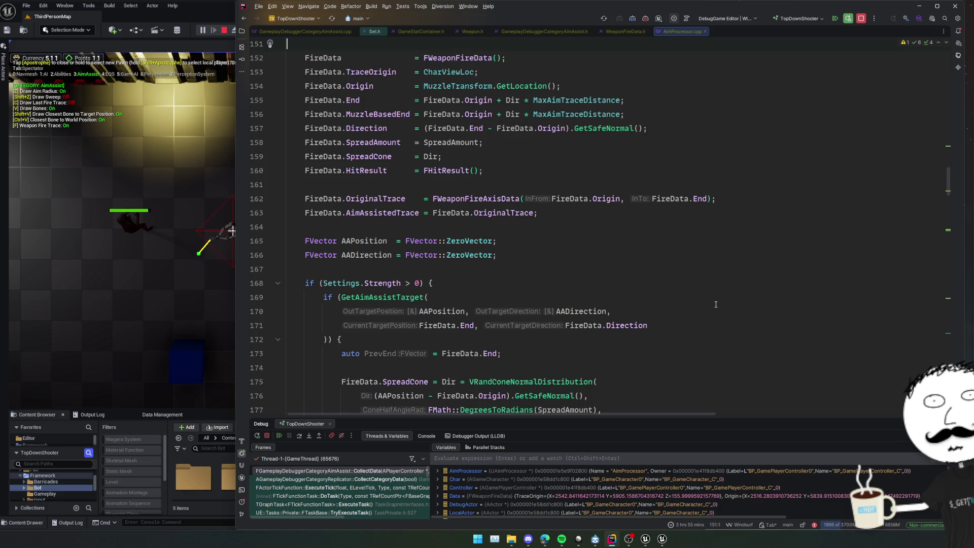
{"action": "scroll", "coordinate": [715, 304], "scroll_direction": "down", "scroll_amount": 2}
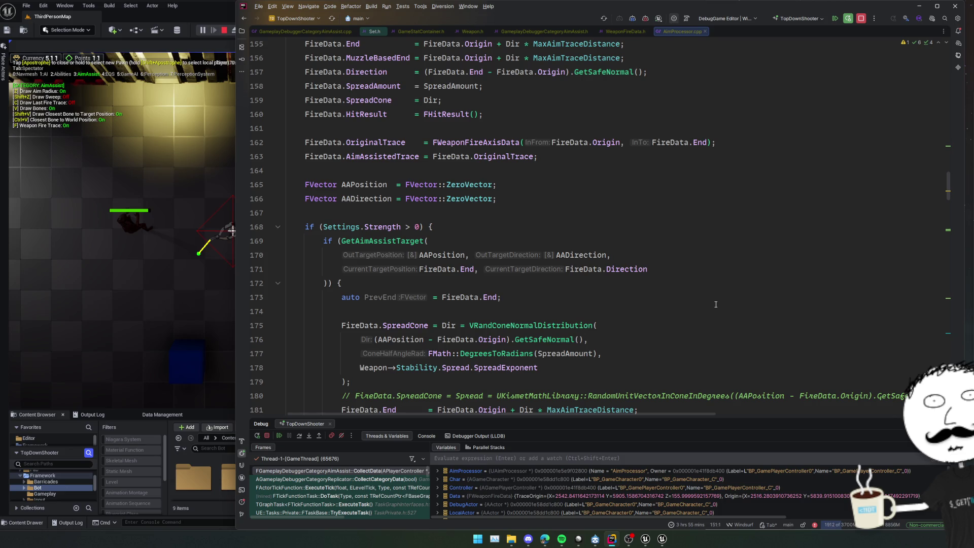
{"action": "scroll", "coordinate": [715, 304], "scroll_direction": "down", "scroll_amount": 5}
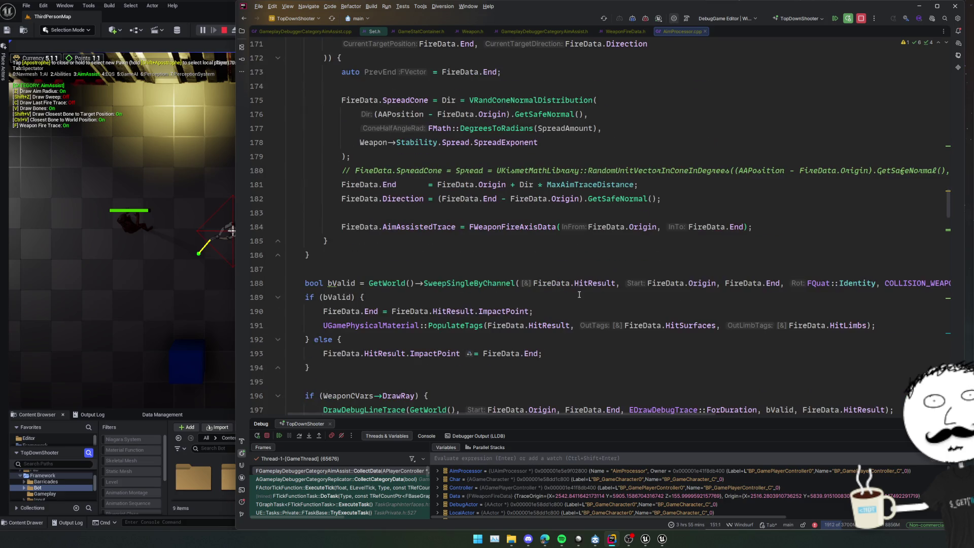
{"action": "left_click", "coordinate": [598, 368]}
Fold the Settings.Strength block and add a breakpoint on the bValid sweep line 188
{"action": "scroll", "coordinate": [607, 338], "scroll_direction": "up", "scroll_amount": 1}
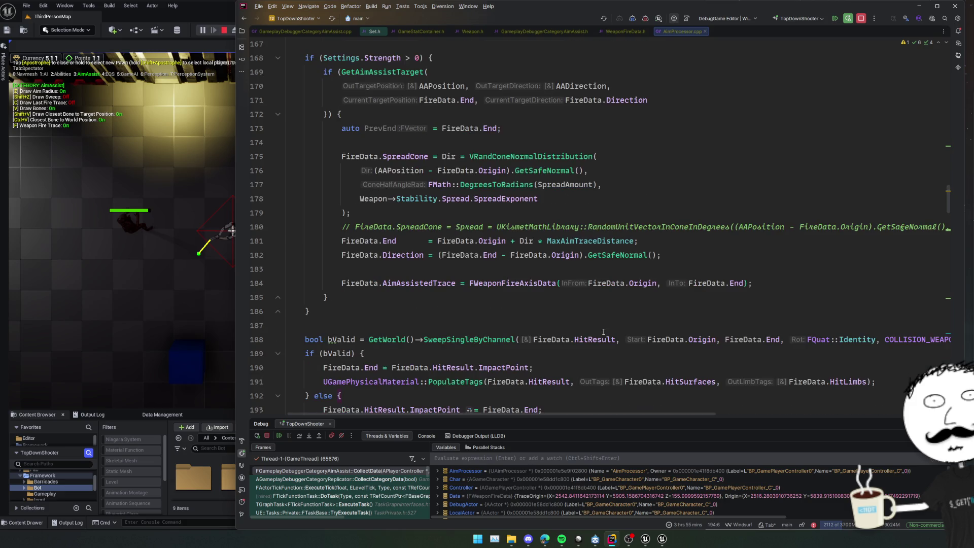
{"action": "left_click", "coordinate": [278, 311]}
{"action": "left_click", "coordinate": [530, 287]}
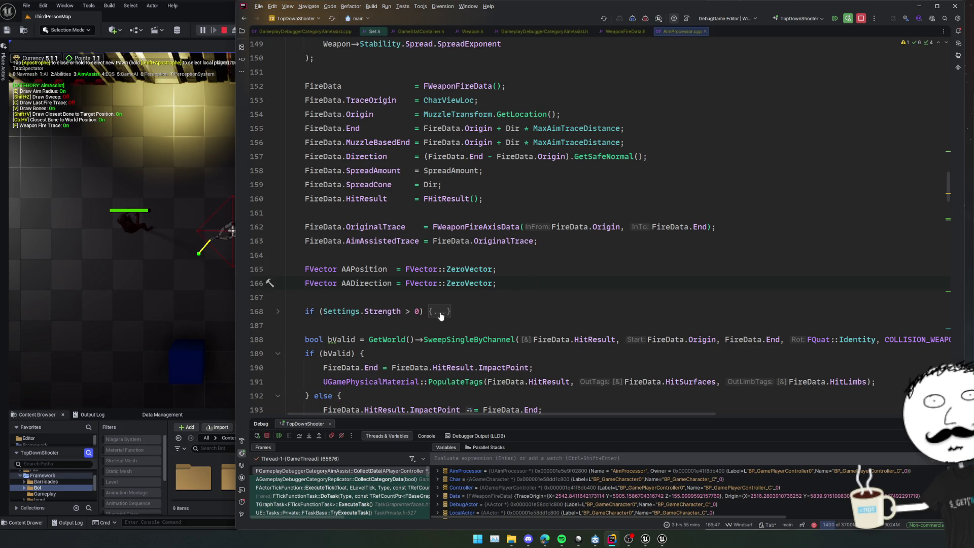
{"action": "key", "text": "Up"}
{"action": "scroll", "coordinate": [299, 296], "scroll_direction": "down", "scroll_amount": 1}
{"action": "left_click", "coordinate": [264, 284]}
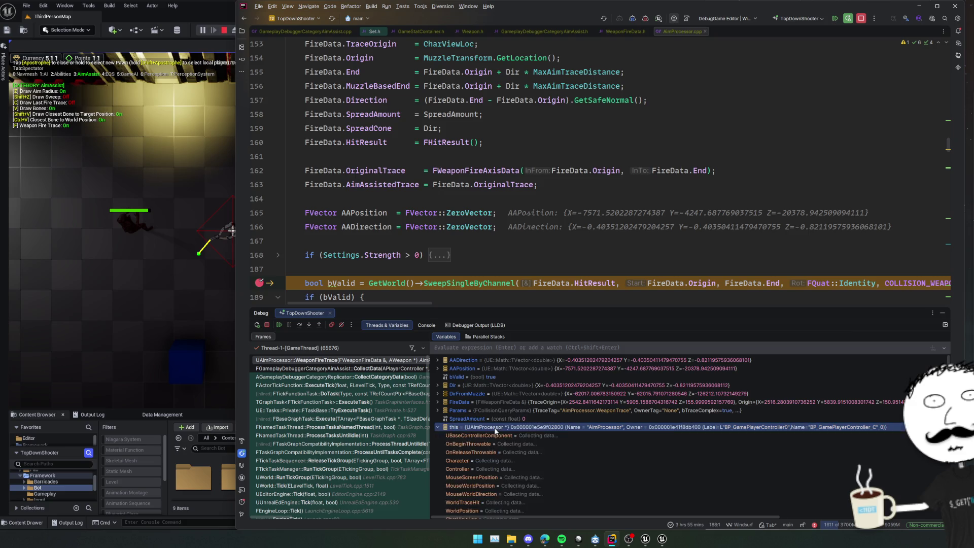
Expand 'this' in the Variables pane and confirm AimAssistSweeps is empty
{"action": "double_click", "coordinate": [509, 425]}
{"action": "scroll", "coordinate": [573, 423], "scroll_direction": "down", "scroll_amount": 4}
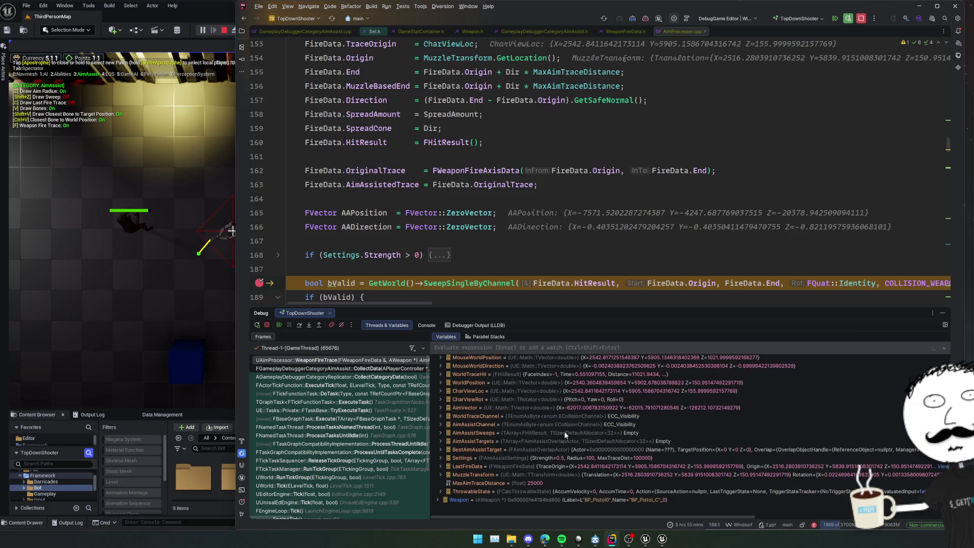
{"action": "left_click", "coordinate": [564, 434]}
{"action": "left_click_drag", "start_coordinate": [561, 434], "coordinate": [577, 385]}
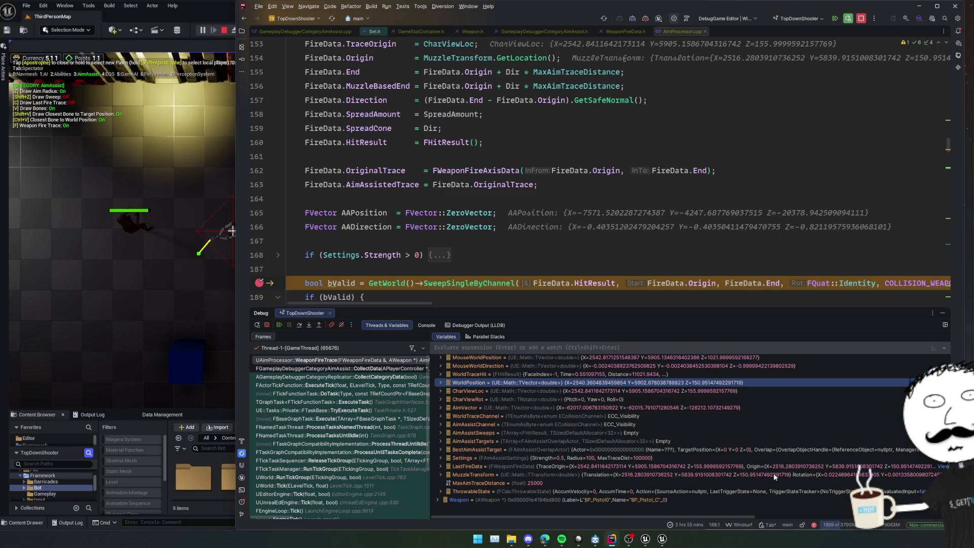
{"action": "left_click", "coordinate": [712, 431]}
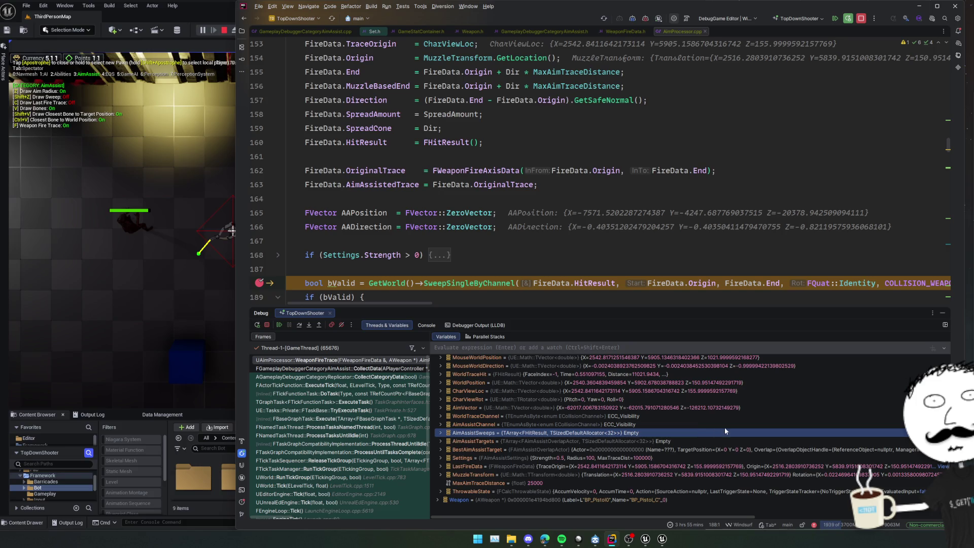
{"action": "left_click", "coordinate": [670, 433]}
Search the file for 'AimAssist' and open GetAimAssistTarget, highlighting CurrentTargetPosition
{"action": "left_click", "coordinate": [581, 255]}
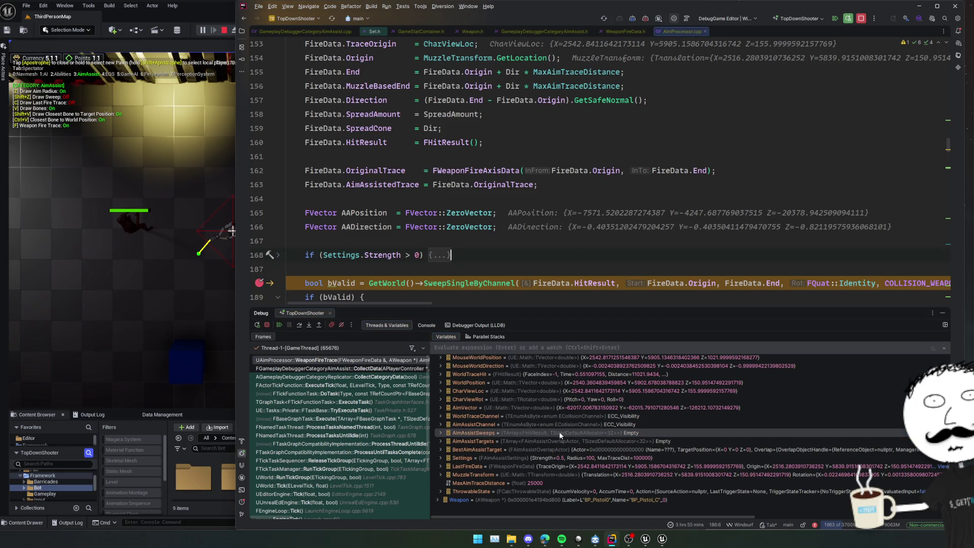
{"action": "left_click", "coordinate": [537, 237]}
{"action": "scroll", "coordinate": [538, 237], "scroll_direction": "down", "scroll_amount": 1}
{"action": "key", "text": "ctrl+f"}
{"action": "type", "text": "A"}
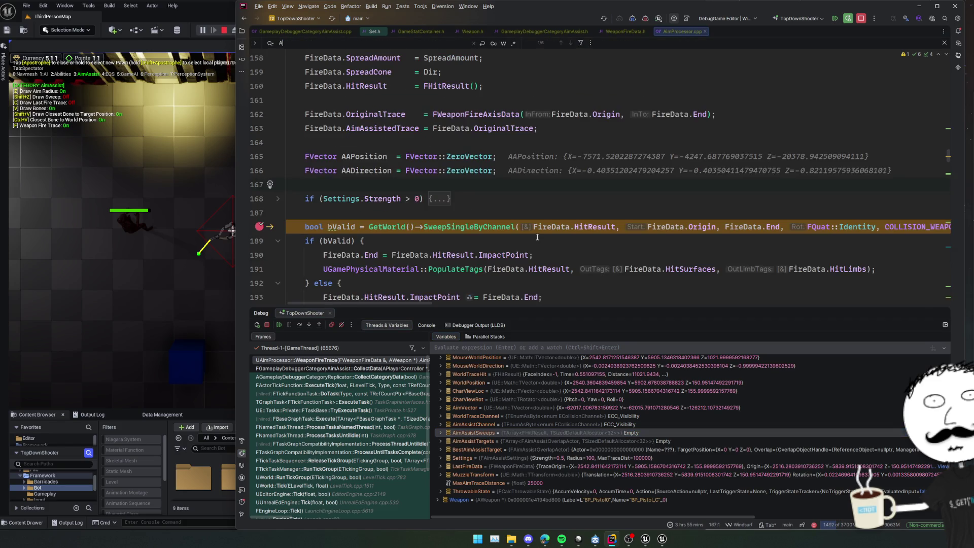
{"action": "type", "text": "imAssist"}
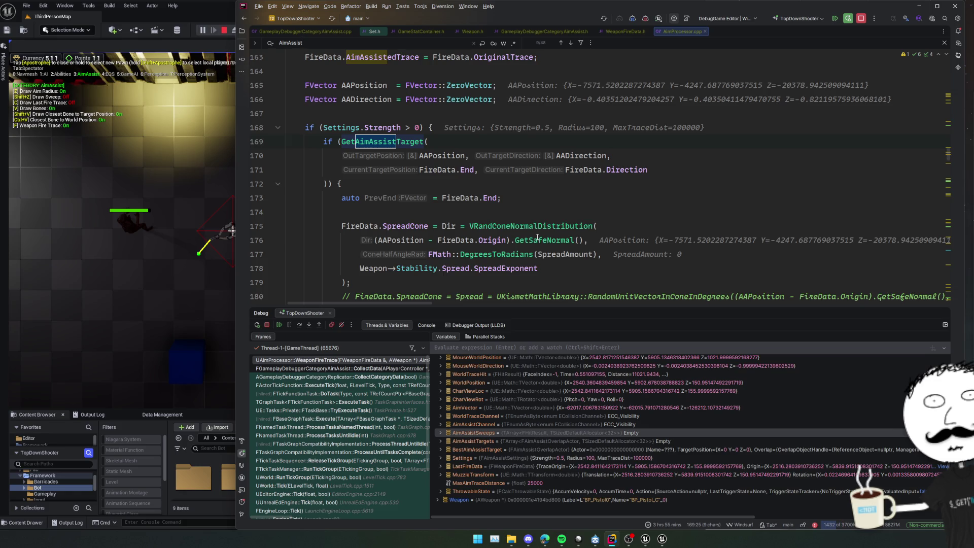
{"action": "scroll", "coordinate": [658, 225], "scroll_direction": "up", "scroll_amount": 2}
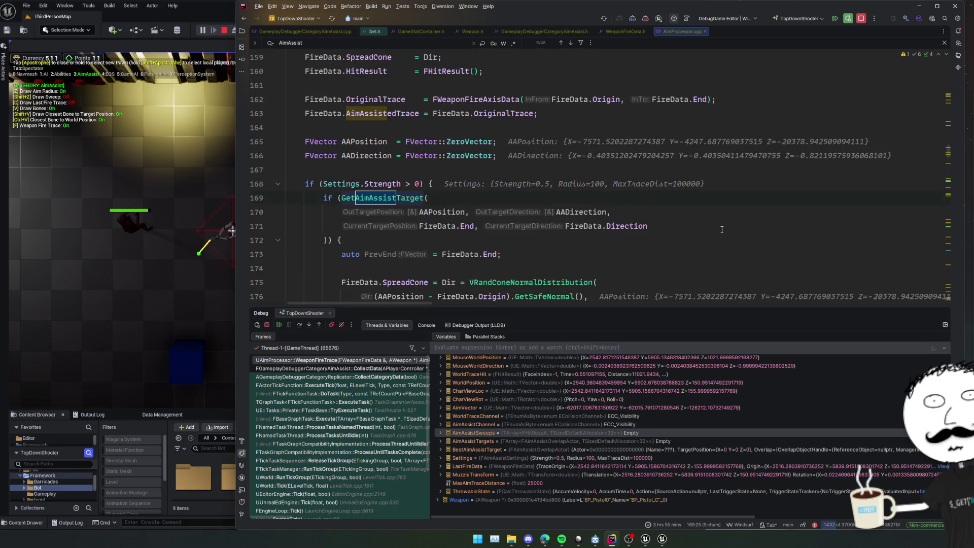
{"action": "scroll", "coordinate": [766, 242], "scroll_direction": "up", "scroll_amount": 5}
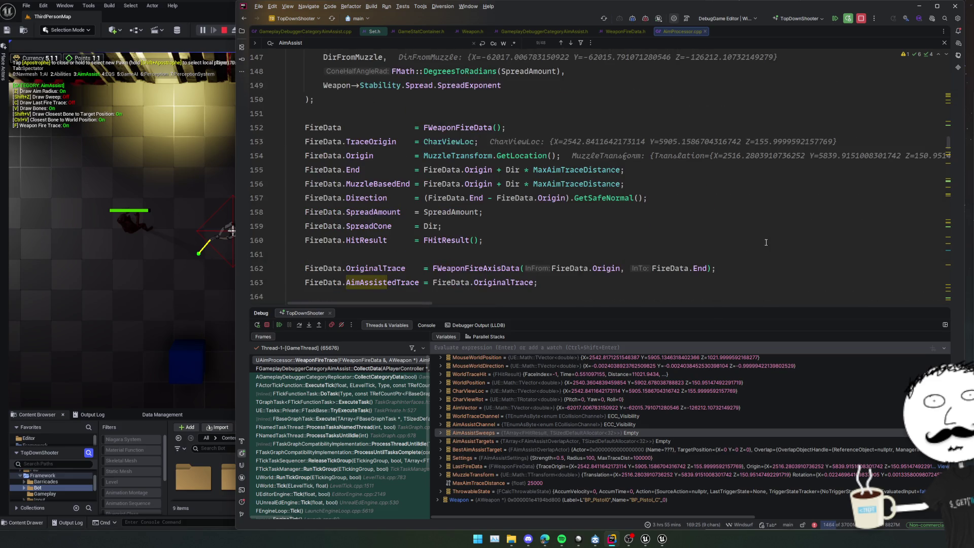
{"action": "left_click", "coordinate": [587, 223]}
{"action": "scroll", "coordinate": [714, 231], "scroll_direction": "down", "scroll_amount": 5}
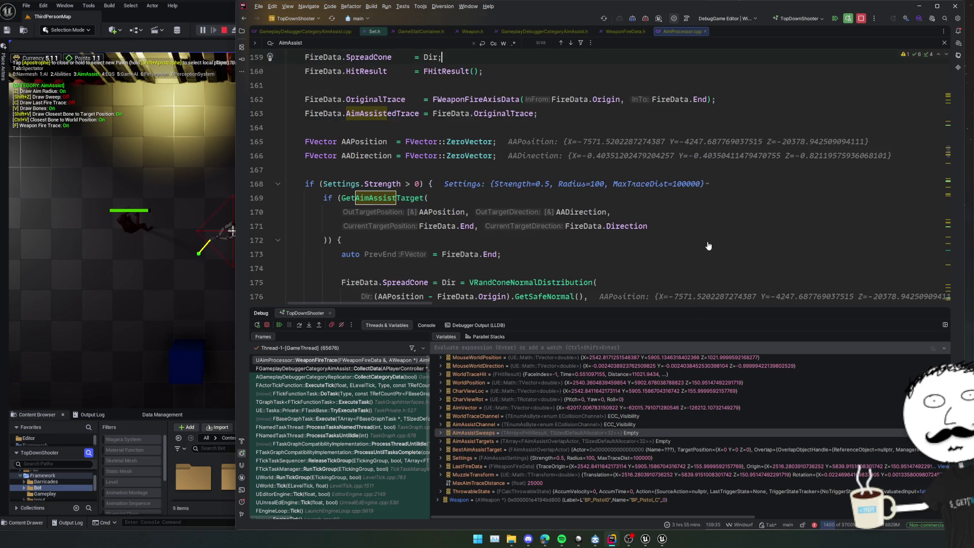
{"action": "scroll", "coordinate": [709, 246], "scroll_direction": "up", "scroll_amount": 2}
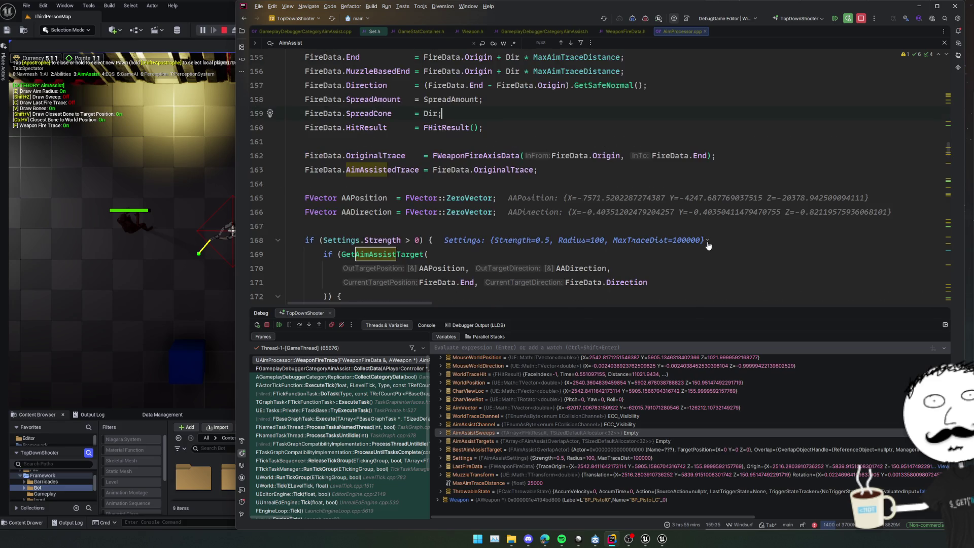
{"action": "left_click", "coordinate": [373, 254], "text": "ctrl"}
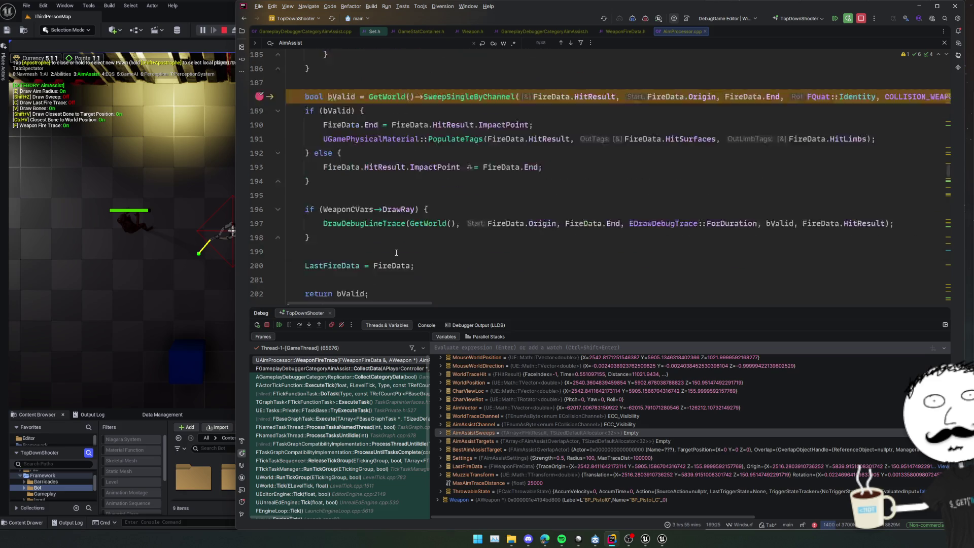
{"action": "double_click", "coordinate": [390, 76]}
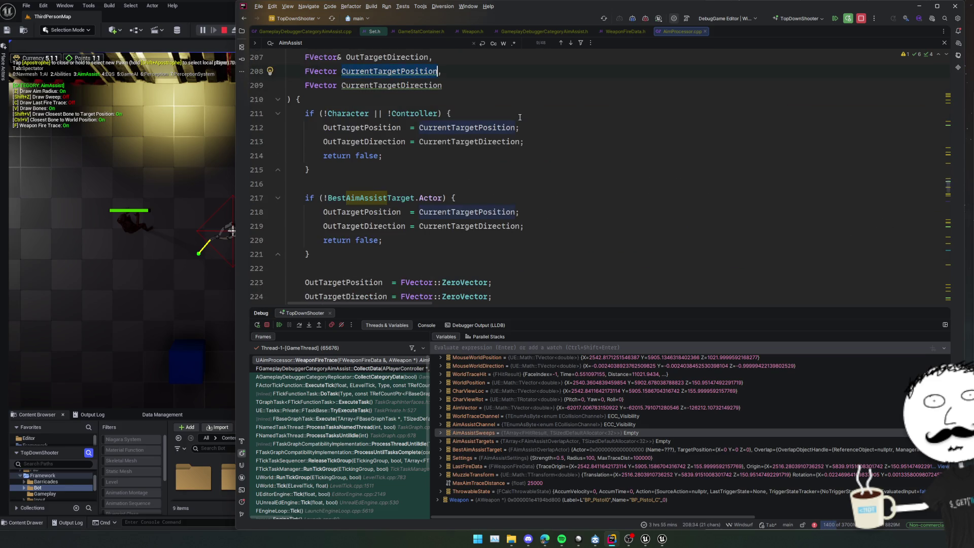
Inspect the BestAimAssistTarget value previews at lines 217 and 228
{"action": "left_click", "coordinate": [396, 198]}
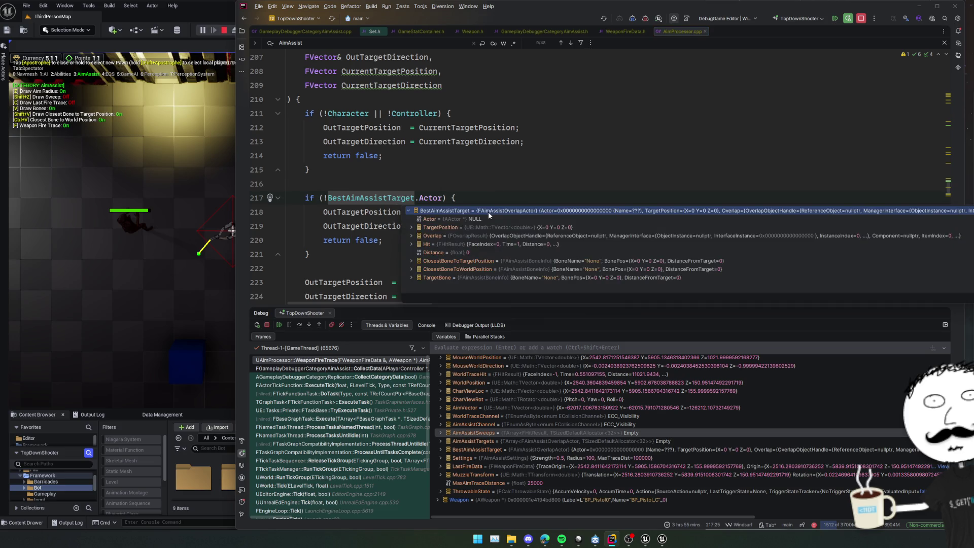
{"action": "scroll", "coordinate": [507, 203], "scroll_direction": "down", "scroll_amount": 2}
{"action": "left_click", "coordinate": [542, 190]}
{"action": "scroll", "coordinate": [542, 190], "scroll_direction": "down", "scroll_amount": 2}
{"action": "left_click", "coordinate": [539, 167]}
{"action": "key", "text": "Down"}
{"action": "key", "text": "Down"}
{"action": "key", "text": "Down"}
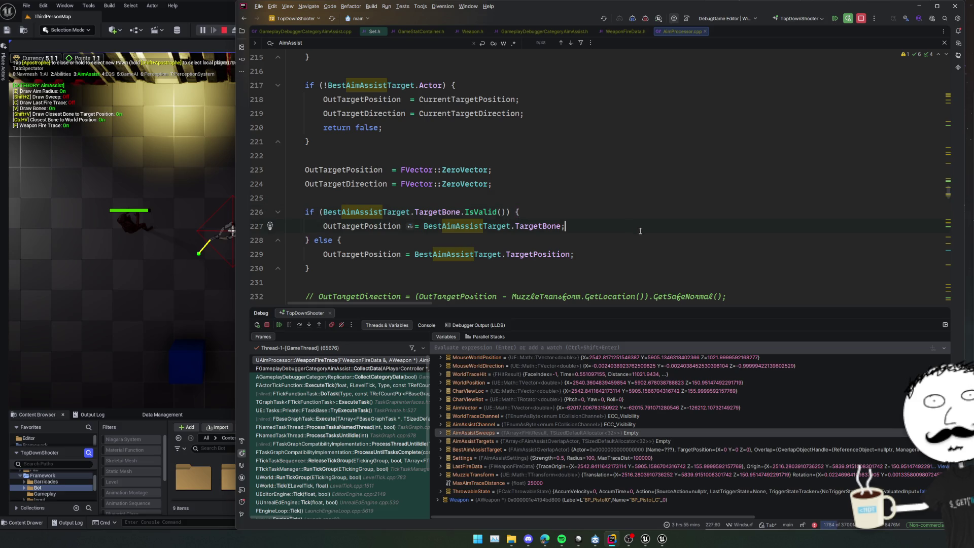
{"action": "mouse_move", "coordinate": [482, 227]}
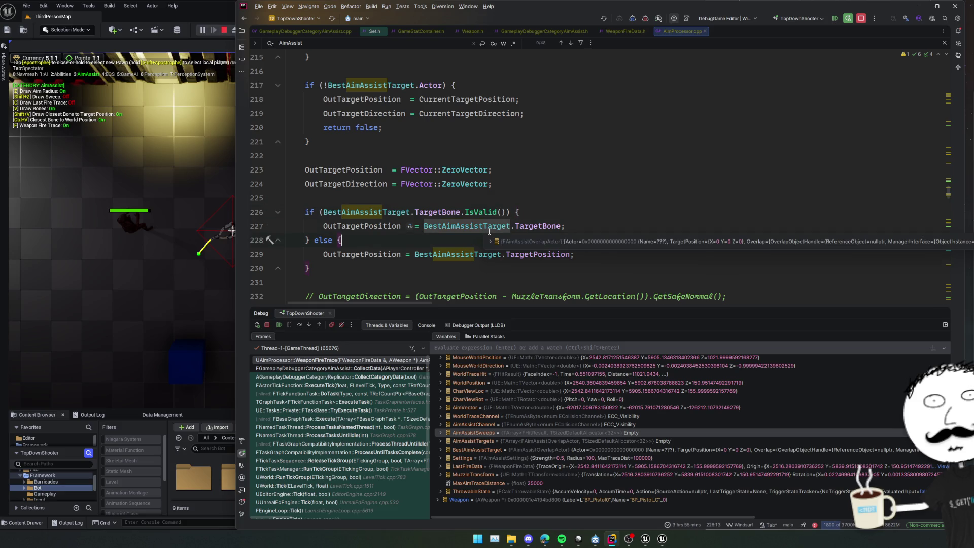
{"action": "left_click", "coordinate": [535, 242]}
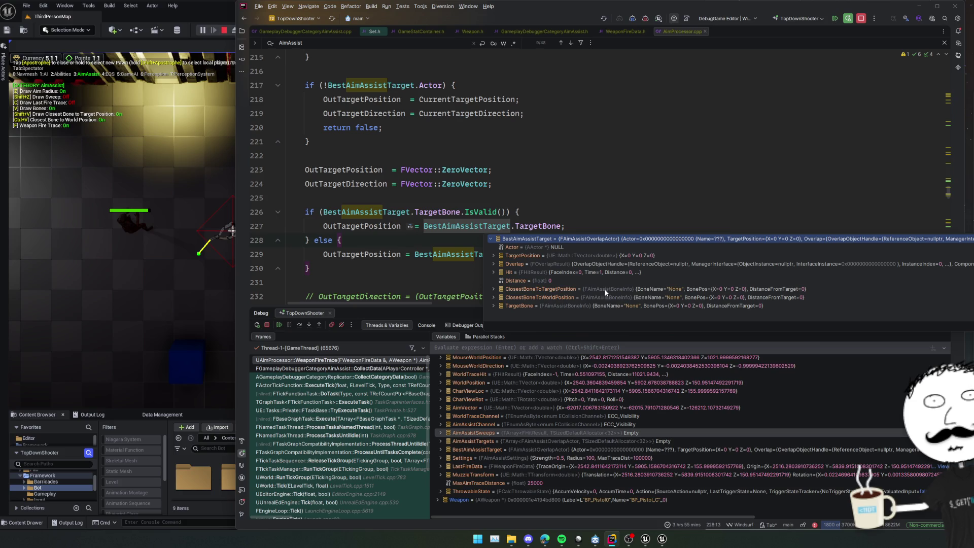
{"action": "left_click", "coordinate": [634, 256]}
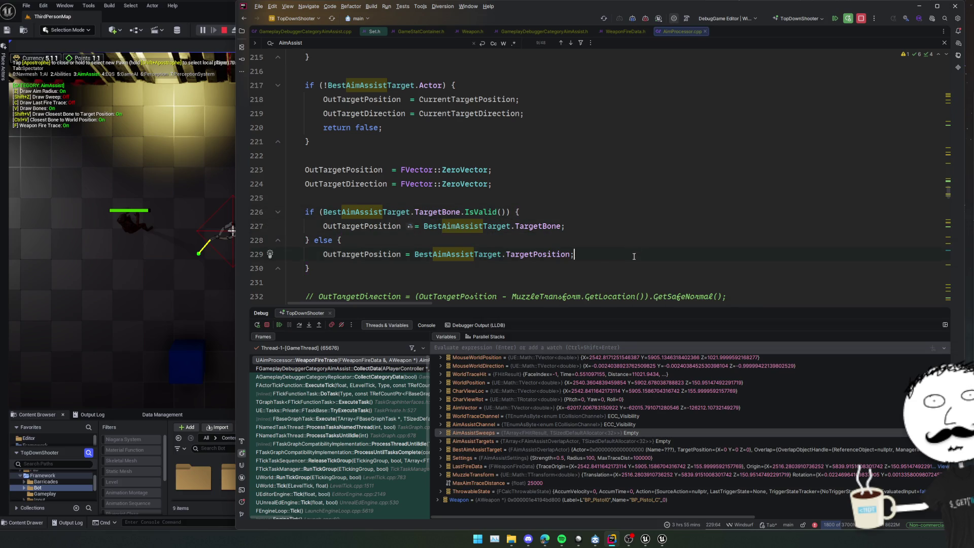
Review the rest of GetAimAssistTarget, then navigate back through earlier 'AimAssist' matches
{"action": "scroll", "coordinate": [634, 256], "scroll_direction": "down", "scroll_amount": 2}
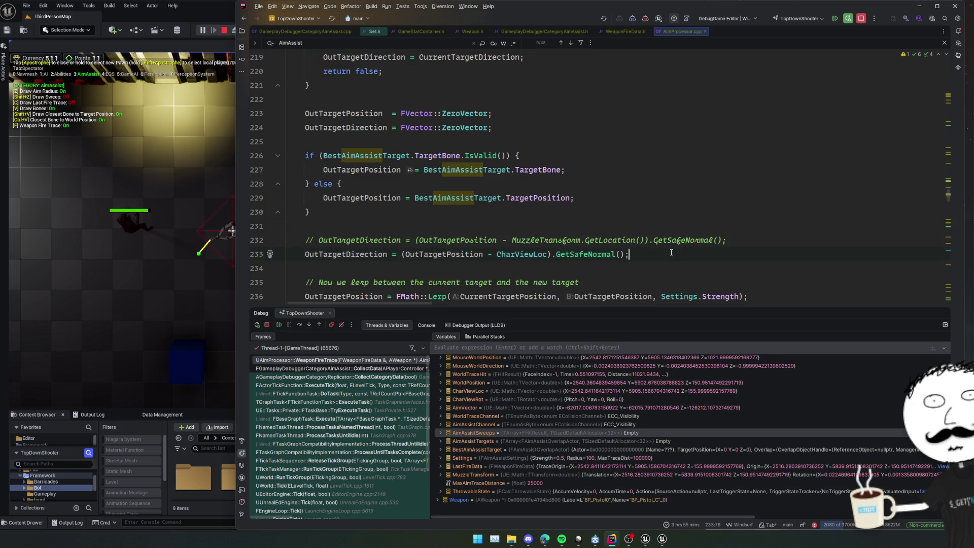
{"action": "scroll", "coordinate": [630, 235], "scroll_direction": "down", "scroll_amount": 2}
{"action": "left_click", "coordinate": [672, 222]}
{"action": "left_click", "coordinate": [675, 218]}
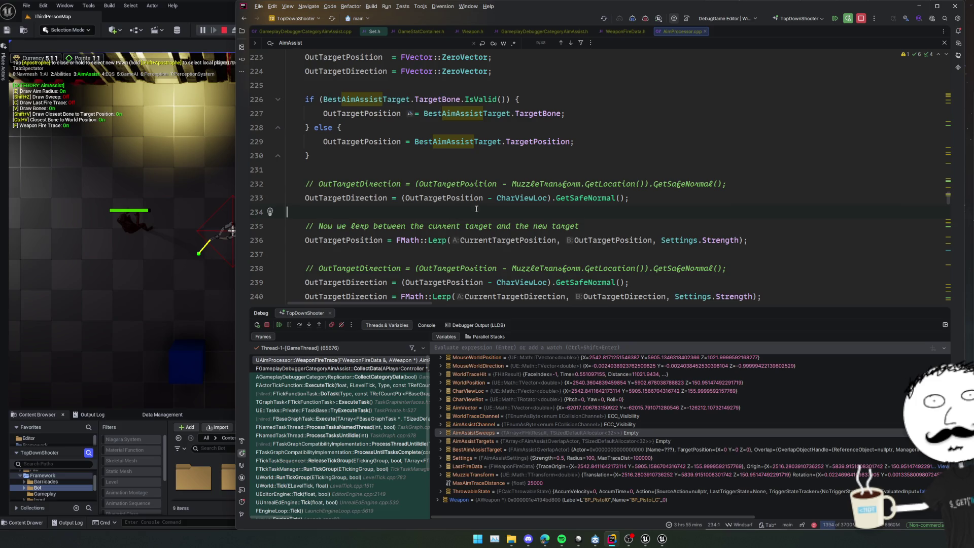
{"action": "scroll", "coordinate": [582, 219], "scroll_direction": "down", "scroll_amount": 2}
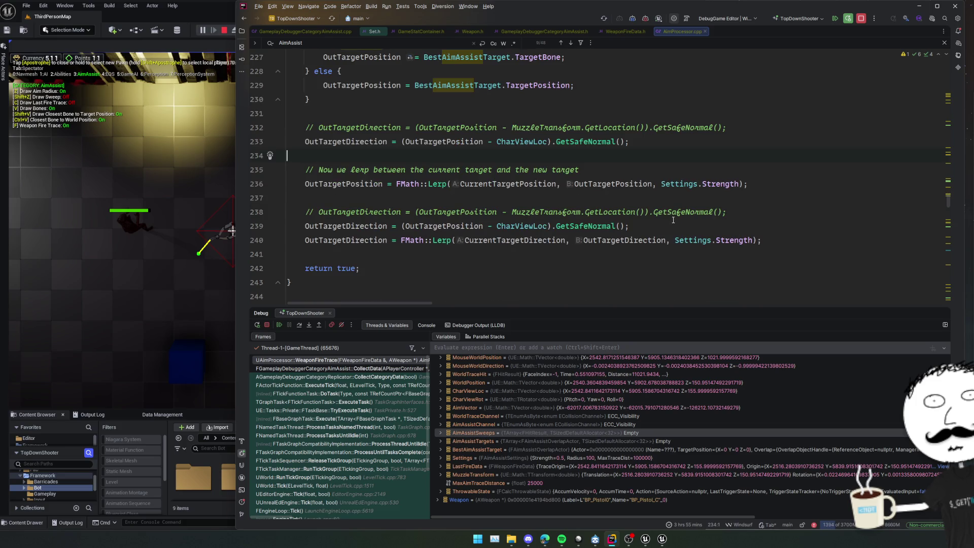
{"action": "scroll", "coordinate": [674, 219], "scroll_direction": "up", "scroll_amount": 2}
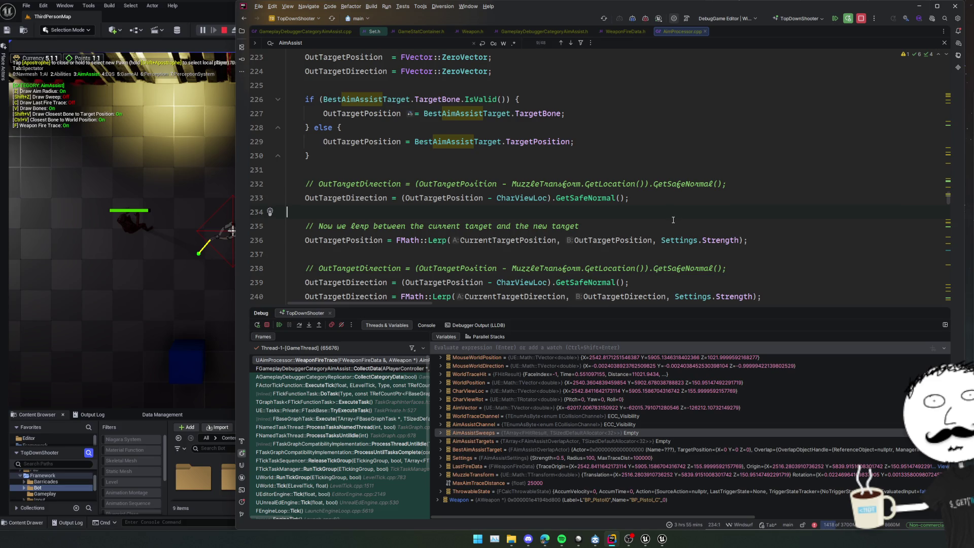
{"action": "left_click", "coordinate": [518, 156]}
{"action": "scroll", "coordinate": [554, 170], "scroll_direction": "up", "scroll_amount": 6}
{"action": "scroll", "coordinate": [554, 169], "scroll_direction": "up", "scroll_amount": 2}
{"action": "double_click", "coordinate": [370, 197]}
{"action": "key", "text": "ctrl+alt+Left"}
{"action": "key", "text": "shift+F3"}
{"action": "key", "text": "shift+F3"}
{"action": "key", "text": "shift+F3"}
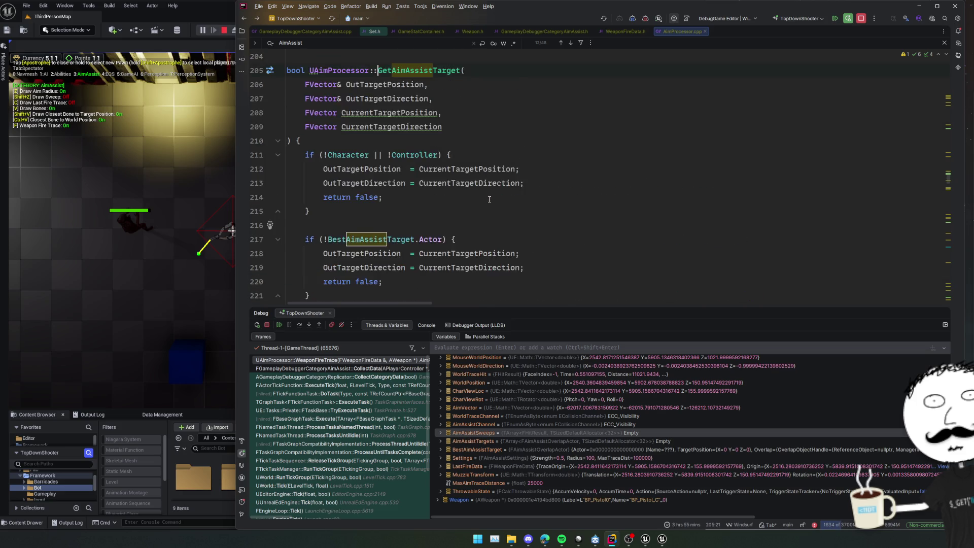
Close the search bar and check the FireData.End declaration from the fire trace code
{"action": "left_click", "coordinate": [423, 232]}
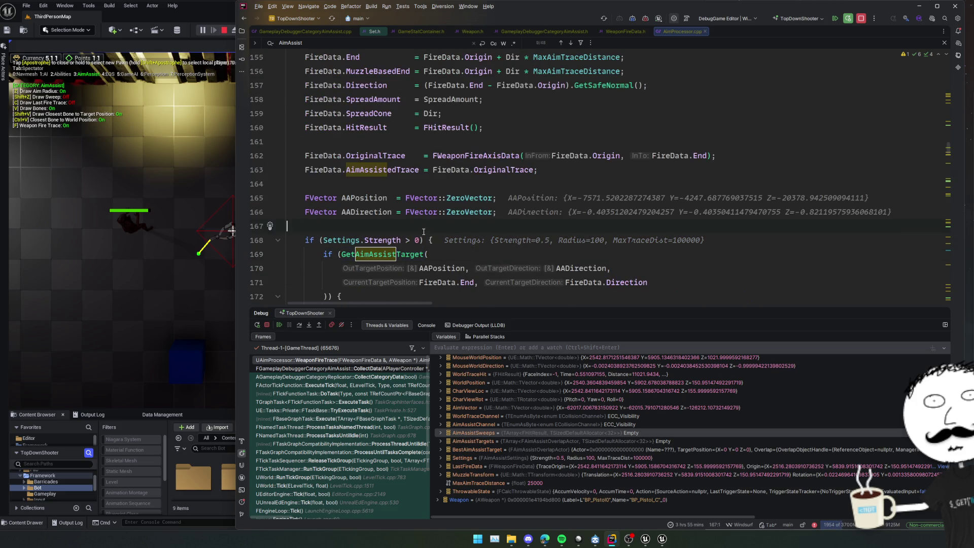
{"action": "key", "text": "Escape"}
{"action": "scroll", "coordinate": [424, 223], "scroll_direction": "down", "scroll_amount": 3}
{"action": "left_click", "coordinate": [425, 213]}
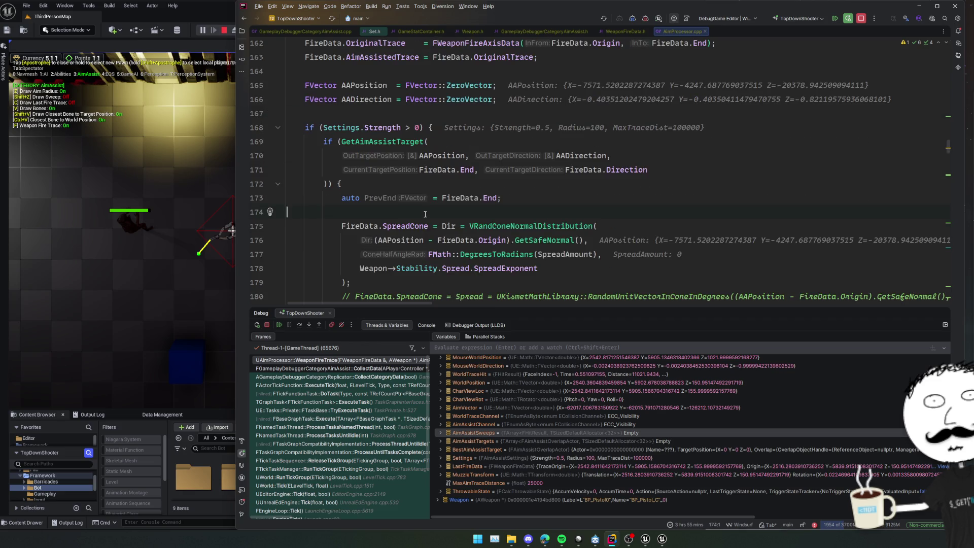
{"action": "scroll", "coordinate": [370, 179], "scroll_direction": "down", "scroll_amount": 3}
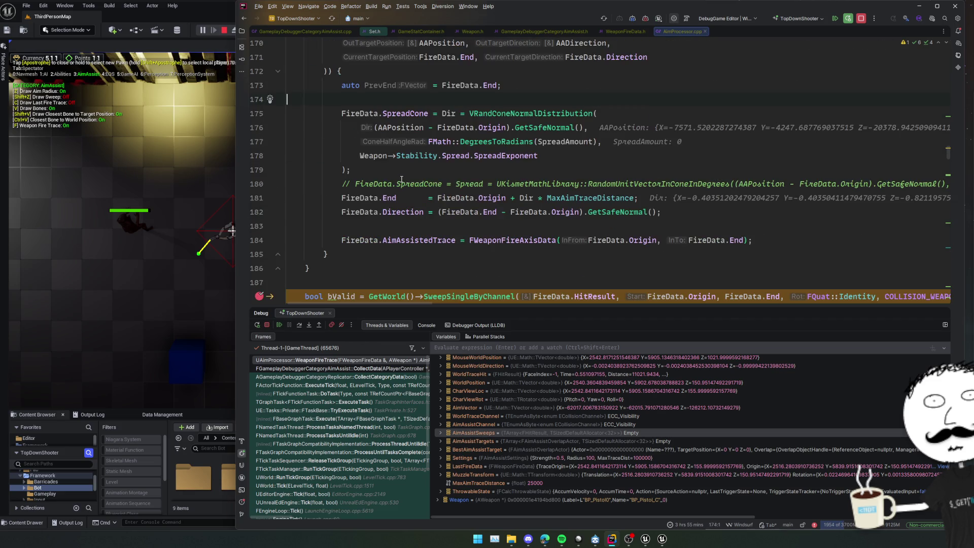
{"action": "scroll", "coordinate": [428, 244], "scroll_direction": "down", "scroll_amount": 3}
{"action": "left_click", "coordinate": [424, 239]}
{"action": "left_click", "coordinate": [479, 161]}
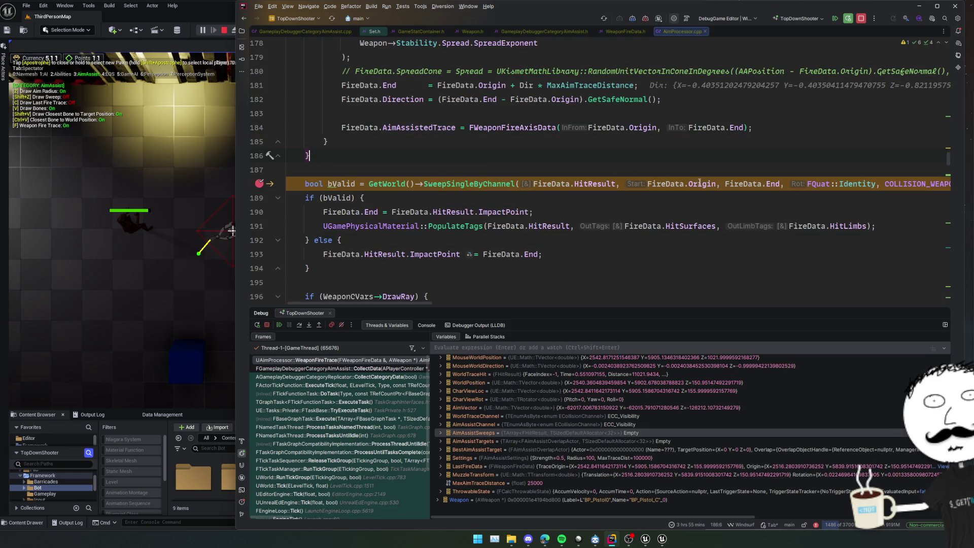
{"action": "left_click", "coordinate": [777, 184], "text": "ctrl"}
{"action": "key", "text": "ctrl+minus"}
Follow Dir's declaration through to the AimVector property in AimProcessor.h
{"action": "scroll", "coordinate": [613, 215], "scroll_direction": "up", "scroll_amount": 8}
{"action": "scroll", "coordinate": [614, 216], "scroll_direction": "up", "scroll_amount": 2}
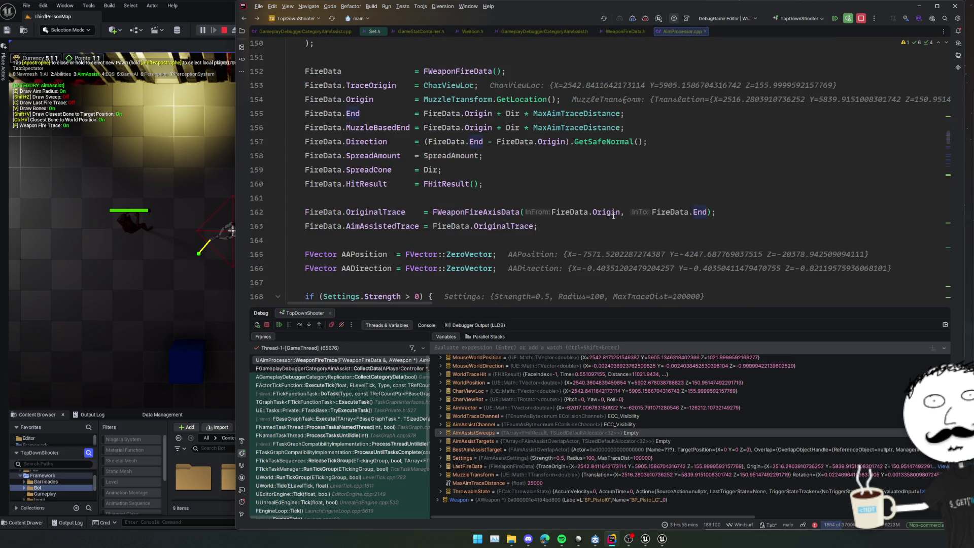
{"action": "scroll", "coordinate": [678, 138], "scroll_direction": "up", "scroll_amount": 2}
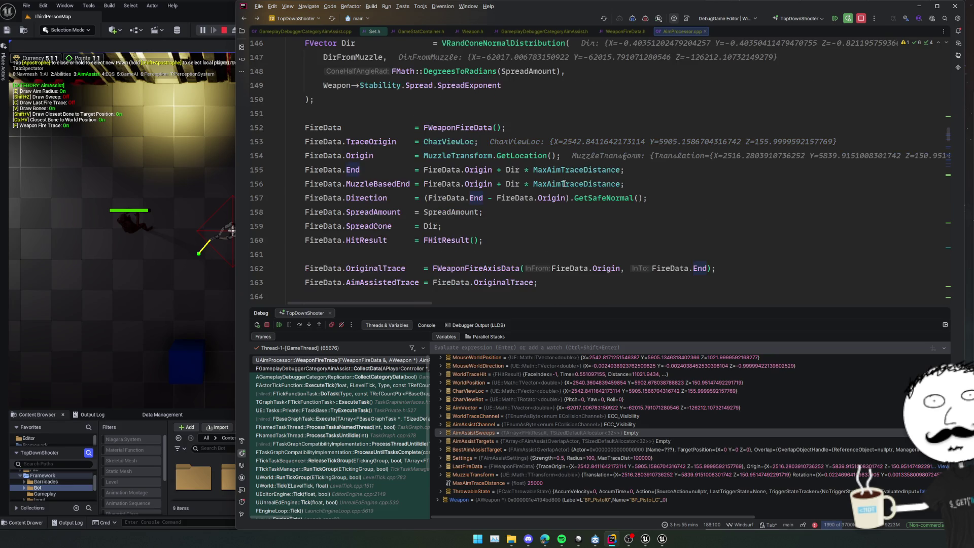
{"action": "triple_click", "coordinate": [664, 171]}
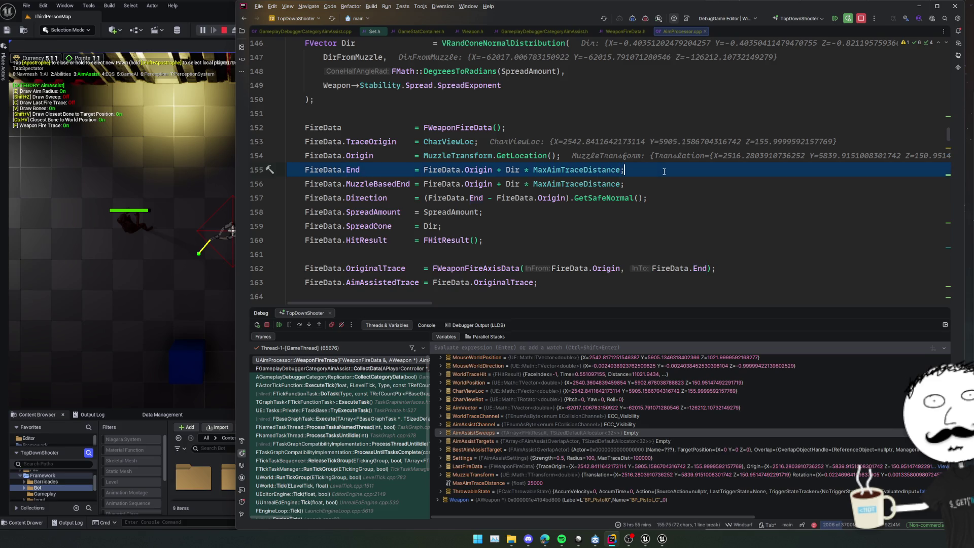
{"action": "left_click", "coordinate": [515, 173]}
{"action": "left_click", "coordinate": [512, 173], "text": "ctrl"}
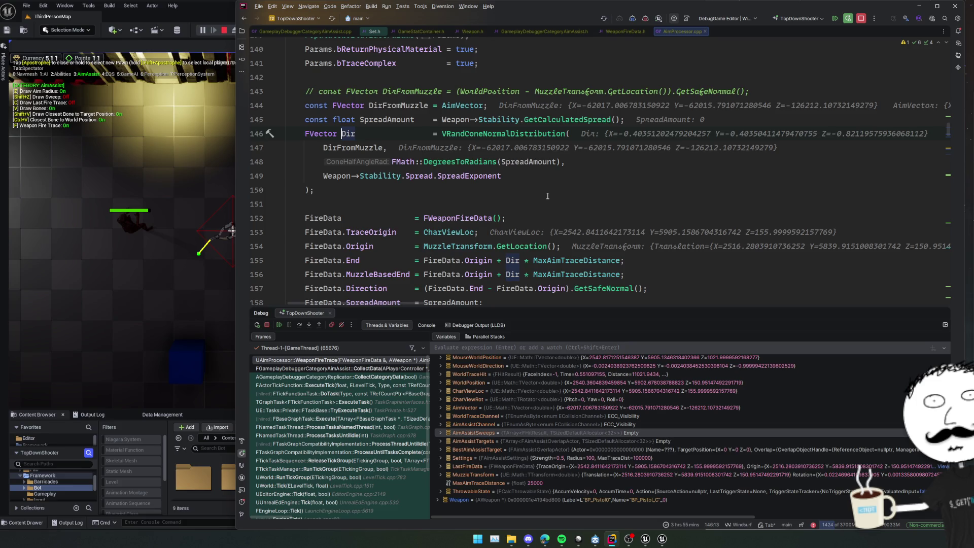
{"action": "left_click", "coordinate": [467, 105], "text": "ctrl"}
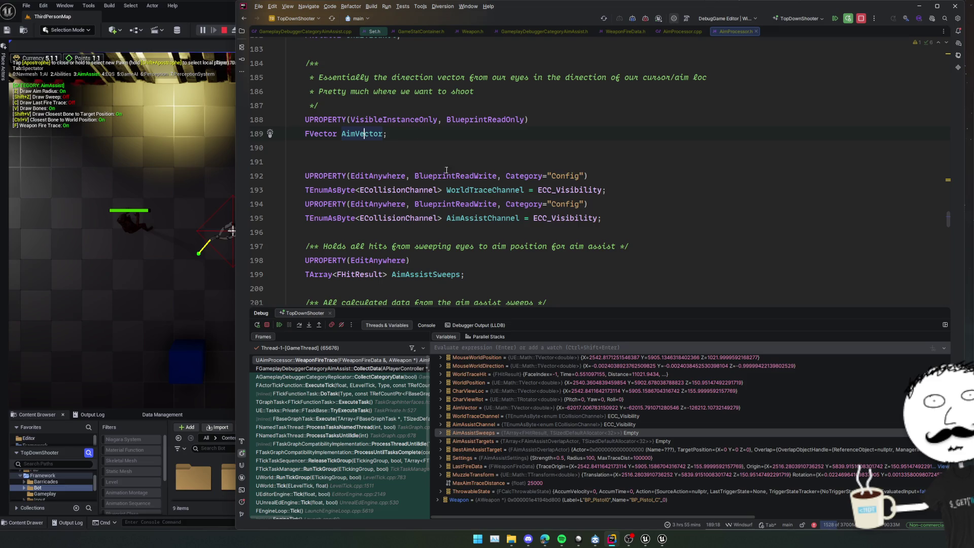
After the AimVector assignment on line 349, start a new line 'AimVector.Z = Character->CurrentWeapon'
{"action": "left_click", "coordinate": [355, 133], "text": "ctrl"}
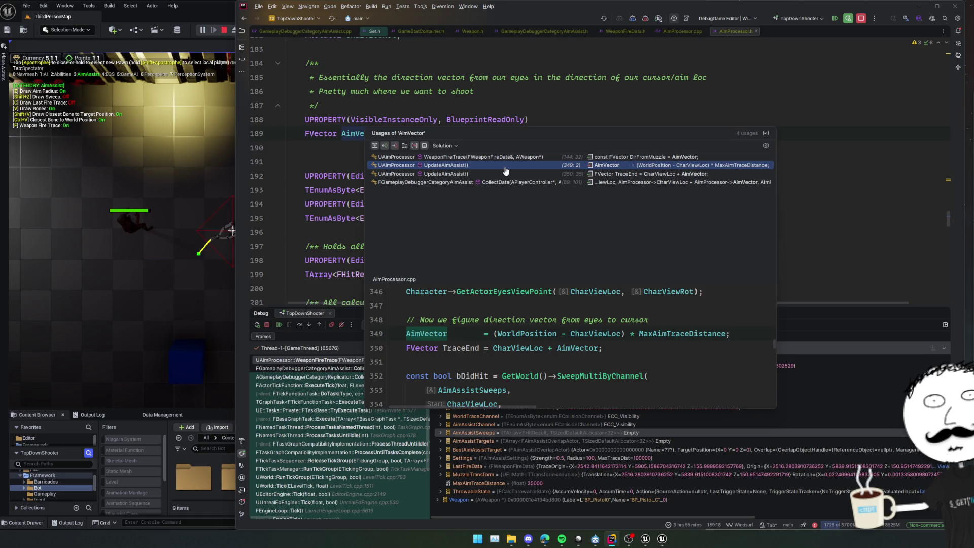
{"action": "left_click", "coordinate": [506, 171]}
{"action": "key", "text": "End"}
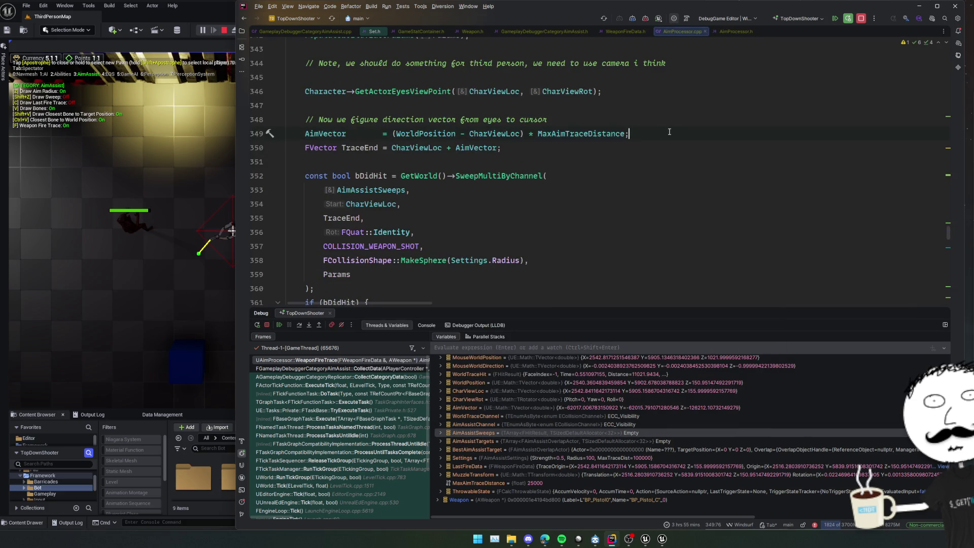
{"action": "key", "text": "Return"}
{"action": "type", "text": "AimVecto"}
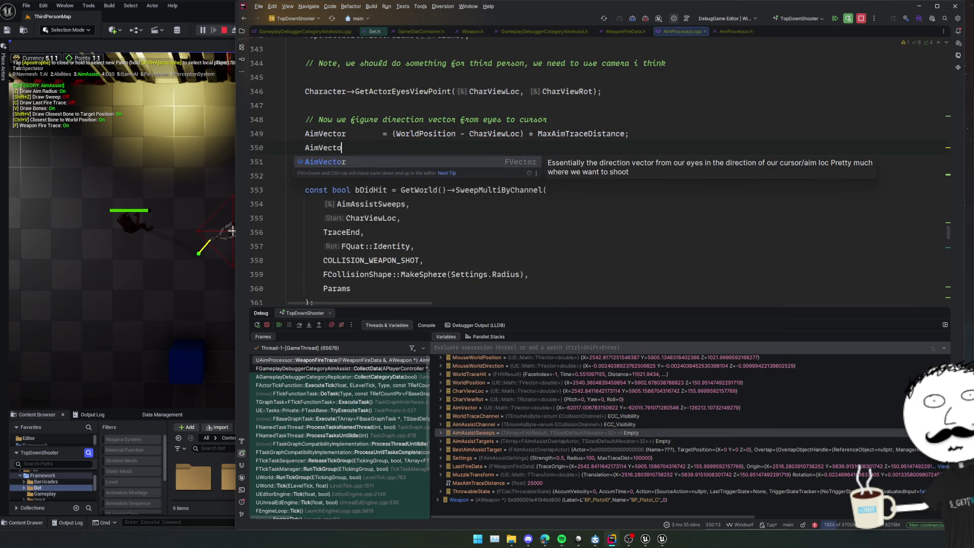
{"action": "type", "text": "r.Z ="}
{"action": "scroll", "coordinate": [683, 140], "scroll_direction": "up", "scroll_amount": 2}
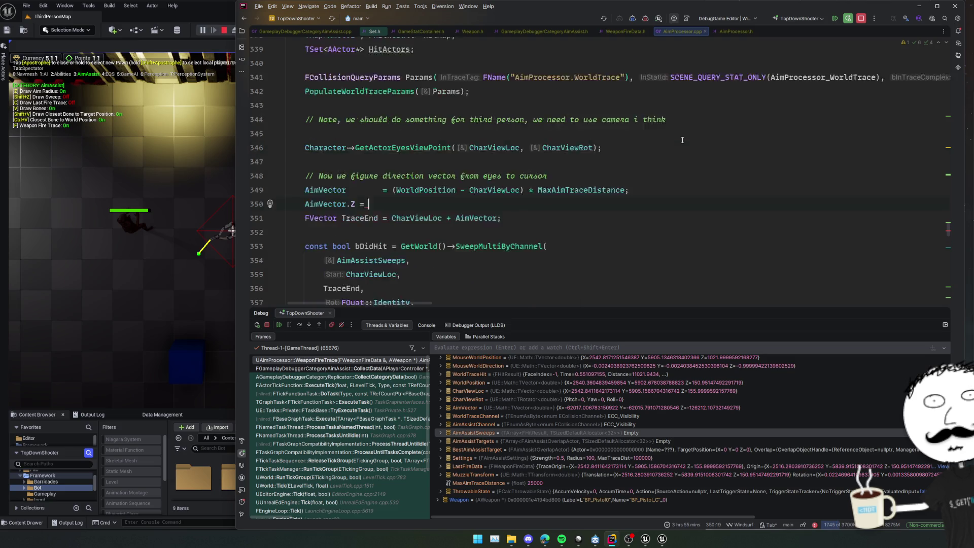
{"action": "scroll", "coordinate": [683, 140], "scroll_direction": "up", "scroll_amount": 2}
{"action": "type", "text": "C"}
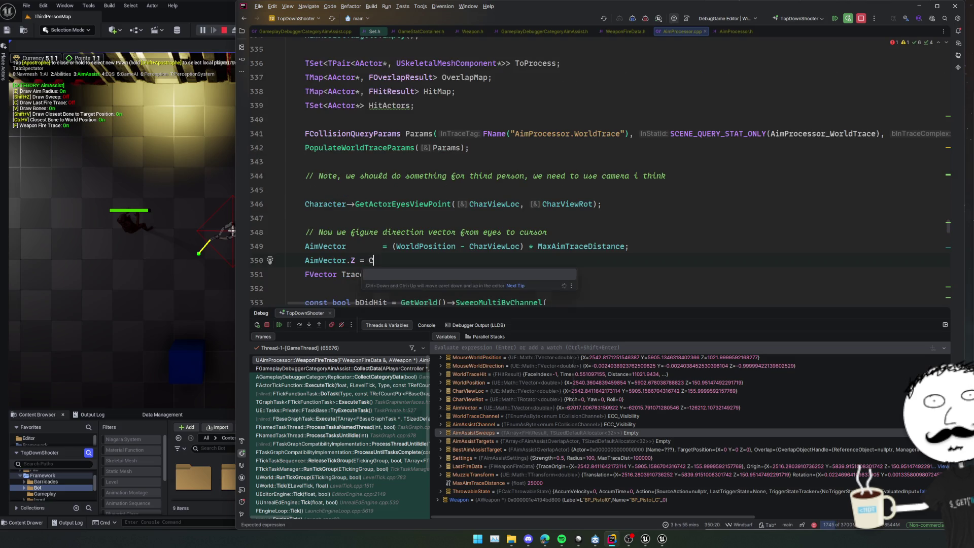
{"action": "type", "text": "haracter->"}
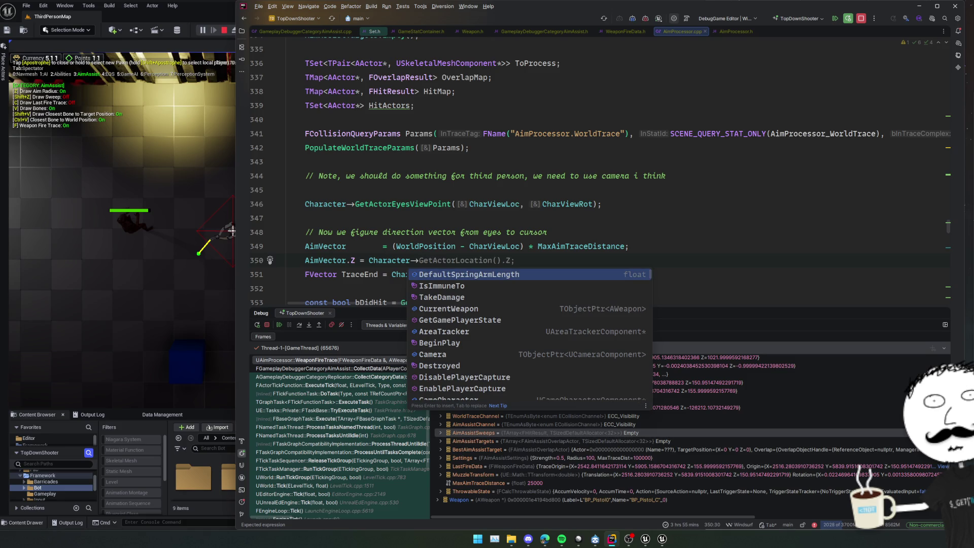
{"action": "type", "text": "Cur"}
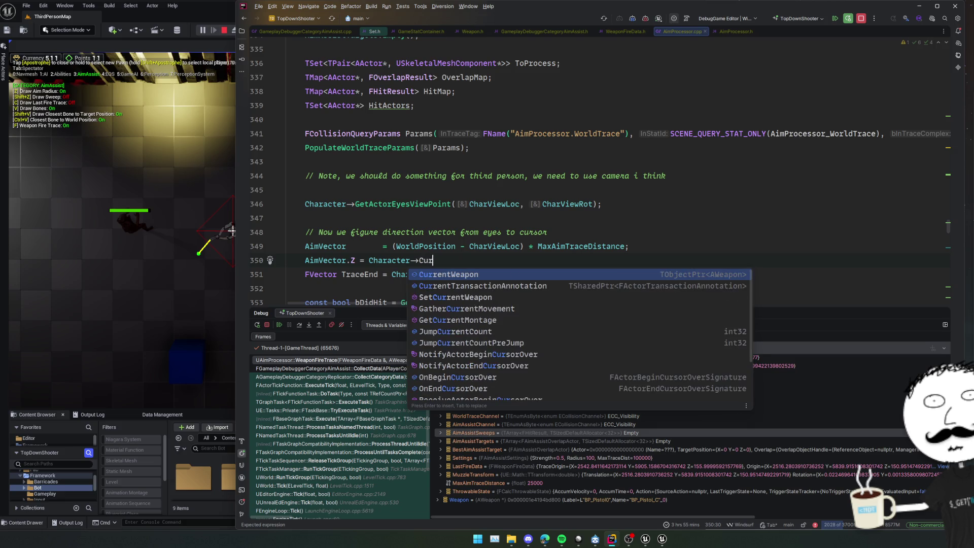
{"action": "key", "text": "Return"}
Move the weapon check above as 'if (Character->CurrentWeapon)' and indent the assignment under it
{"action": "key", "text": "ctrl+w"}
{"action": "key", "text": "ctrl+c"}
{"action": "key", "text": "Home"}
{"action": "key", "text": "Return"}
{"action": "key", "text": "Up"}
{"action": "key", "text": "ctrl+v"}
{"action": "key", "text": "Home"}
{"action": "type", "text": "if ("}
{"action": "key", "text": "End"}
{"action": "type", "text": ")"}
{"action": "key", "text": "Down"}
{"action": "key", "text": "Home"}
{"action": "key", "text": "Tab"}
{"action": "key", "text": "Up"}
Replace the placeholder with the muzzle height expression from line 299: 'MuzzleTransform.GetLocation().Z;'
{"action": "key", "text": "ctrl+f"}
{"action": "type", "text": "Muzzle"}
{"action": "key", "text": "shift+Return"}
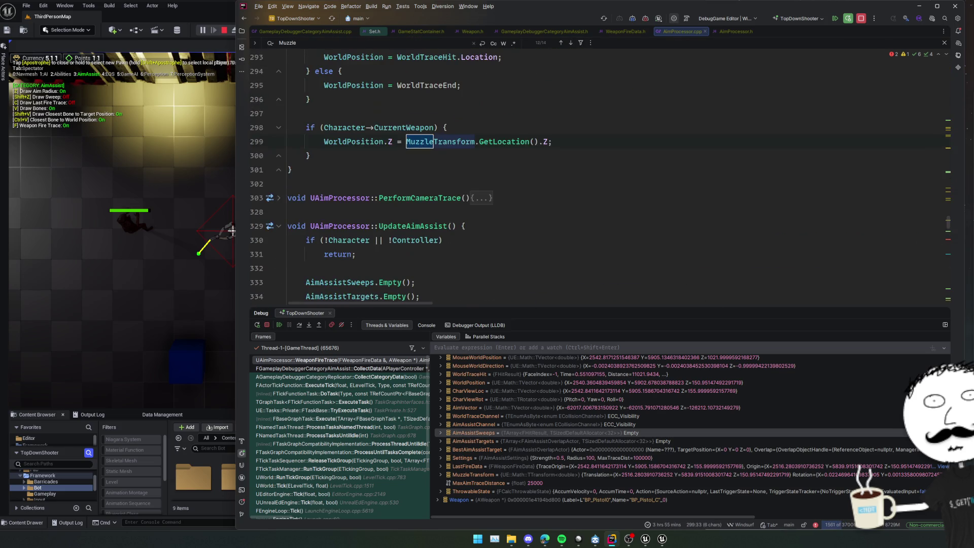
{"action": "scroll", "coordinate": [682, 143], "scroll_direction": "up", "scroll_amount": 1}
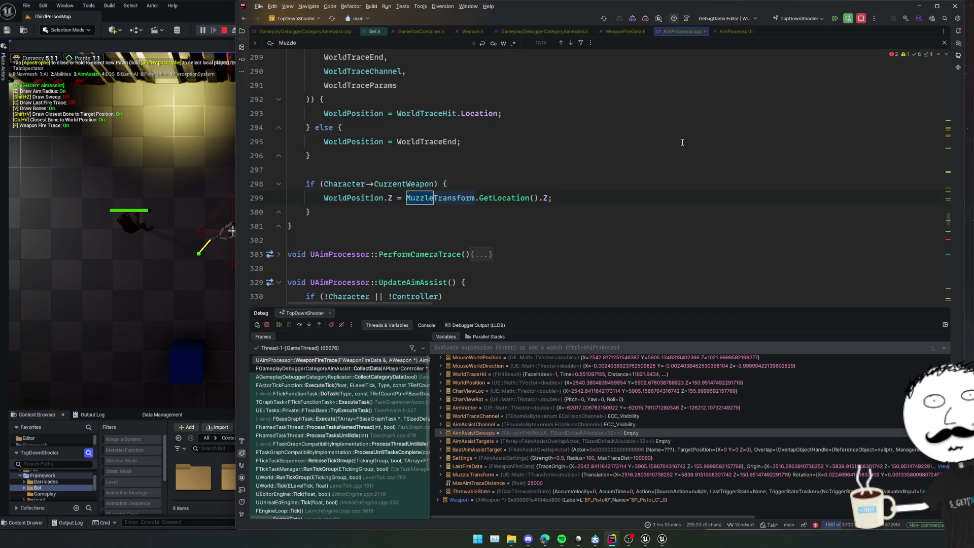
{"action": "key", "text": "Down"}
{"action": "key", "text": "Escape"}
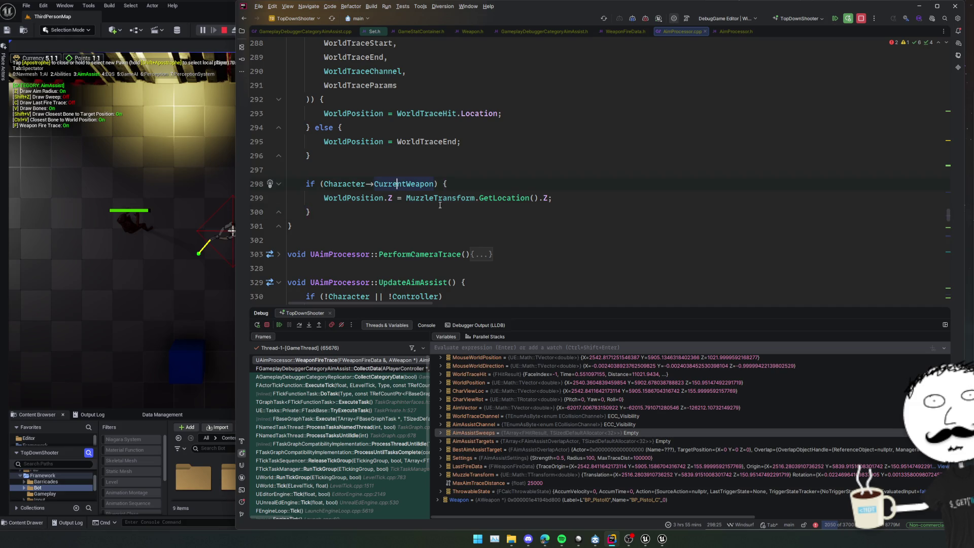
{"action": "left_click_drag", "start_coordinate": [404, 198], "coordinate": [553, 198]}
{"action": "key", "text": "ctrl+alt+Left"}
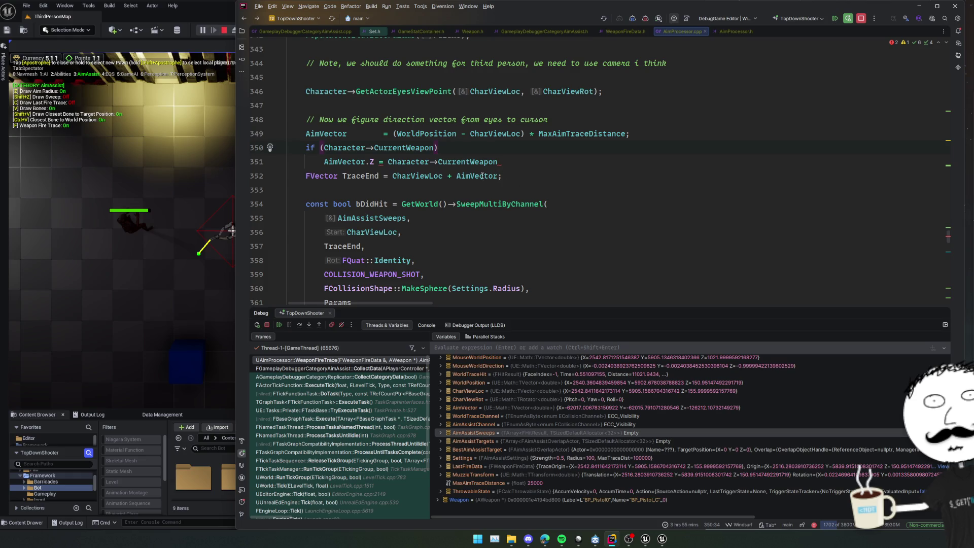
{"action": "left_click_drag", "start_coordinate": [388, 162], "coordinate": [501, 162]}
{"action": "key", "text": "ctrl+v"}
{"action": "type", "text": ";"}
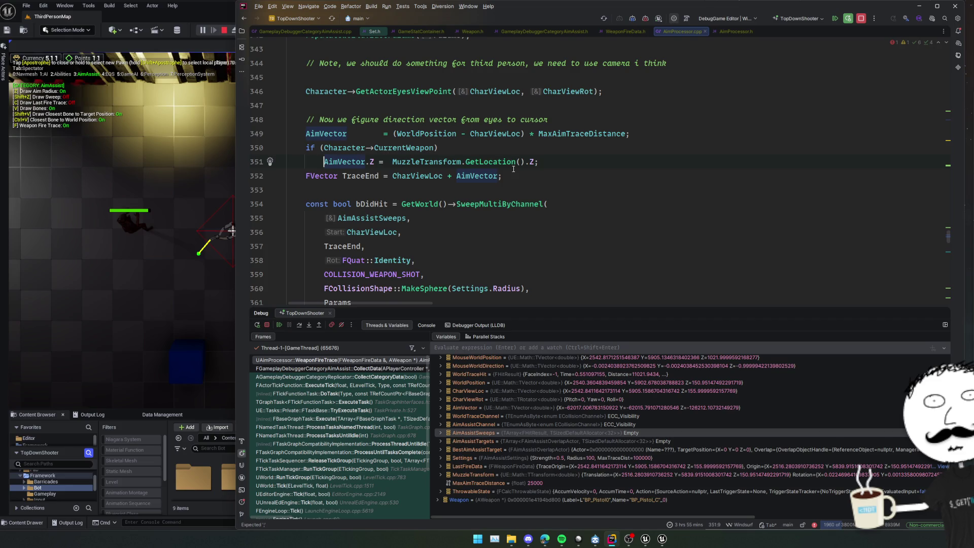
Add the comment '// We don't want to aim at the floor' above the weapon check and resume the game
{"action": "key", "text": "Return"}
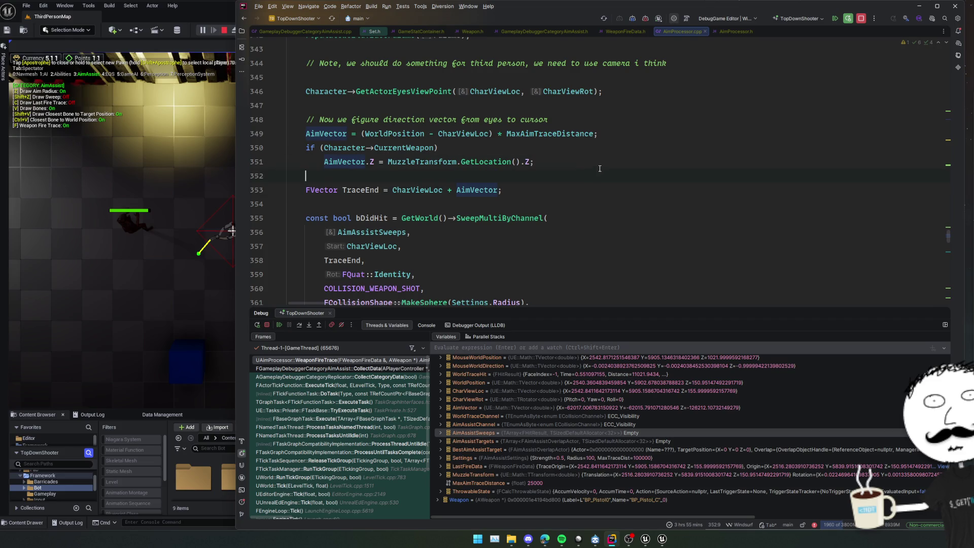
{"action": "left_click", "coordinate": [626, 147]}
{"action": "key", "text": "ctrl+alt+Return"}
{"action": "type", "text": "// We don't want to aim d"}
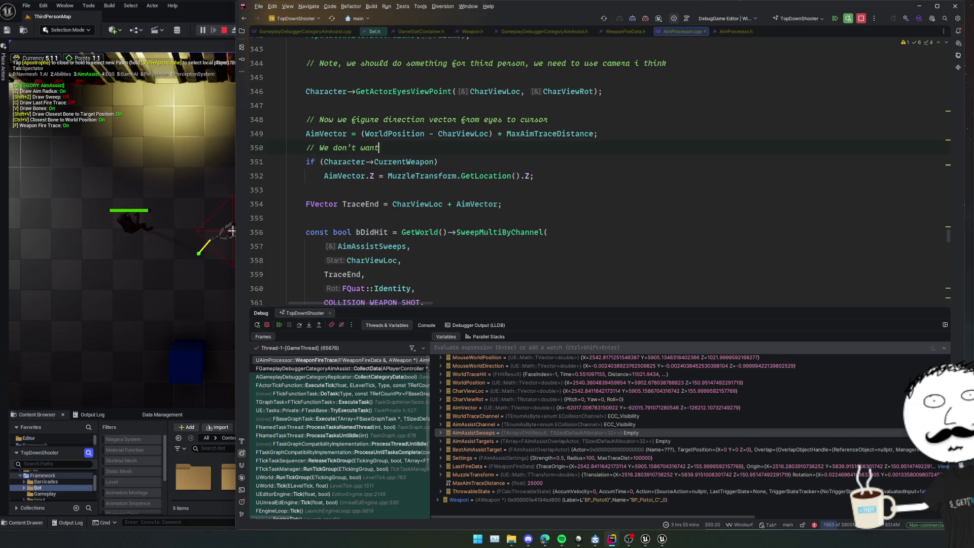
{"action": "key", "text": "BackSpace"}
{"action": "type", "text": "at the floor"}
{"action": "key", "text": "Down"}
{"action": "key", "text": "Down"}
{"action": "key", "text": "Down"}
{"action": "left_click", "coordinate": [280, 324]}
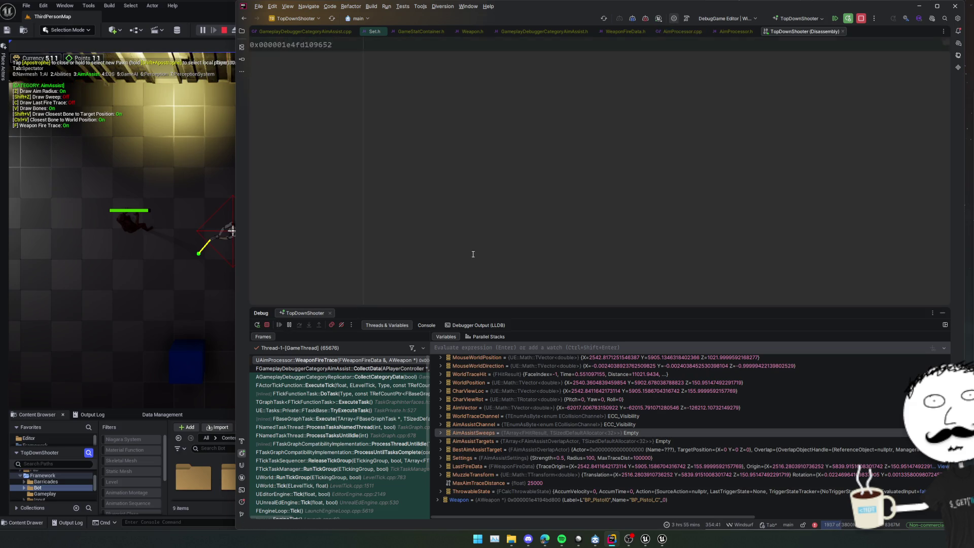
Stop Play-in-Editor, live-patch the AimVector edit with Ctrl+Alt+F11, and bring Unreal Editor forward
{"action": "left_click", "coordinate": [650, 18]}
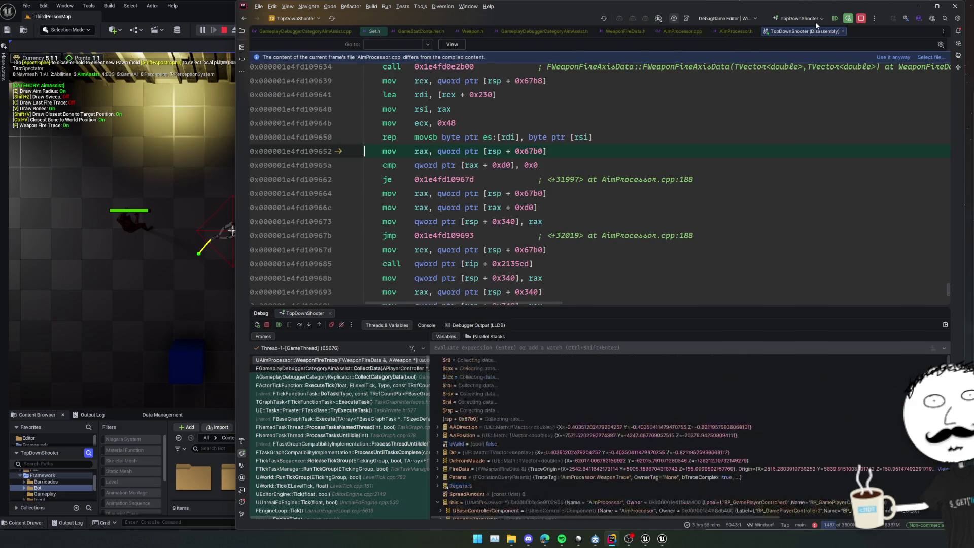
{"action": "left_click", "coordinate": [835, 19]}
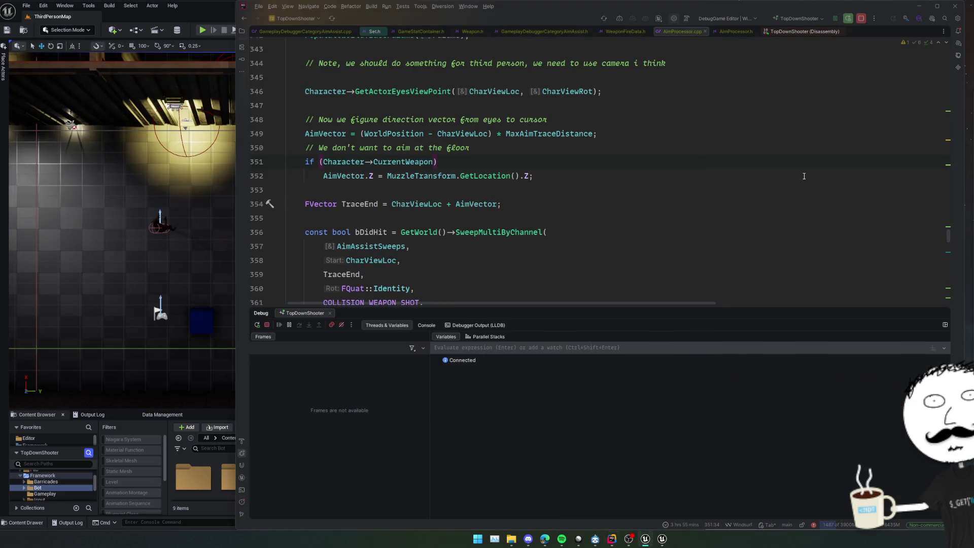
{"action": "key", "text": "ctrl+alt+F11"}
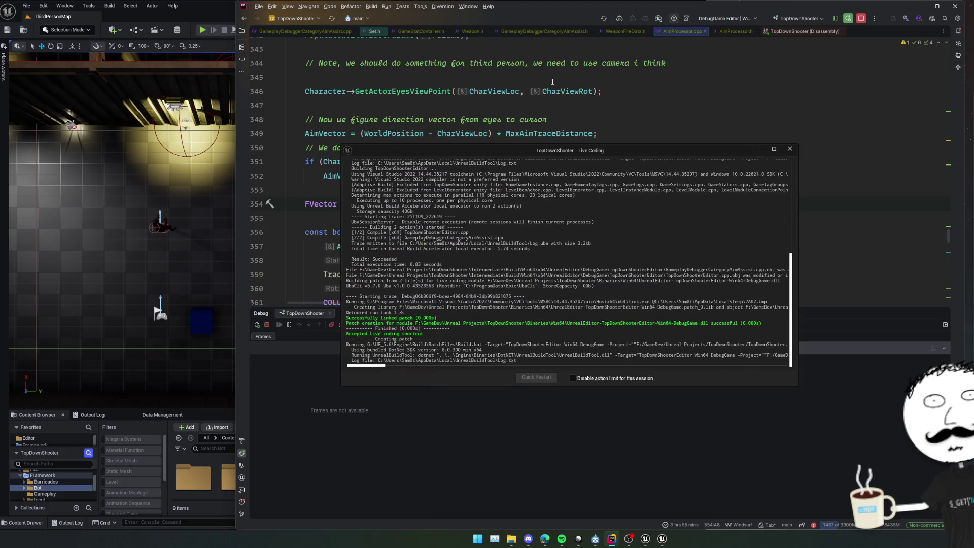
{"action": "mouse_move", "coordinate": [432, 151]}
{"action": "left_mouse_down"}
{"action": "mouse_move", "coordinate": [754, 175]}
{"action": "mouse_move", "coordinate": [847, 194]}
{"action": "left_mouse_up"}
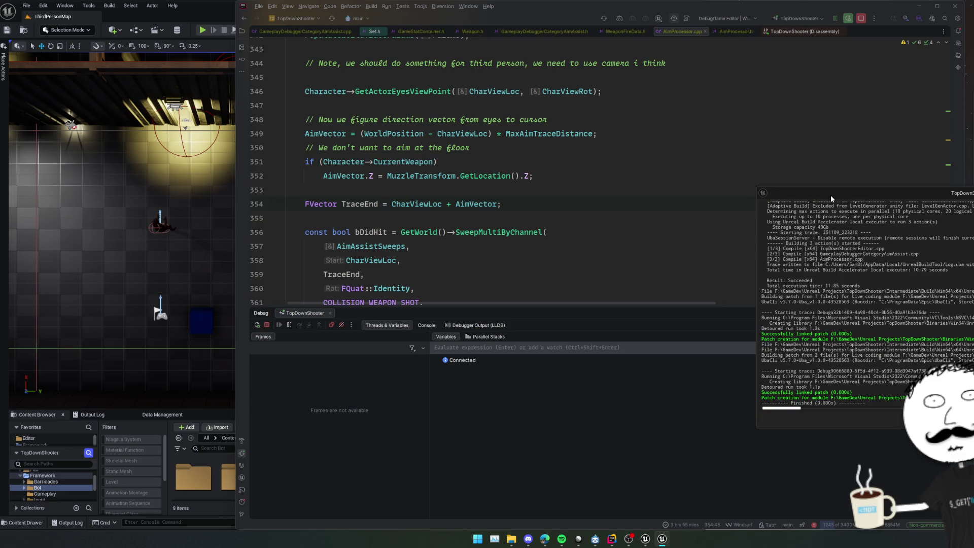
{"action": "key", "text": "alt+Tab"}
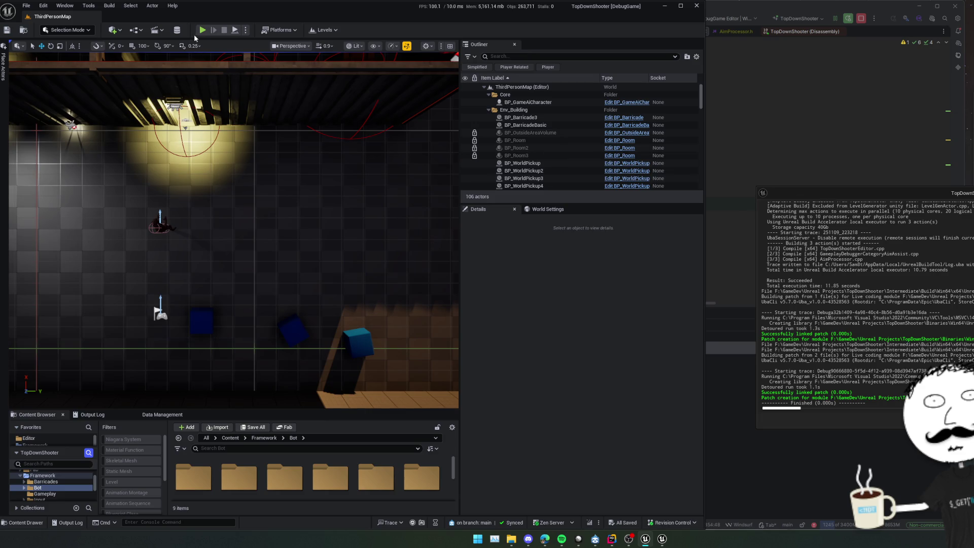
Resume the paused game execution from Rider's debugger and return to Unreal Editor
{"action": "key", "text": "alt+Tab"}
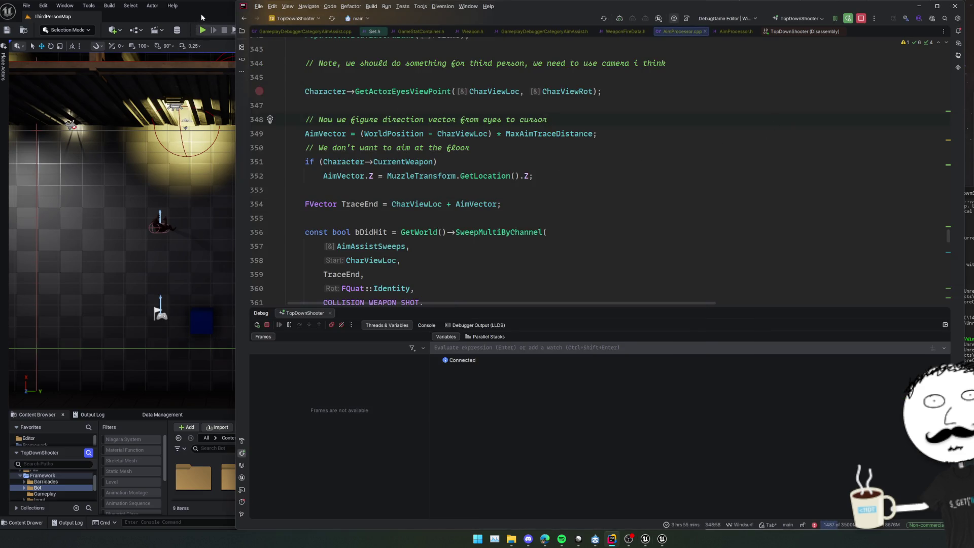
{"action": "left_click", "coordinate": [552, 134]}
{"action": "left_click", "coordinate": [202, 32]}
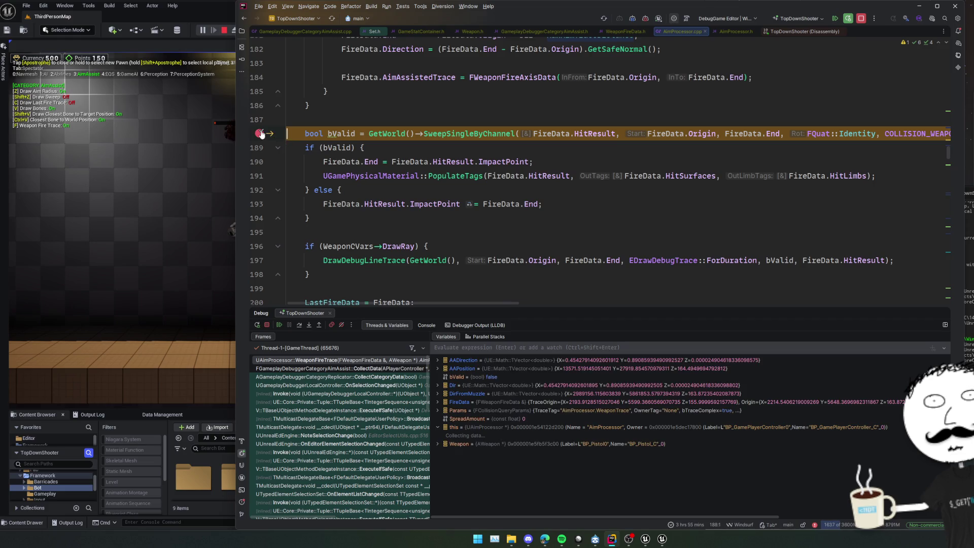
{"action": "key", "text": "ctrl+F8"}
{"action": "left_click", "coordinate": [279, 325]}
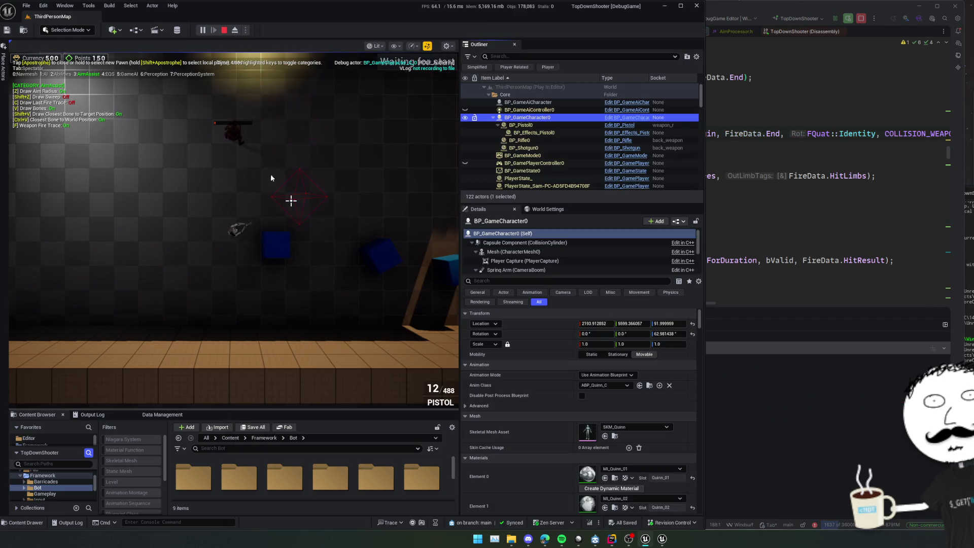
Aim the character in the game, eject with F8 for a low camera view, then re-possess the pawn
{"action": "left_click", "coordinate": [271, 178]}
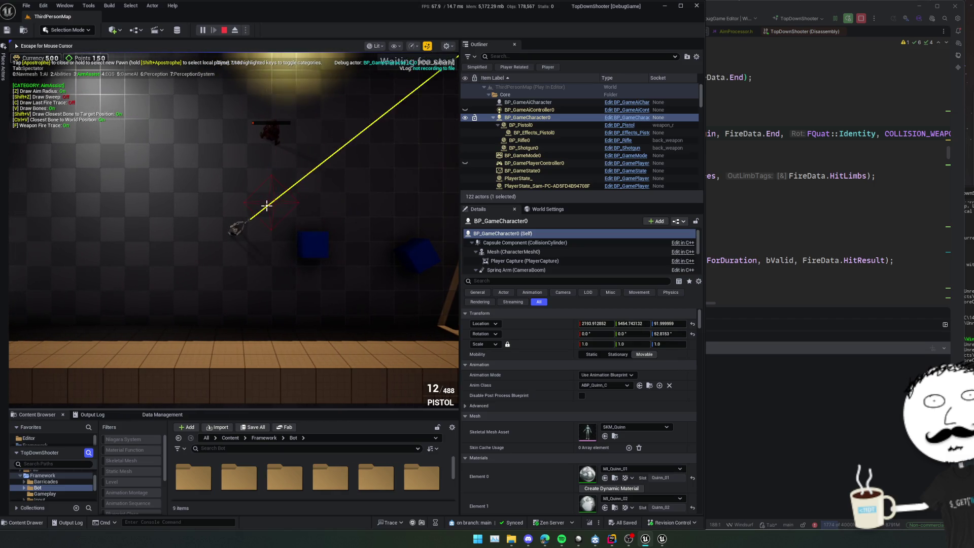
{"action": "mouse_move", "coordinate": [307, 213]}
{"action": "left_mouse_down"}
{"action": "mouse_move", "coordinate": [304, 175]}
{"action": "mouse_move", "coordinate": [311, 191]}
{"action": "mouse_move", "coordinate": [276, 192]}
{"action": "mouse_move", "coordinate": [261, 214]}
{"action": "left_mouse_up"}
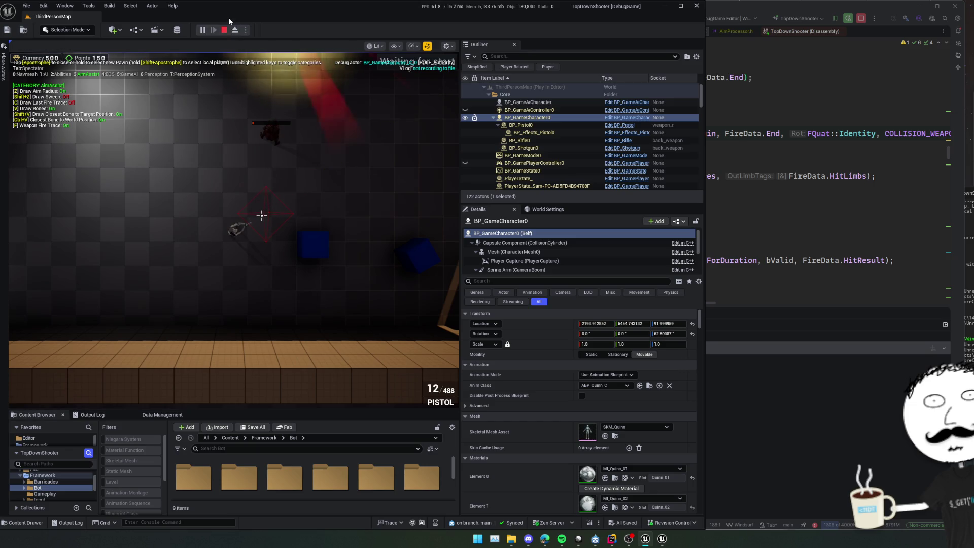
{"action": "key", "text": "F8"}
{"action": "left_click_drag", "start_coordinate": [262, 216], "coordinate": [262, 216]}
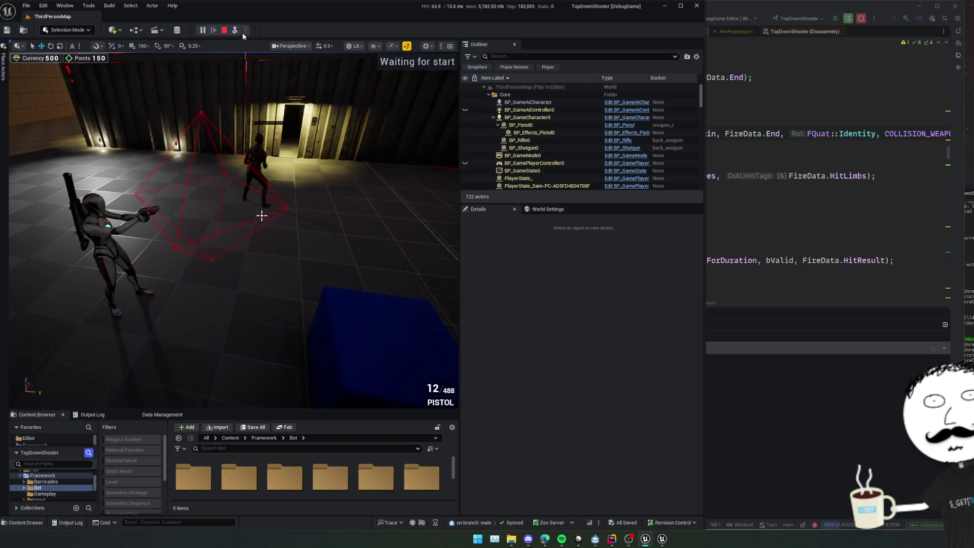
{"action": "left_click", "coordinate": [237, 31]}
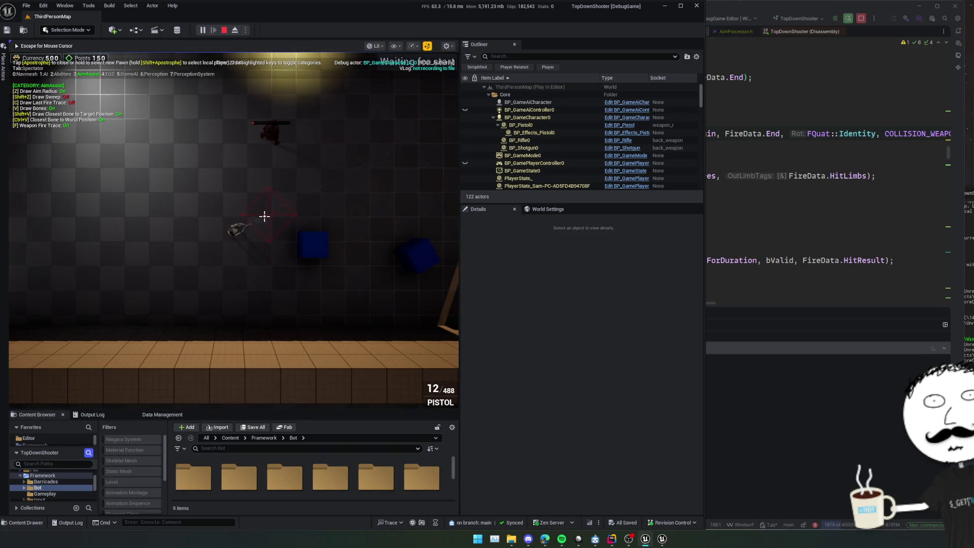
Fire the pistol, turn off fire trace drawing with F, and shoot the bot and past the blue cubes
{"action": "left_click", "coordinate": [265, 215]}
{"action": "left_click", "coordinate": [265, 216]}
{"action": "key", "text": "f"}
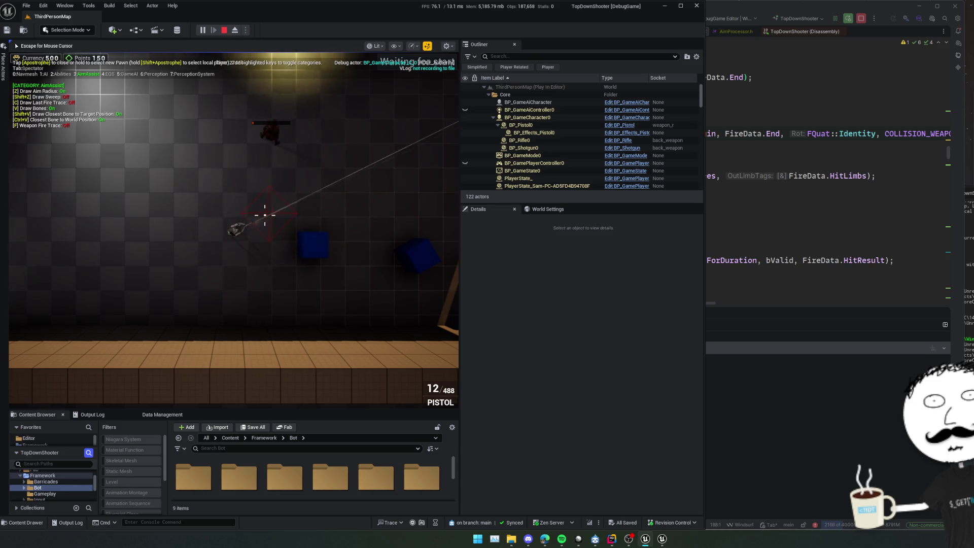
{"action": "left_click", "coordinate": [233, 230]}
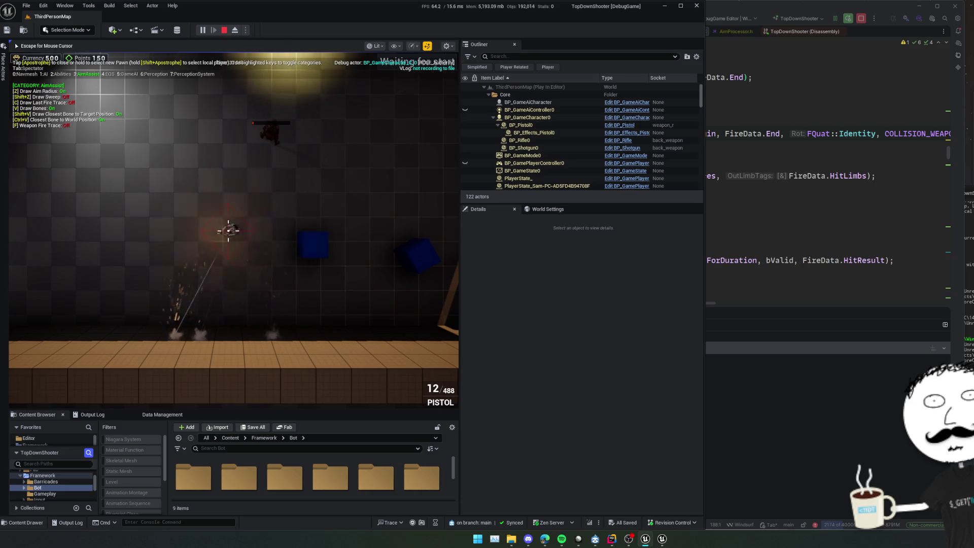
{"action": "left_click", "coordinate": [230, 233]}
{"action": "left_click", "coordinate": [235, 230]}
{"action": "left_click", "coordinate": [239, 232]}
{"action": "left_click", "coordinate": [240, 232]}
Fire shots at the floor, turn off aim sweep drawing with Shift+Z, and return to Rider
{"action": "left_click", "coordinate": [254, 333]}
{"action": "left_click", "coordinate": [239, 346]}
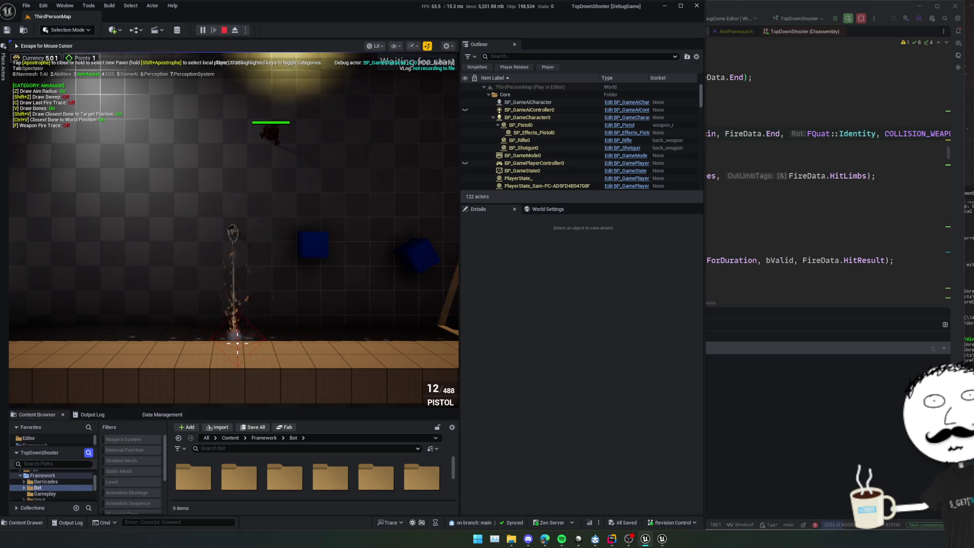
{"action": "scroll", "coordinate": [238, 338], "scroll_direction": "up", "scroll_amount": 3}
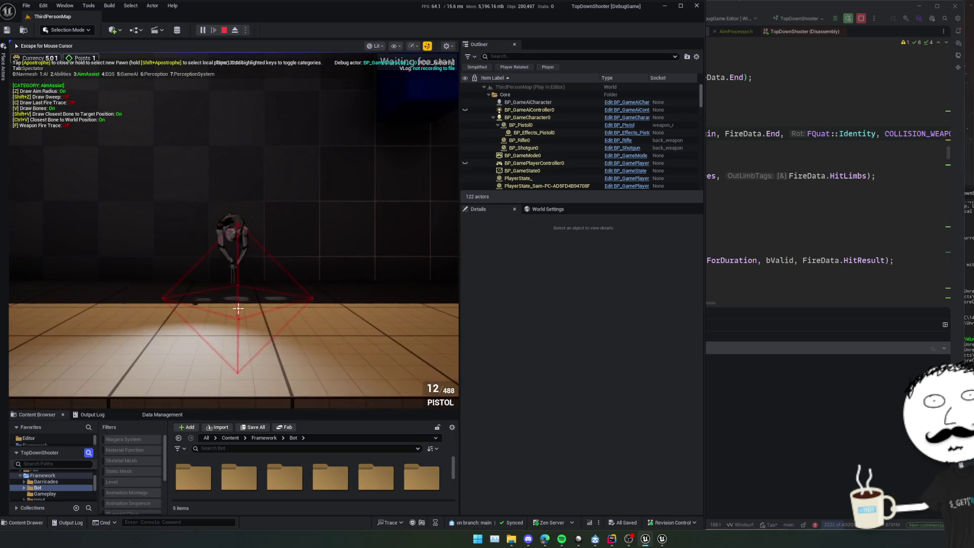
{"action": "left_click", "coordinate": [254, 325]}
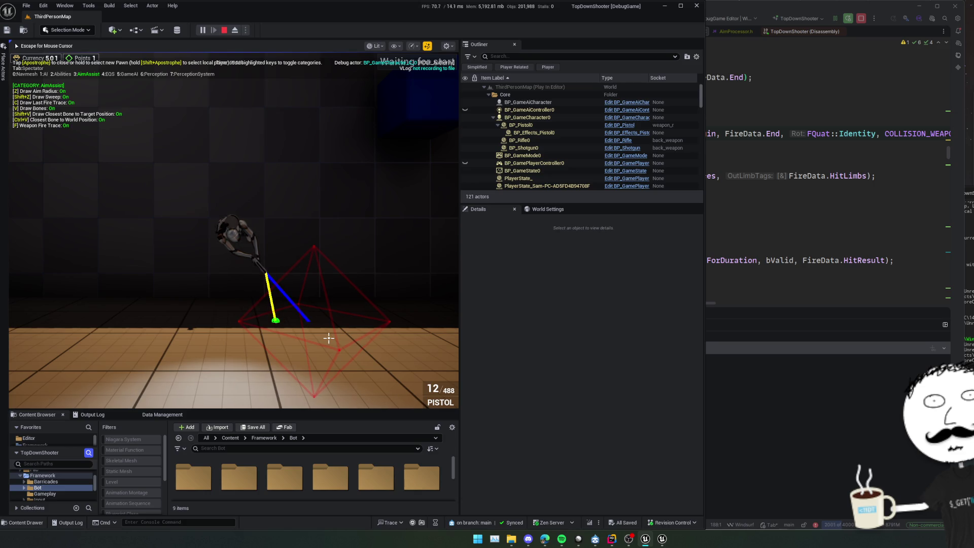
{"action": "key", "text": "shift+z"}
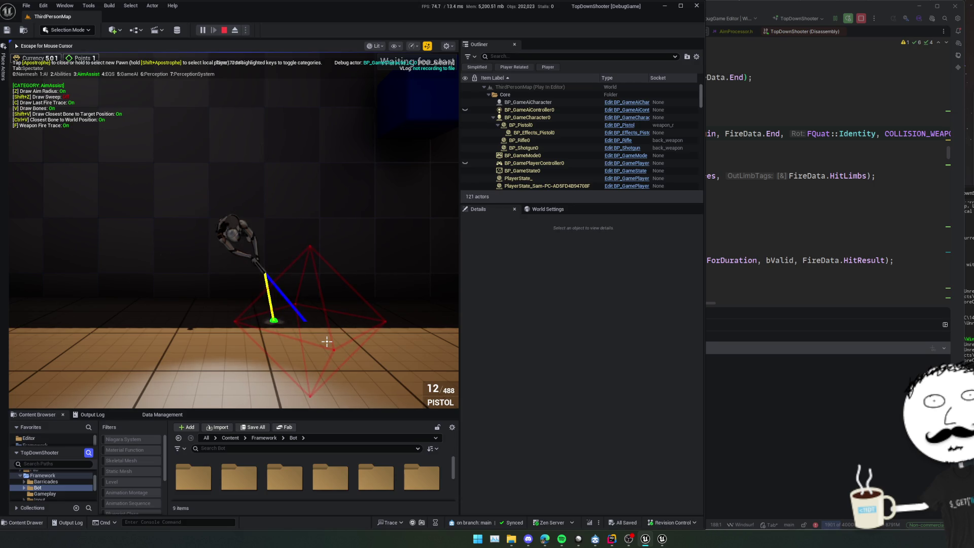
{"action": "key", "text": "alt+Tab"}
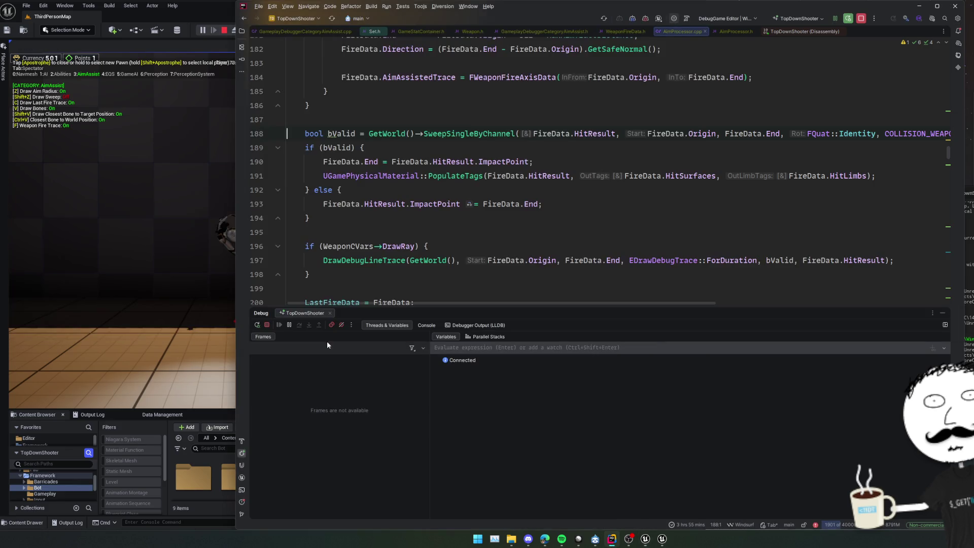
Set a breakpoint on the if (bValid) line 189 after the SweepSingleByChannel call
{"action": "scroll", "coordinate": [609, 248], "scroll_direction": "down", "scroll_amount": 2}
{"action": "left_click", "coordinate": [612, 246]}
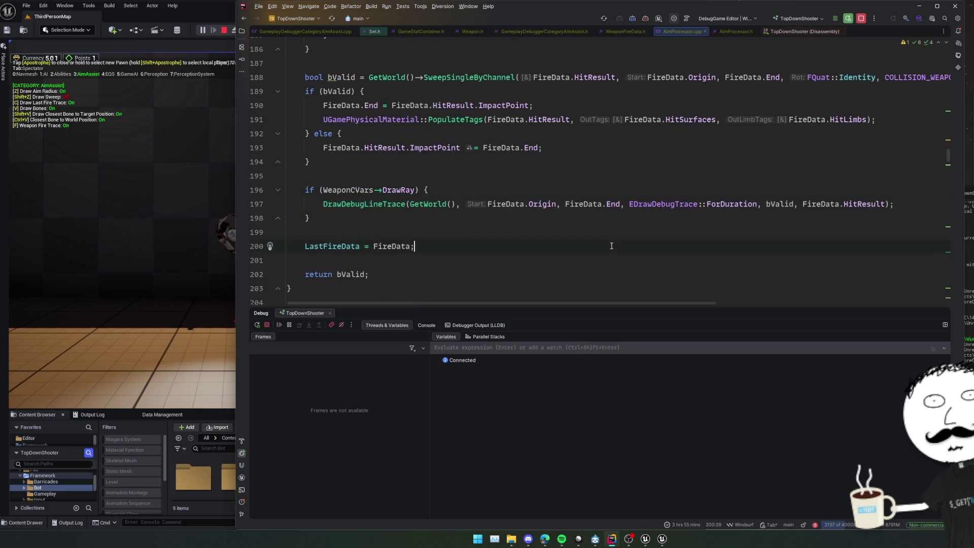
{"action": "scroll", "coordinate": [611, 246], "scroll_direction": "up", "scroll_amount": 3}
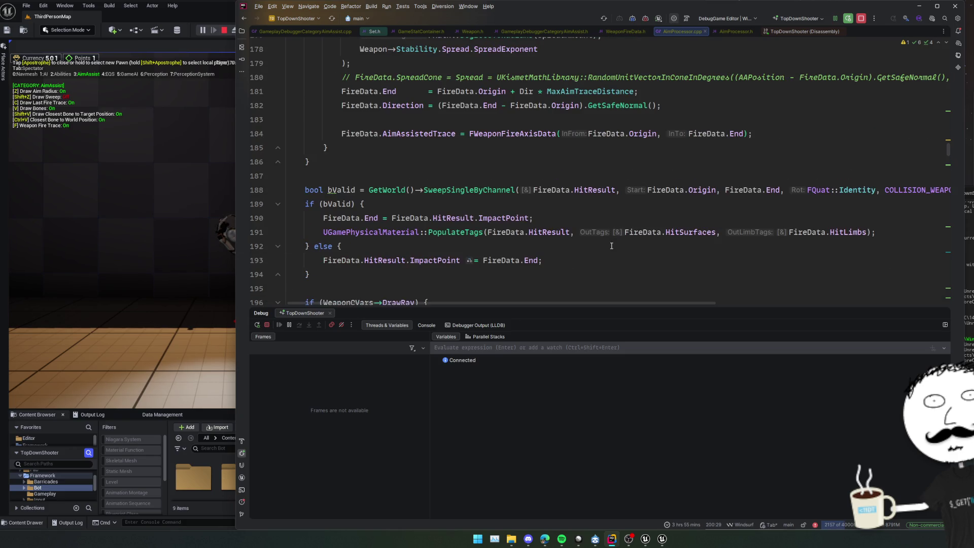
{"action": "left_click", "coordinate": [502, 189]}
{"action": "left_click", "coordinate": [259, 204]}
{"action": "left_click", "coordinate": [539, 167]}
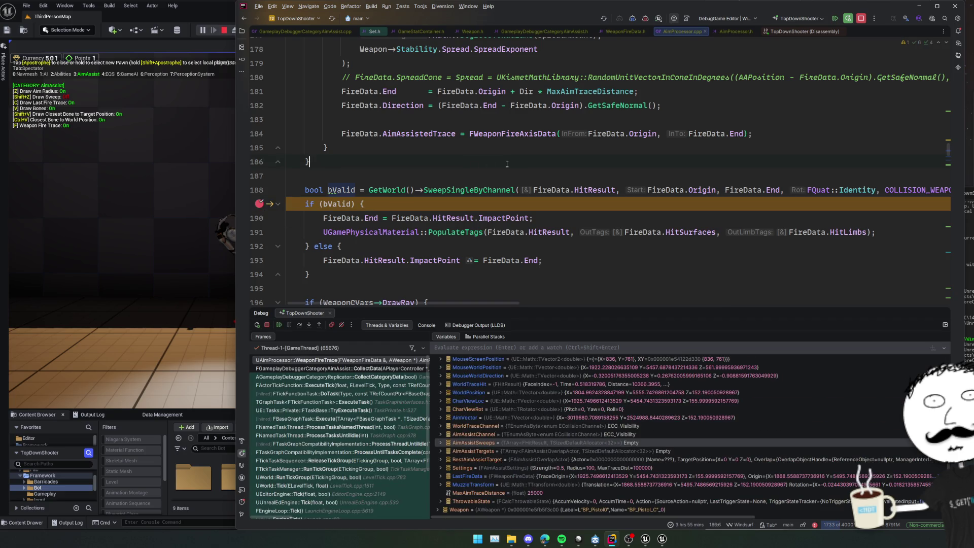
Inspect the shot's values in the Variables panel, remove the line 189 breakpoint, and resume
{"action": "left_click", "coordinate": [598, 262]}
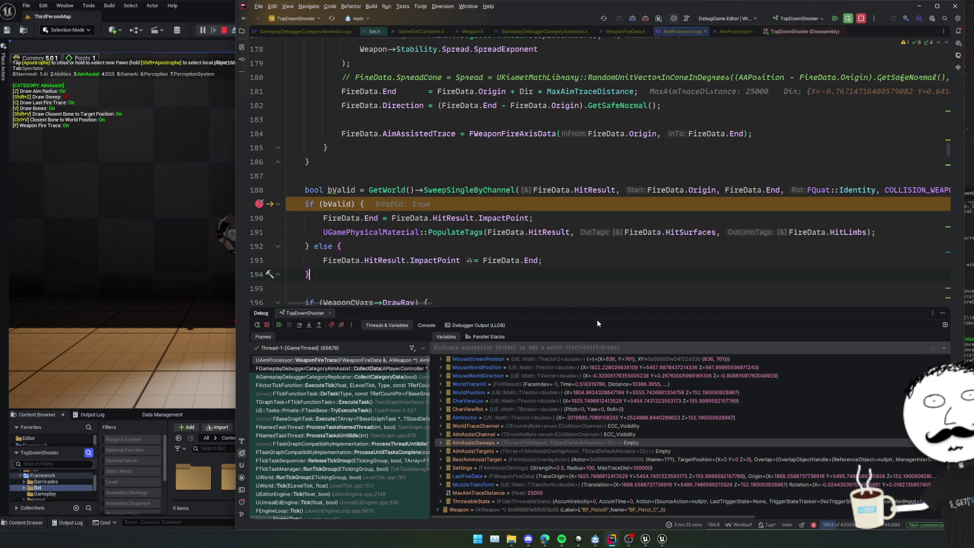
{"action": "left_click_drag", "start_coordinate": [606, 310], "coordinate": [607, 306]}
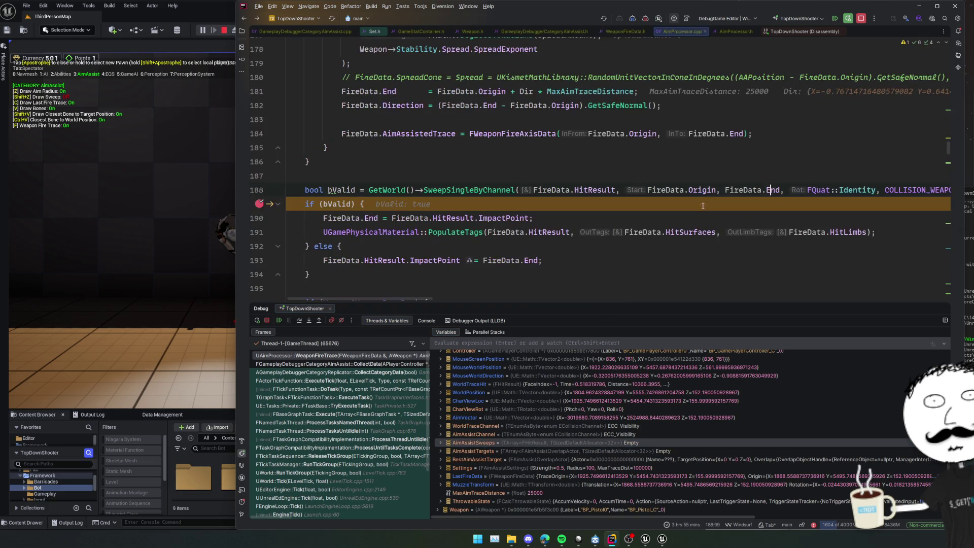
{"action": "left_click", "coordinate": [262, 204]}
{"action": "left_click", "coordinate": [284, 321]}
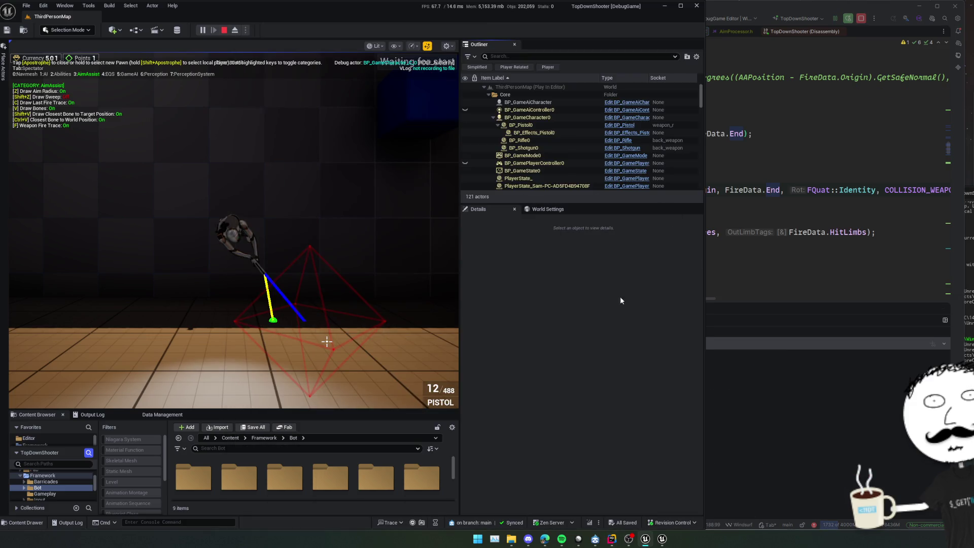
Fire at the crosshair and the floor, then navigate back in Rider to line 350
{"action": "left_click", "coordinate": [257, 272]}
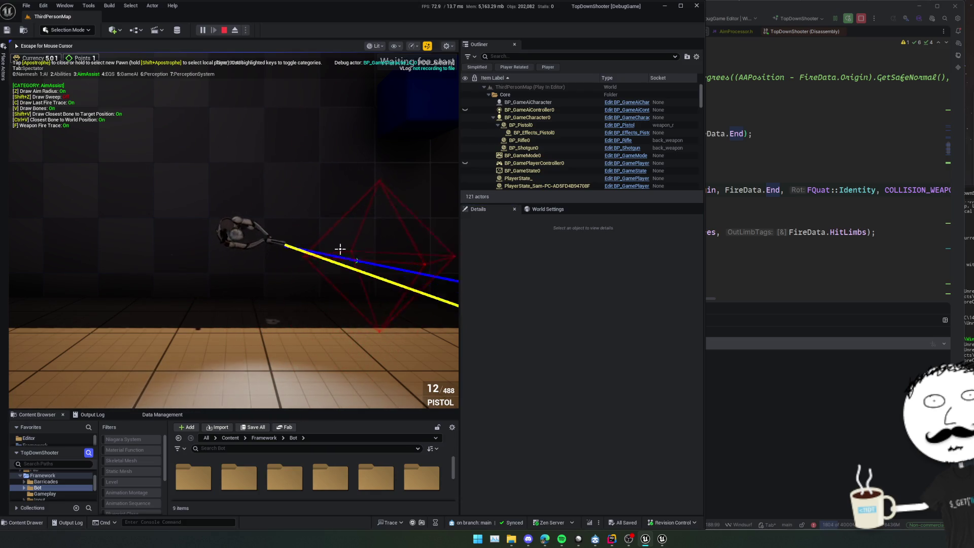
{"action": "left_click", "coordinate": [365, 254]}
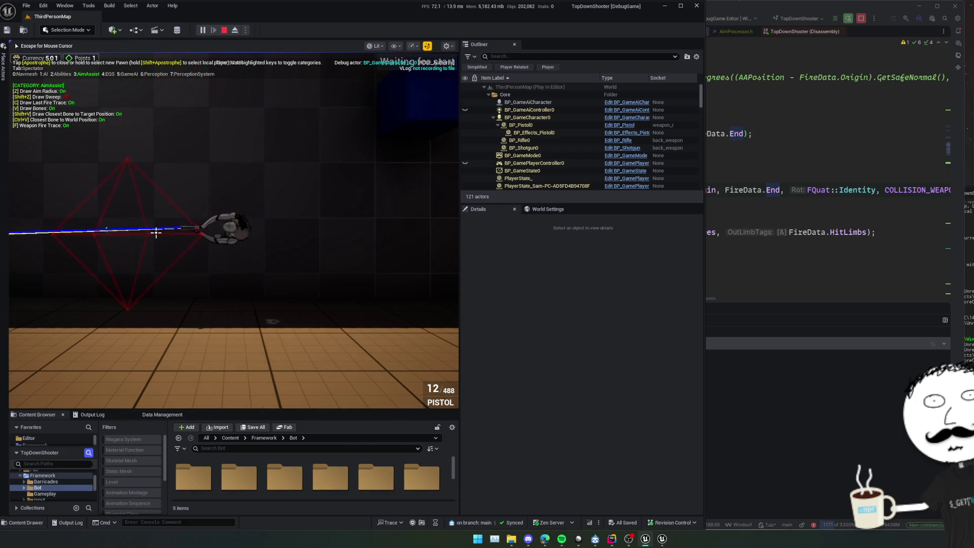
{"action": "left_click", "coordinate": [164, 258]}
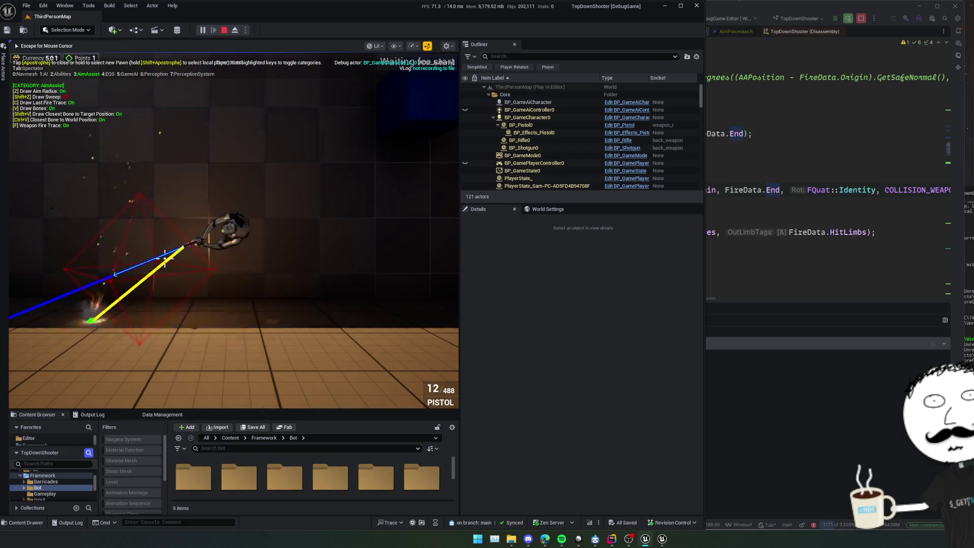
{"action": "left_click", "coordinate": [710, 255]}
{"action": "key", "text": "ctrl+alt+Left"}
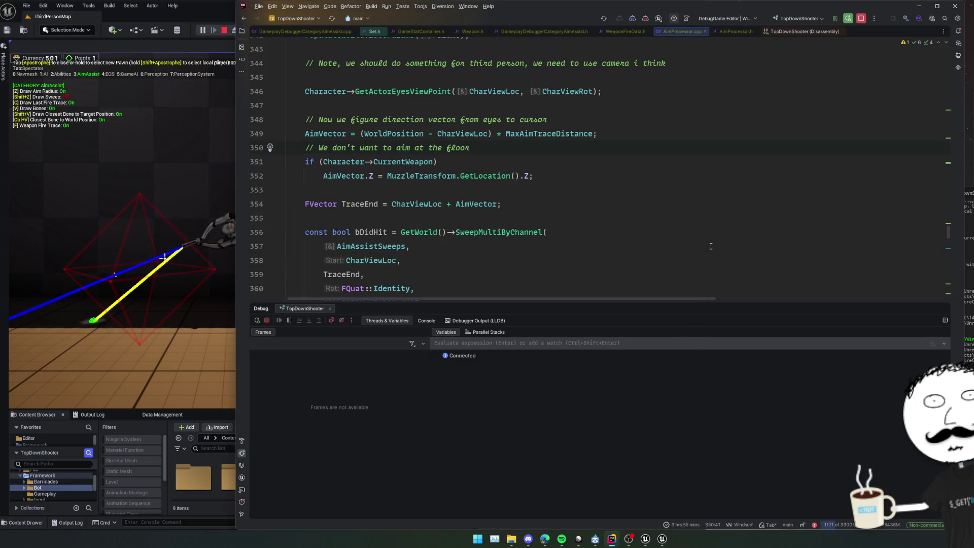
Comment out the floor-height adjustment on lines 351–352 and rebuild with Live Coding
{"action": "double_click", "coordinate": [339, 177]}
{"action": "left_click", "coordinate": [402, 133]}
{"action": "key", "text": "ctrl+slash"}
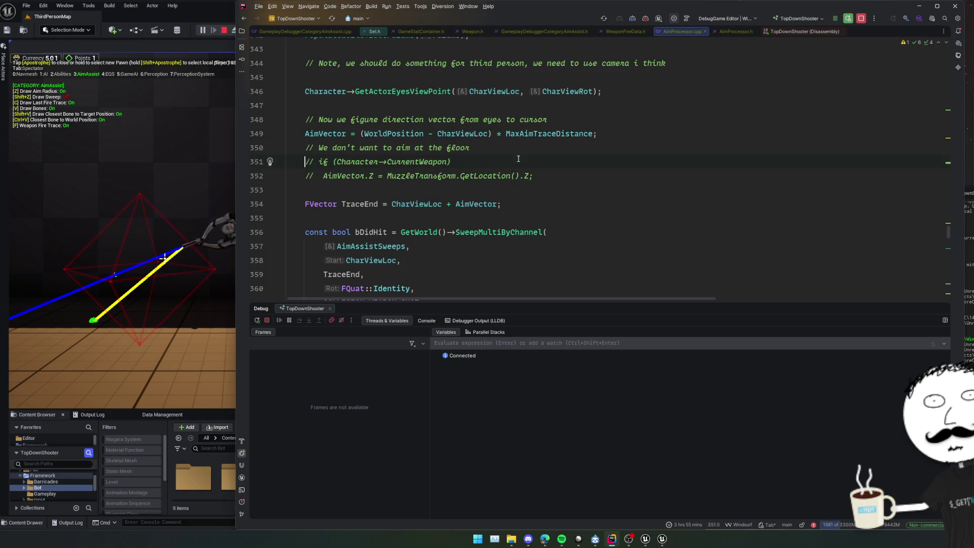
{"action": "key", "text": "ctrl+alt+F11"}
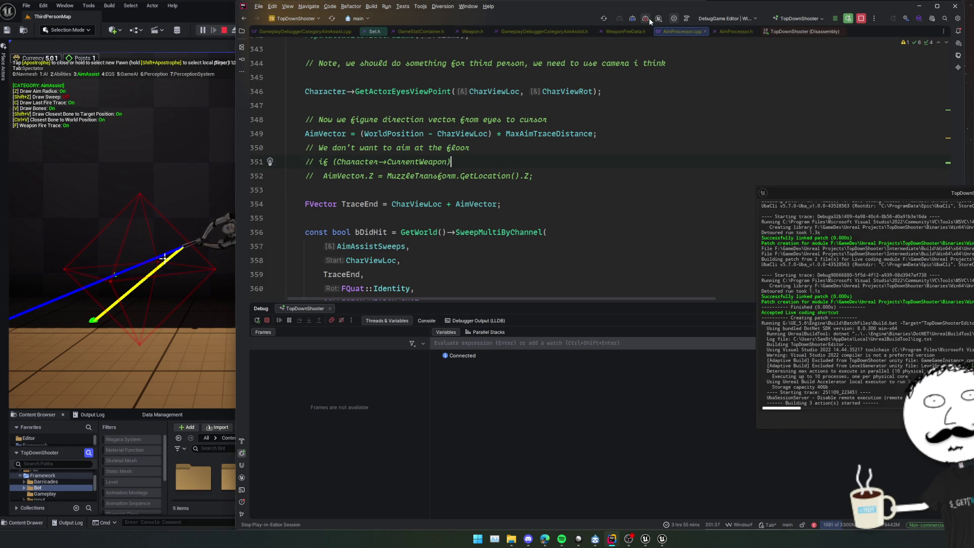
Trace the CharViewLoc and WorldPosition uses in UpdateMouseWorldPosition, then press Play in Unreal
{"action": "left_click", "coordinate": [603, 122]}
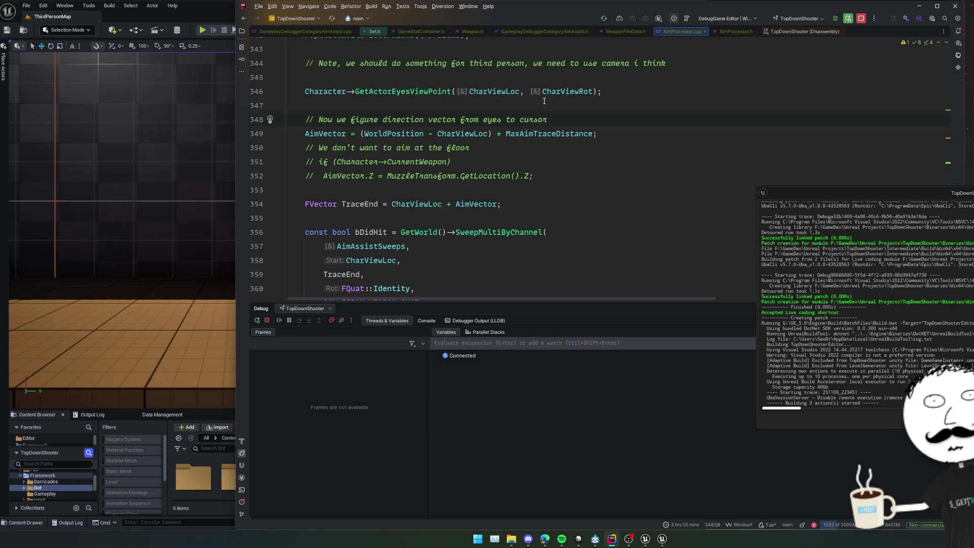
{"action": "double_click", "coordinate": [485, 133]}
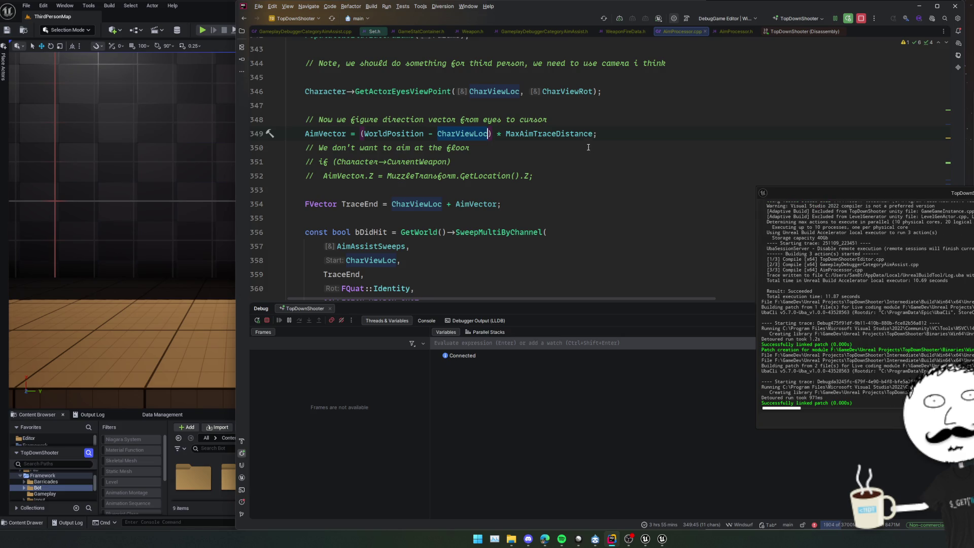
{"action": "left_click", "coordinate": [556, 123]}
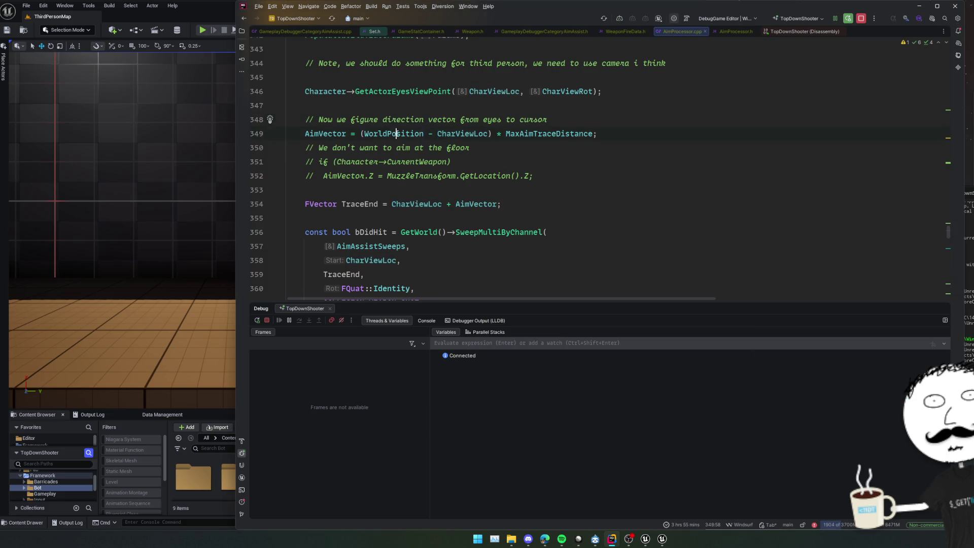
{"action": "key", "text": "ctrl+f"}
{"action": "key", "text": "shift+Return"}
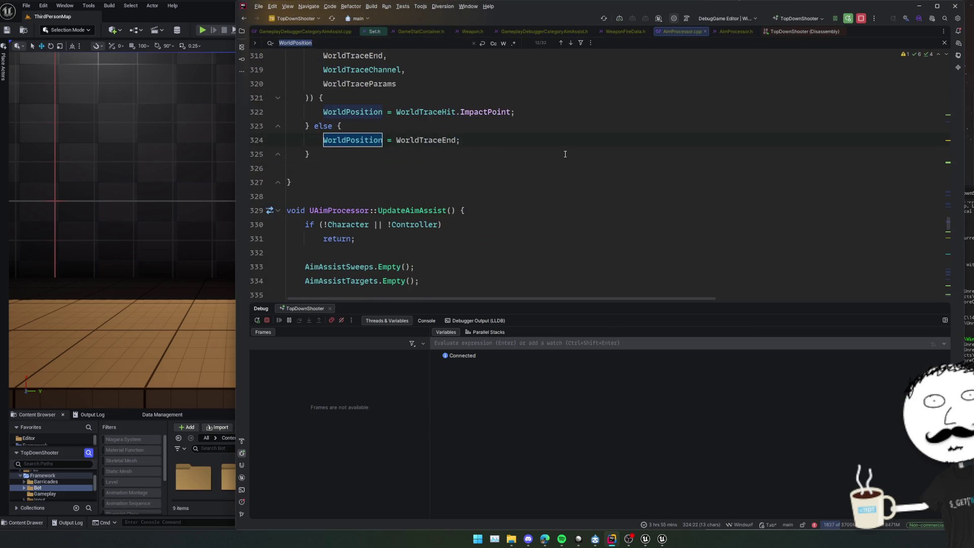
{"action": "key", "text": "shift+Return"}
{"action": "scroll", "coordinate": [553, 189], "scroll_direction": "up", "scroll_amount": 3}
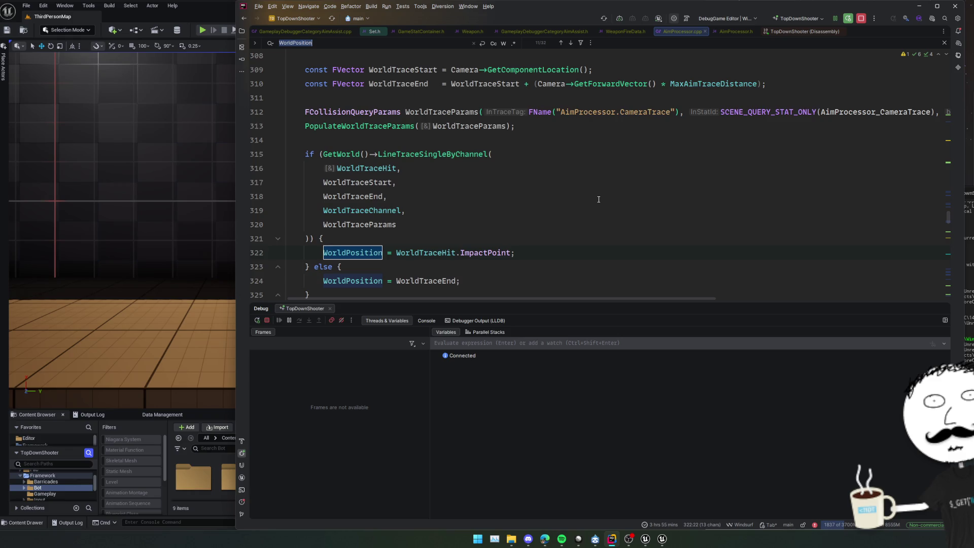
{"action": "key", "text": "shift+Return"}
{"action": "scroll", "coordinate": [599, 200], "scroll_direction": "up", "scroll_amount": 6}
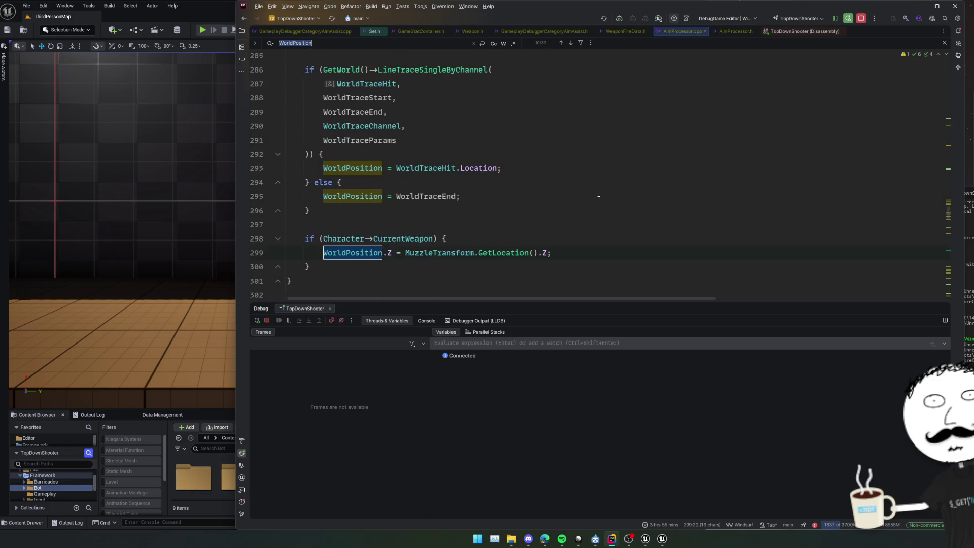
{"action": "scroll", "coordinate": [599, 200], "scroll_direction": "up", "scroll_amount": 3}
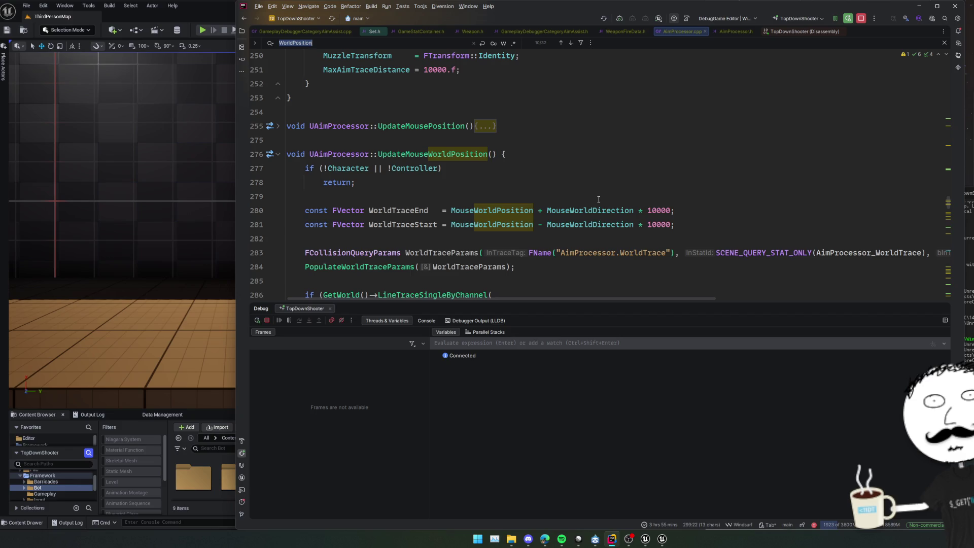
{"action": "scroll", "coordinate": [599, 199], "scroll_direction": "down", "scroll_amount": 6}
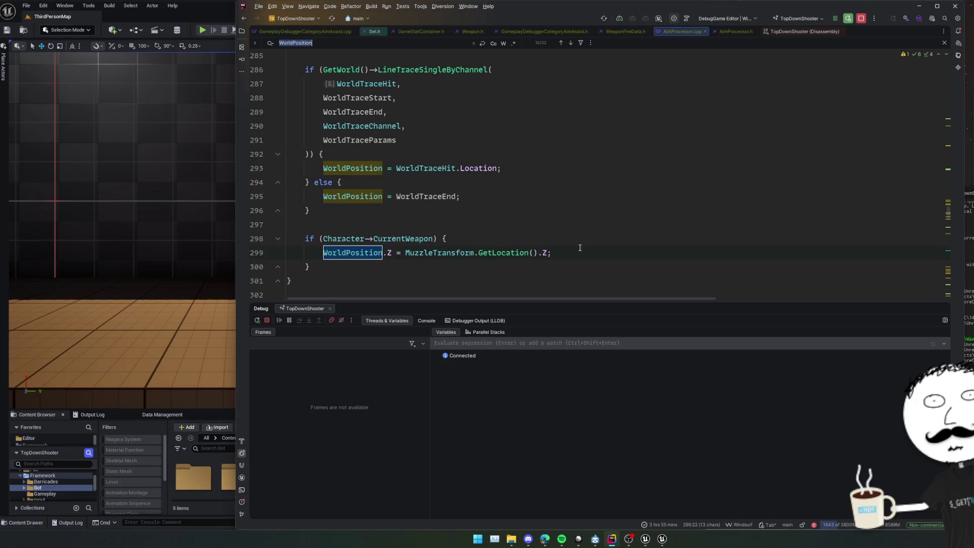
{"action": "left_click", "coordinate": [569, 232]}
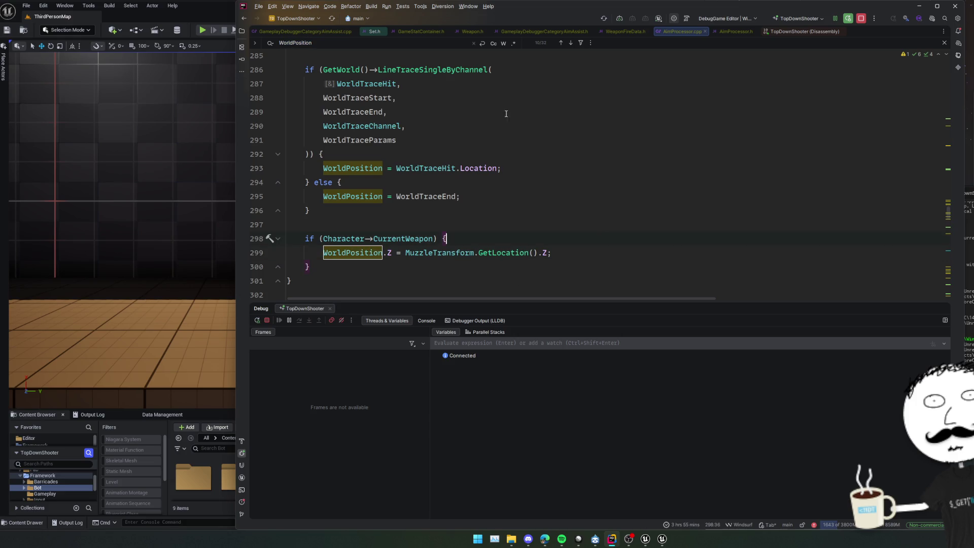
{"action": "left_click", "coordinate": [200, 32]}
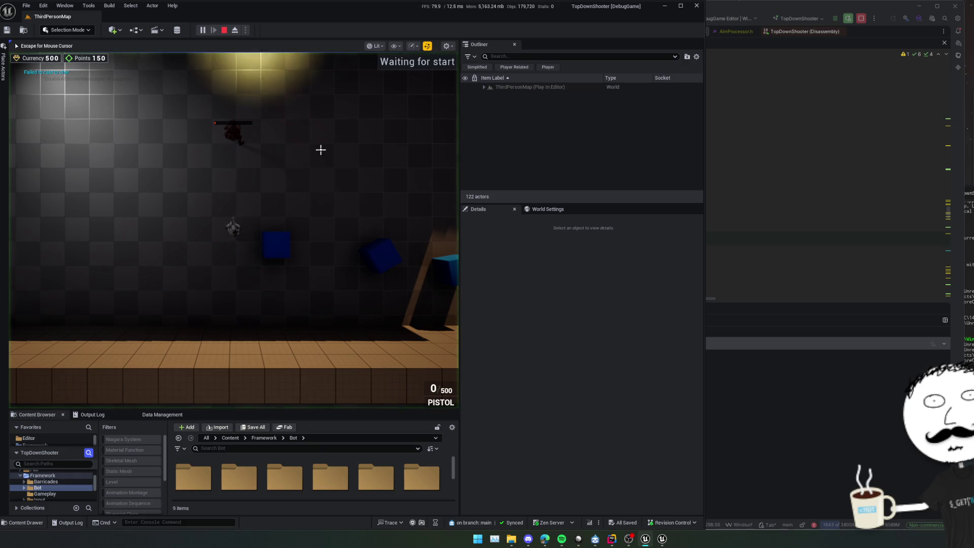
Open the Gameplay Debugger with apostrophe and turn off Draw Last Fire Trace with C
{"action": "key", "text": "apostrophe"}
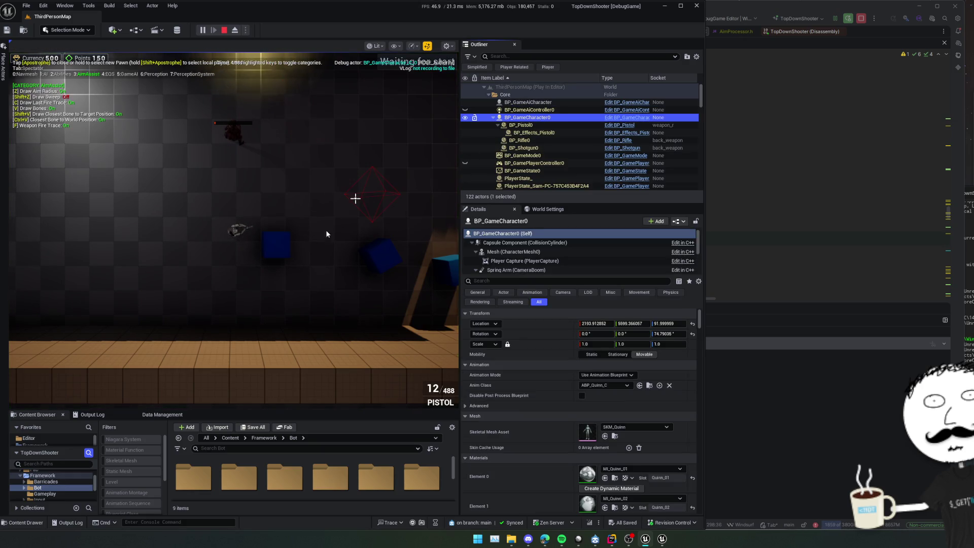
{"action": "left_click", "coordinate": [333, 249]}
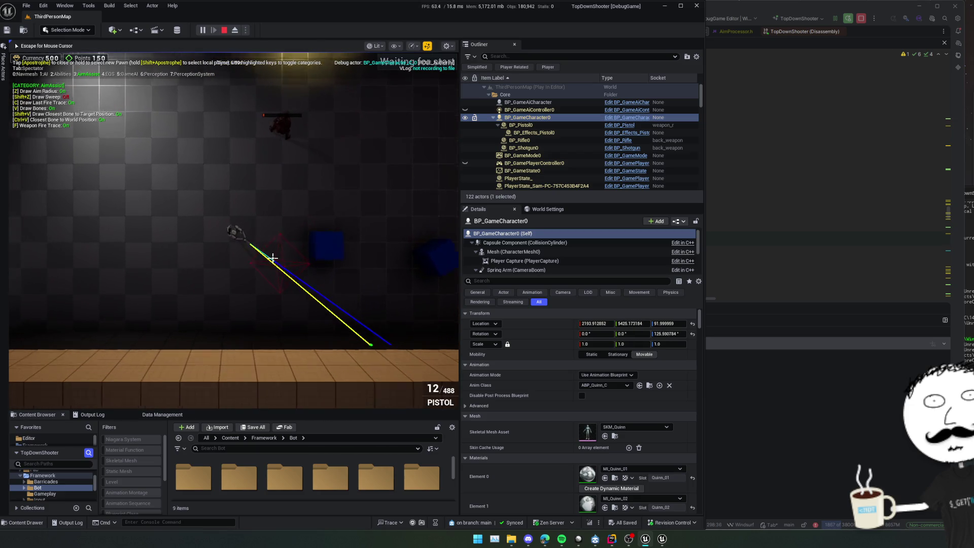
{"action": "scroll", "coordinate": [274, 255], "scroll_direction": "up", "scroll_amount": 3}
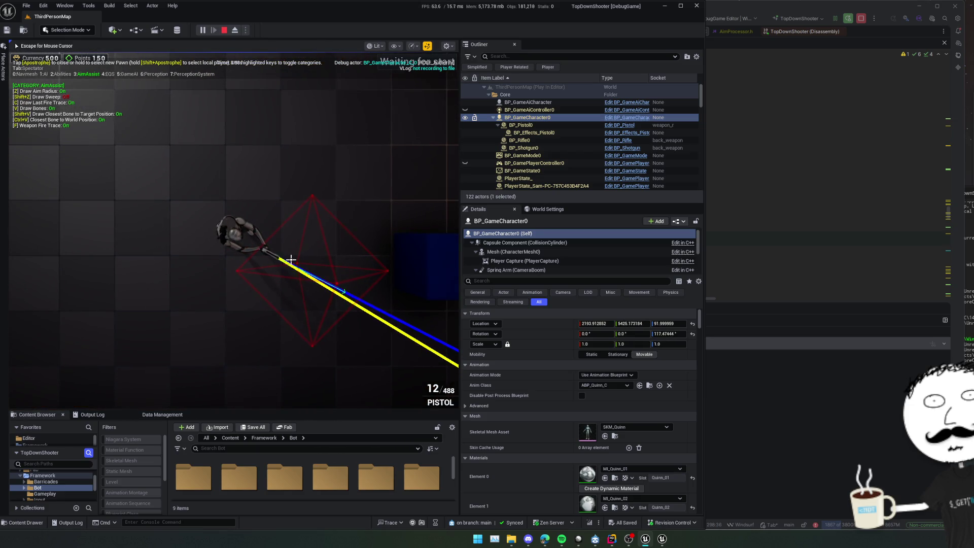
{"action": "key", "text": "c"}
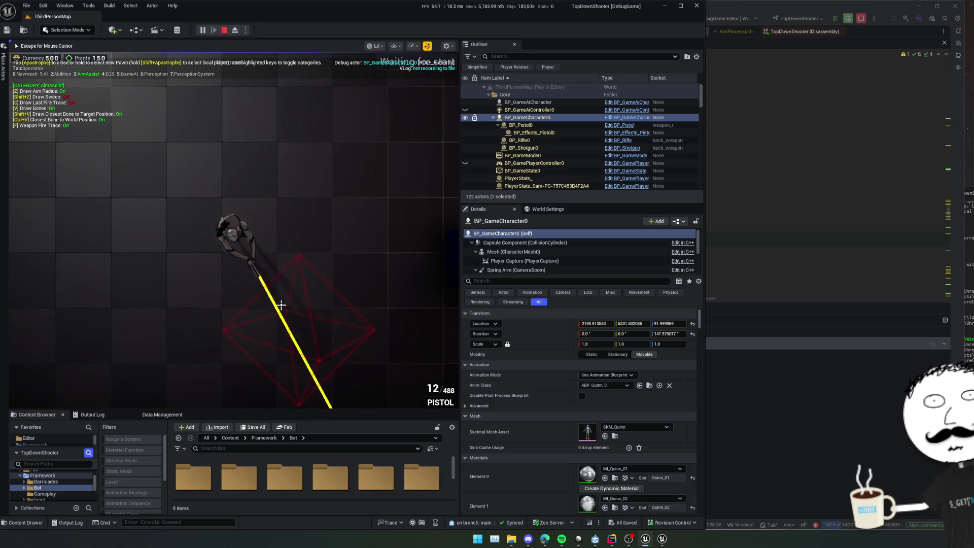
Walk the character with WASD across the map toward the enemy
{"action": "key", "text": "s"}
{"action": "key", "text": "w"}
{"action": "key", "text": "d"}
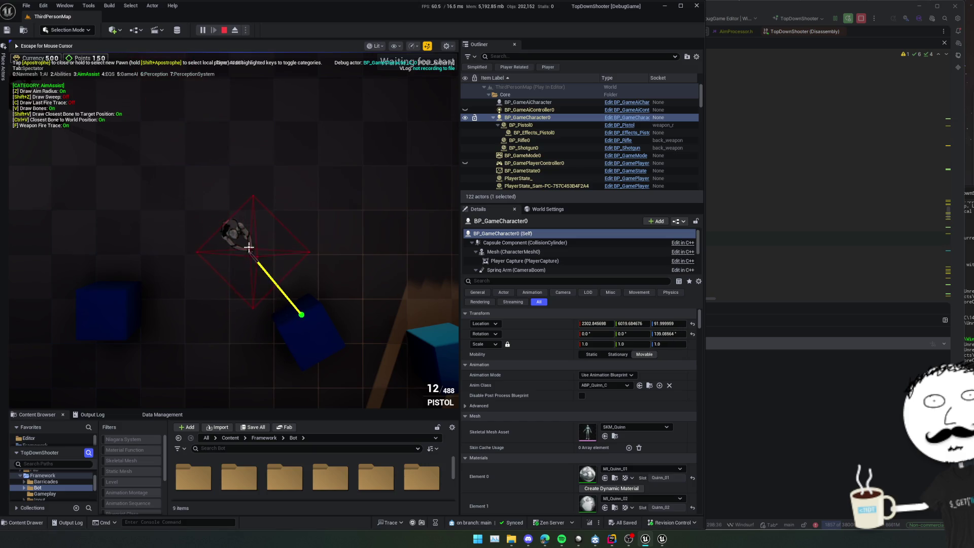
{"action": "key", "text": "d"}
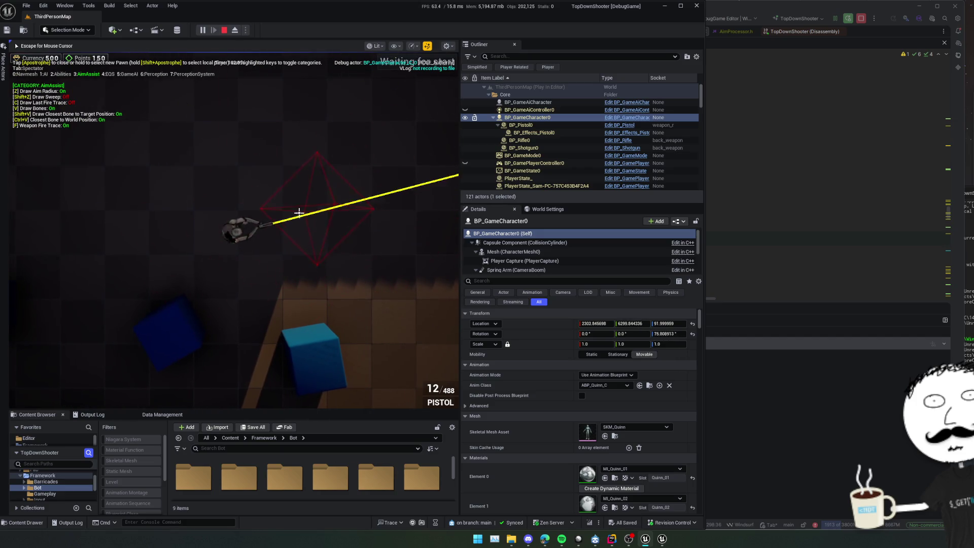
{"action": "key", "text": "w"}
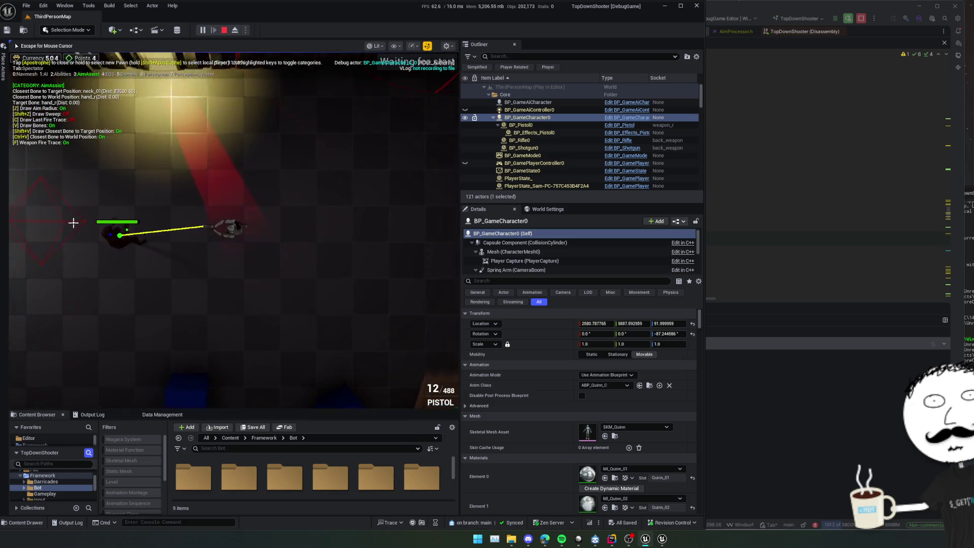
Zoom the game camera while shooting the enemy to read its target bone, then return to Rider
{"action": "scroll", "coordinate": [66, 226], "scroll_direction": "up", "scroll_amount": 3}
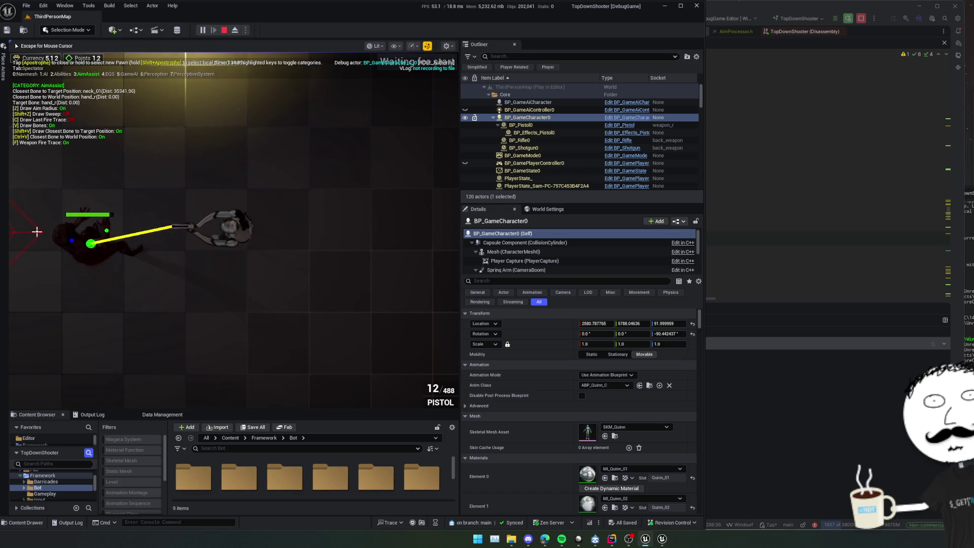
{"action": "key", "text": "alt+Tab"}
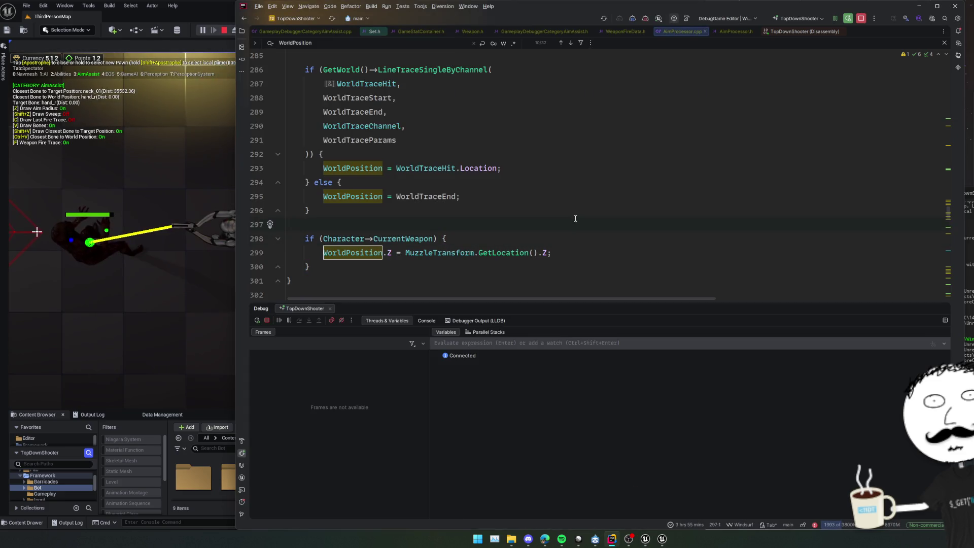
Go back to GetAimAssistTarget's TargetBone check and add a breakpoint on the OutTargetDirection line 233
{"action": "key", "text": "ctrl+z"}
{"action": "key", "text": "ctrl+z"}
{"action": "key", "text": "ctrl+z"}
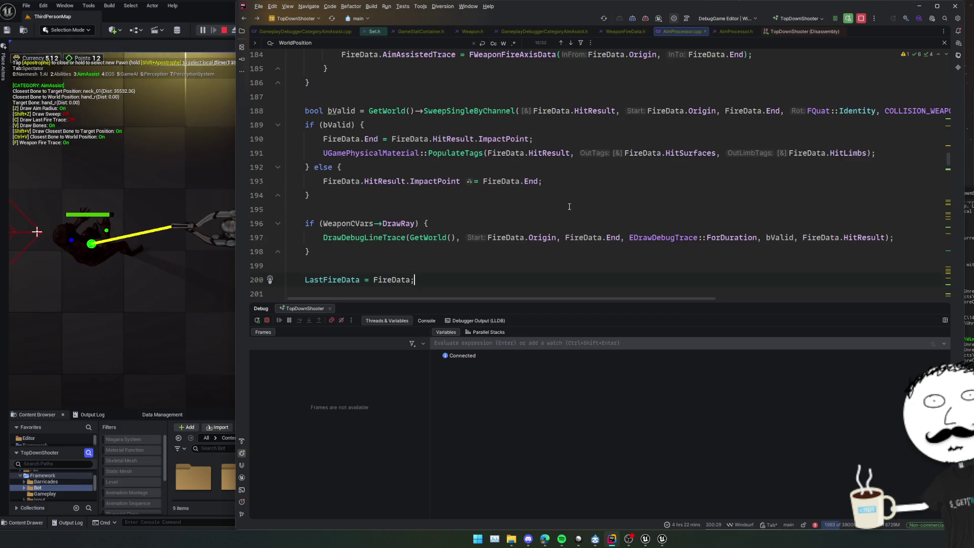
{"action": "key", "text": "ctrl+z"}
{"action": "scroll", "coordinate": [567, 206], "scroll_direction": "up", "scroll_amount": 5}
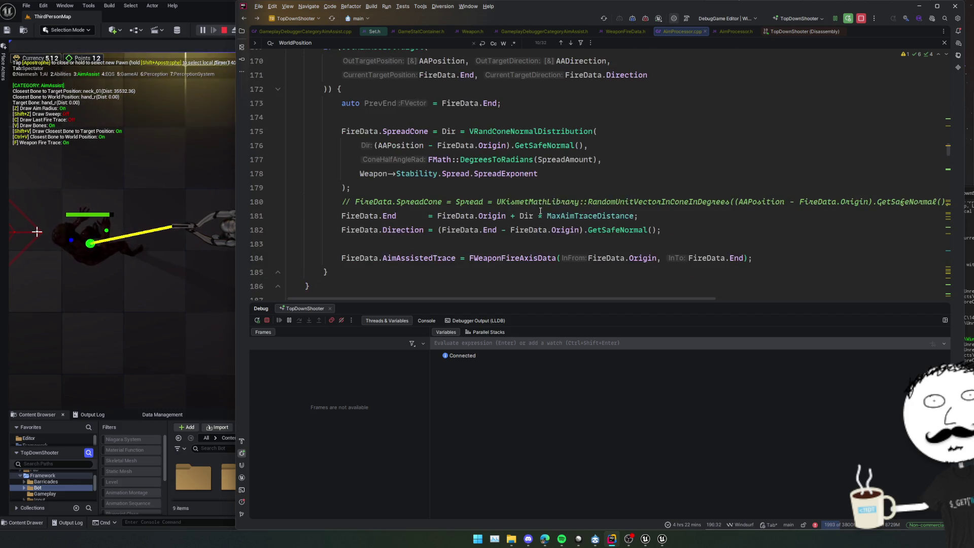
{"action": "scroll", "coordinate": [707, 162], "scroll_direction": "up", "scroll_amount": 4}
{"action": "key", "text": "ctrl+z"}
{"action": "scroll", "coordinate": [537, 207], "scroll_direction": "down", "scroll_amount": 5}
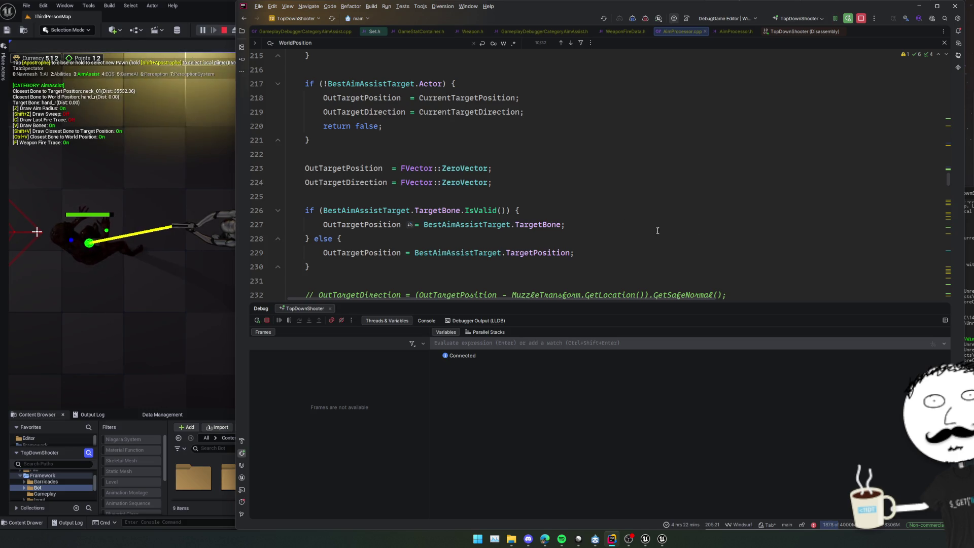
{"action": "scroll", "coordinate": [610, 230], "scroll_direction": "down", "scroll_amount": 2}
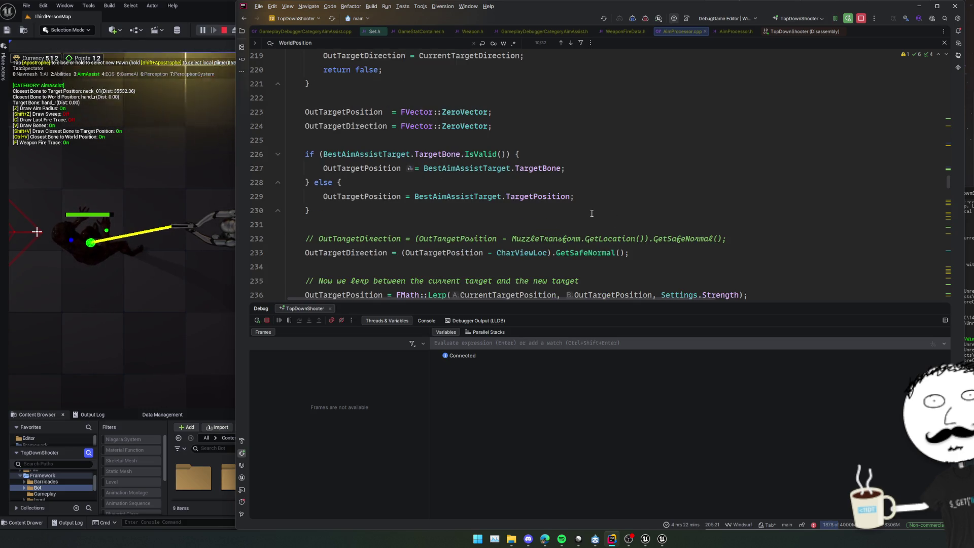
{"action": "left_click", "coordinate": [259, 253]}
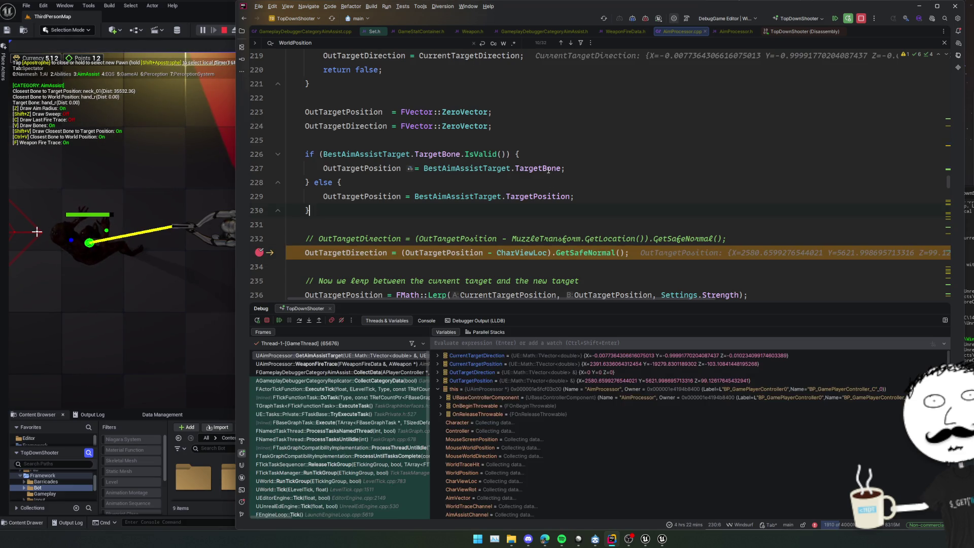
Pause at the OutTargetDirection line and check TargetBone's declaration in the header
{"action": "left_click", "coordinate": [523, 210]}
{"action": "mouse_move", "coordinate": [549, 170]}
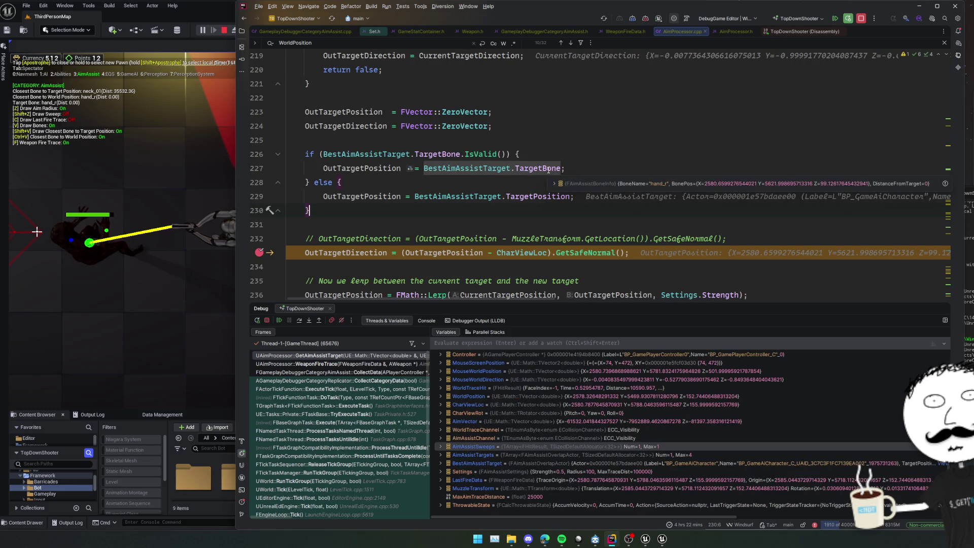
{"action": "mouse_move", "coordinate": [544, 199]}
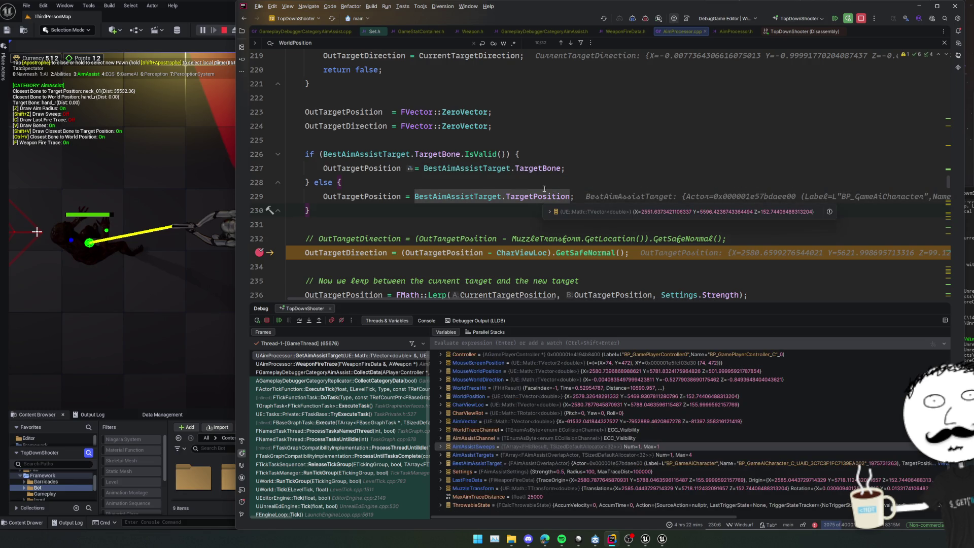
{"action": "left_click", "coordinate": [542, 168], "text": "ctrl"}
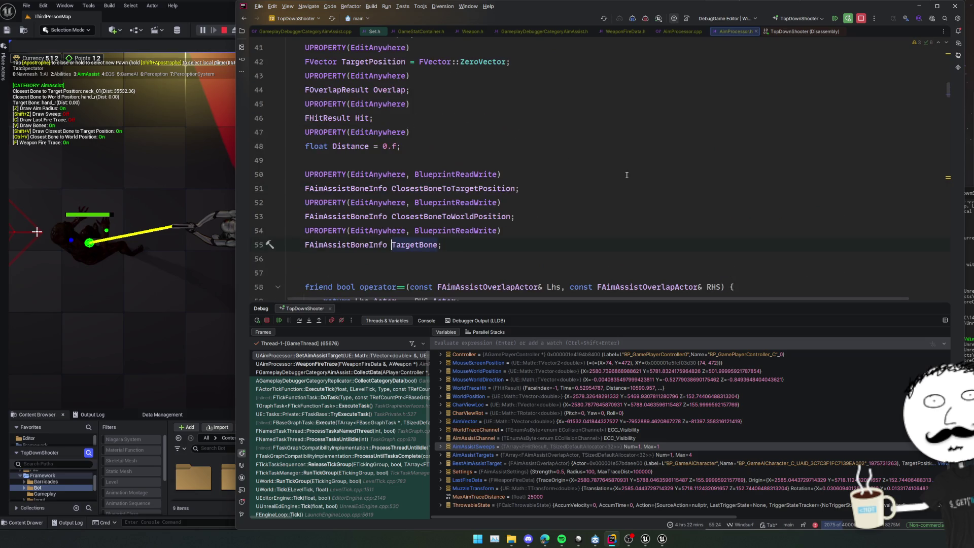
{"action": "key", "text": "ctrl+alt+Left"}
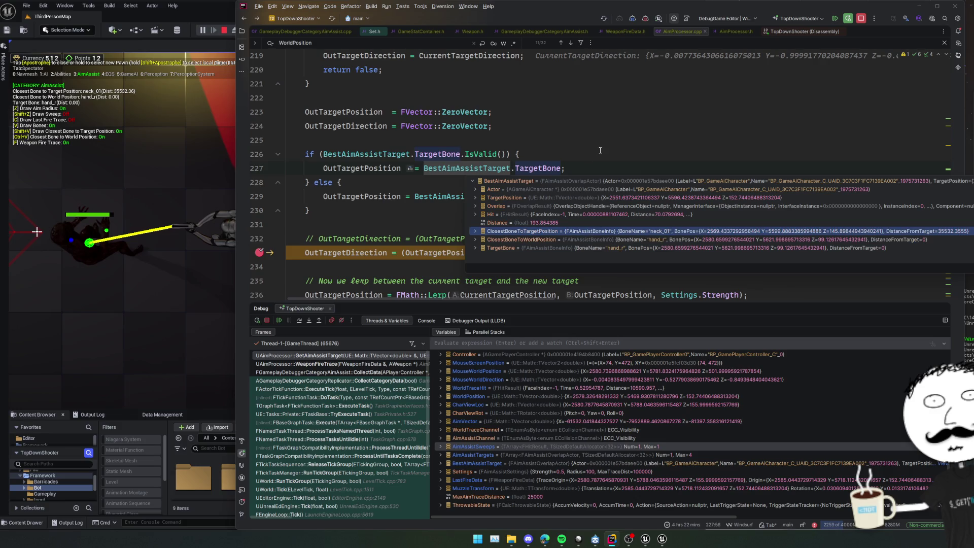
Find all 7 usages of FAimAssistOverlapActor::TargetBone with Alt+F7
{"action": "left_click", "coordinate": [538, 165], "text": "ctrl"}
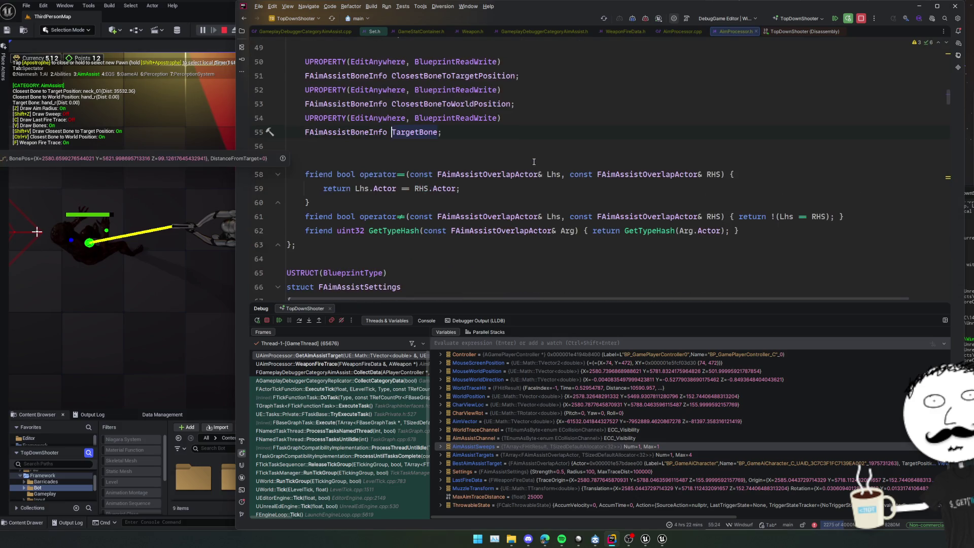
{"action": "left_click", "coordinate": [412, 132]}
{"action": "key", "text": "alt+F7"}
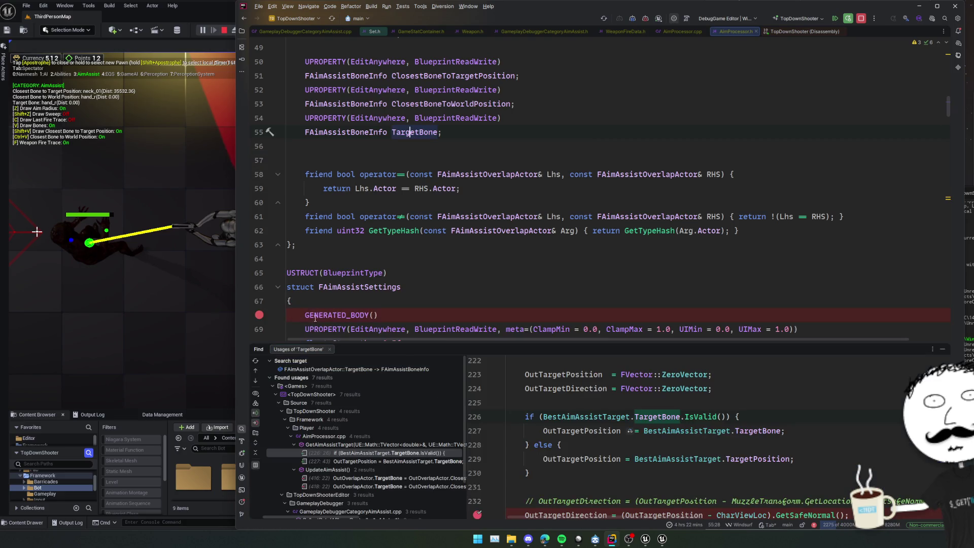
Open the line-416 TargetBone assignment and breakpoint the line-415 DistToMainBone vs DistToAimBone comparison
{"action": "left_click", "coordinate": [397, 304]}
{"action": "scroll", "coordinate": [424, 434], "scroll_direction": "down", "scroll_amount": 2}
{"action": "left_click", "coordinate": [433, 428]}
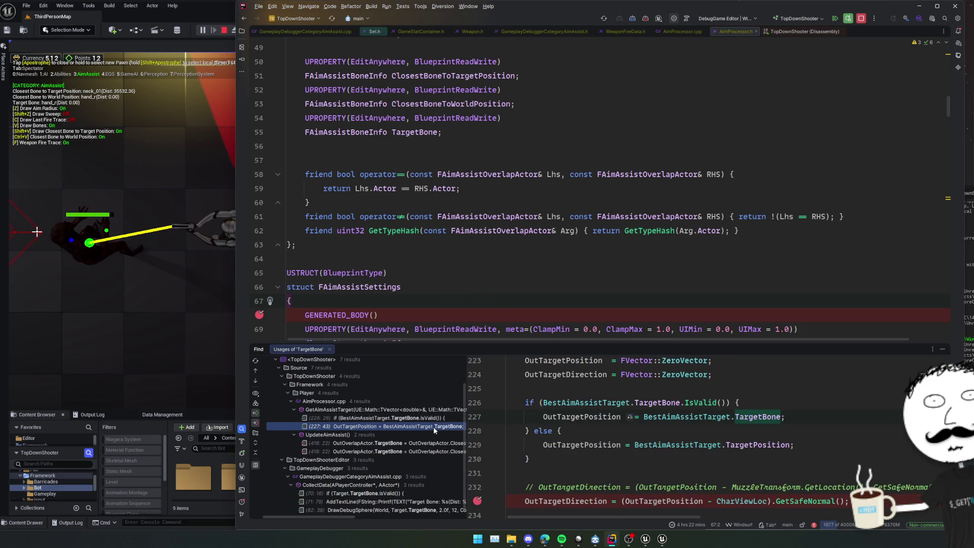
{"action": "left_click", "coordinate": [437, 443]}
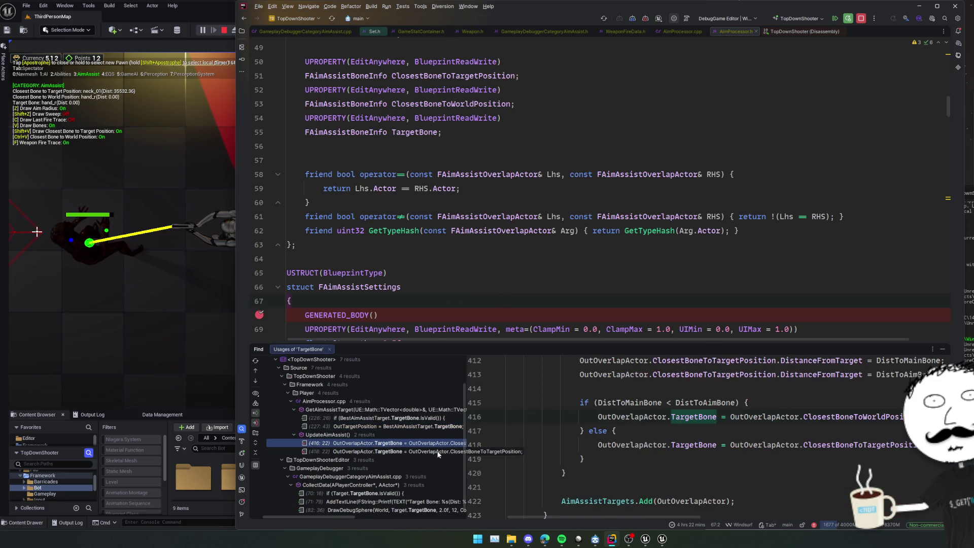
{"action": "double_click", "coordinate": [439, 444]}
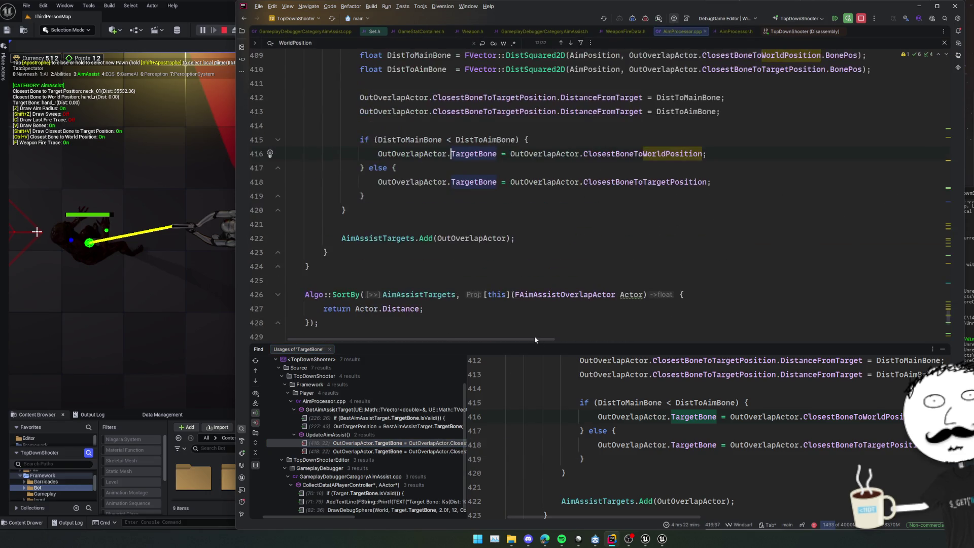
{"action": "scroll", "coordinate": [654, 266], "scroll_direction": "up", "scroll_amount": 3}
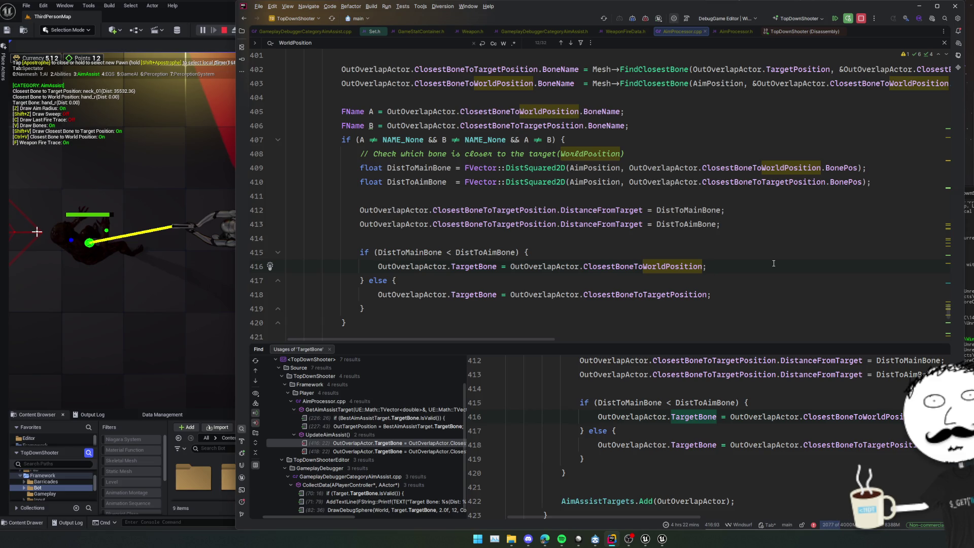
{"action": "left_click", "coordinate": [260, 252]}
Remove the target-direction breakpoint and resume until execution stops inside UpdateAimAssist
{"action": "left_click", "coordinate": [280, 321]}
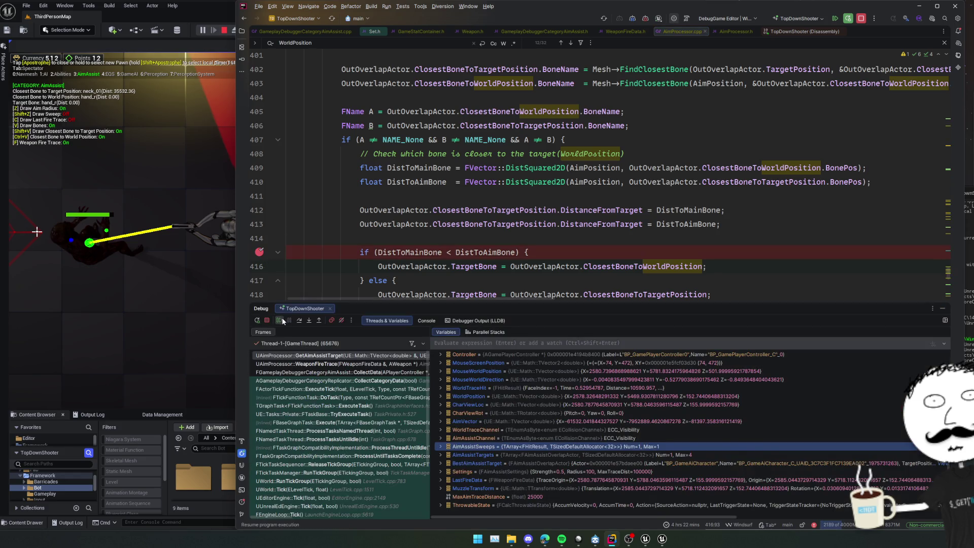
{"action": "left_click", "coordinate": [259, 140]}
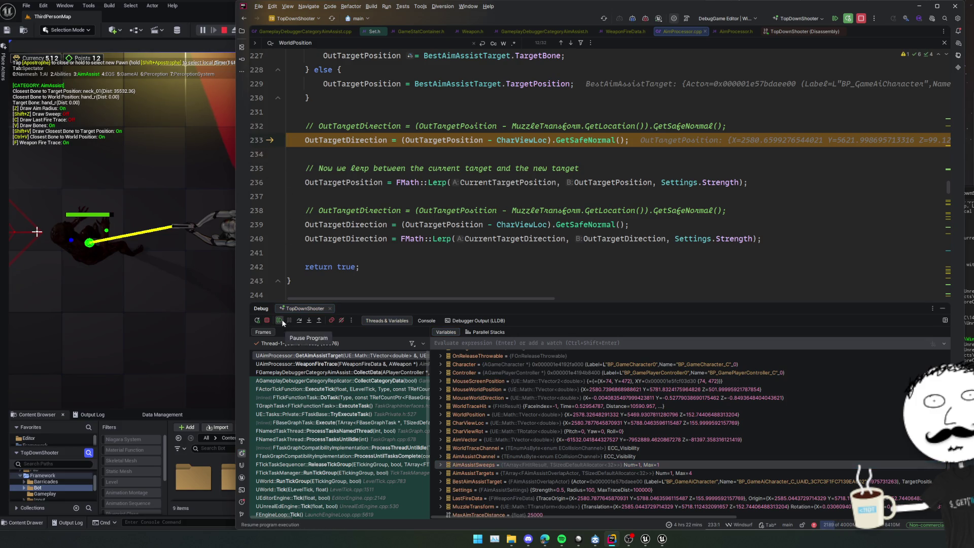
{"action": "left_click", "coordinate": [281, 319]}
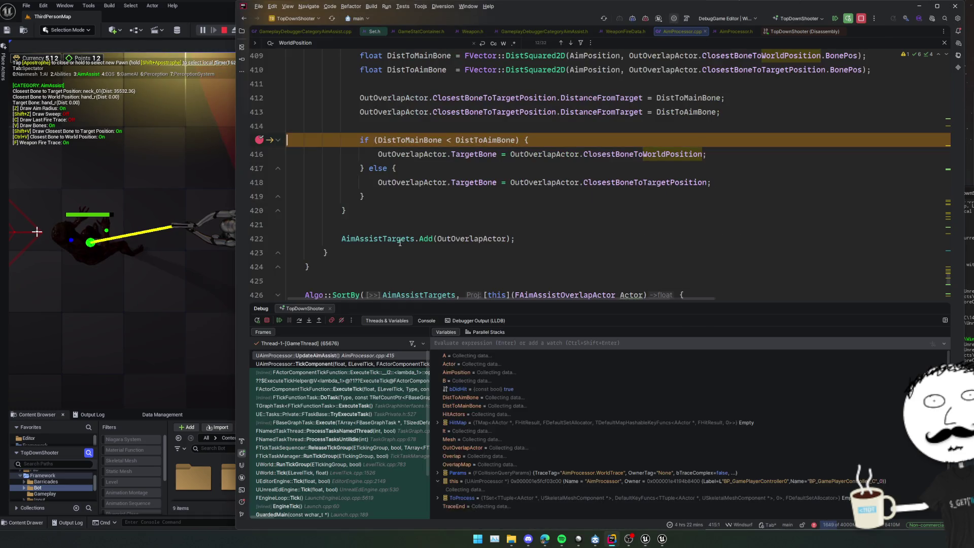
Inspect the DistToAimBone calculation around the closest-bone comparison
{"action": "left_click", "coordinate": [437, 224]}
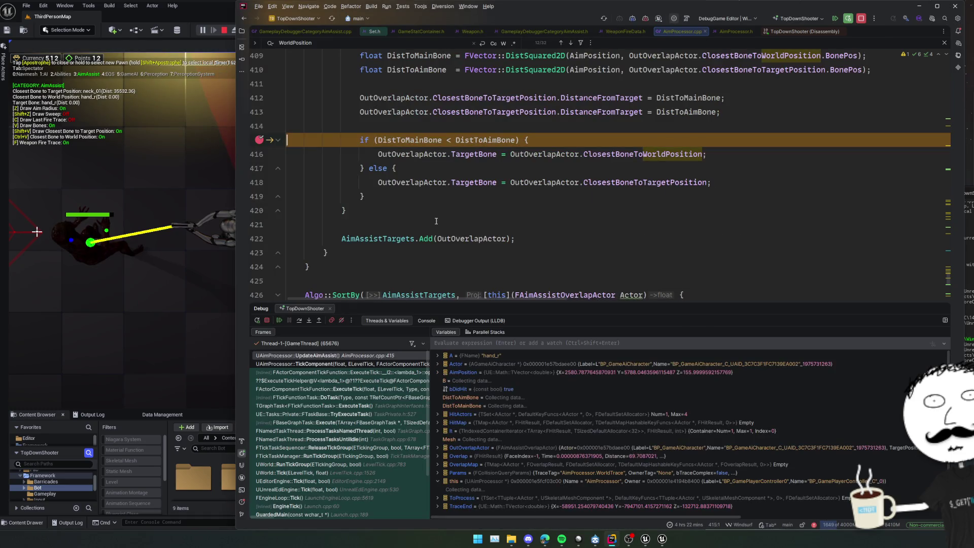
{"action": "scroll", "coordinate": [446, 223], "scroll_direction": "up", "scroll_amount": 2}
{"action": "scroll", "coordinate": [501, 180], "scroll_direction": "up", "scroll_amount": 3}
{"action": "left_click", "coordinate": [502, 240]}
{"action": "scroll", "coordinate": [541, 250], "scroll_direction": "down", "scroll_amount": 3}
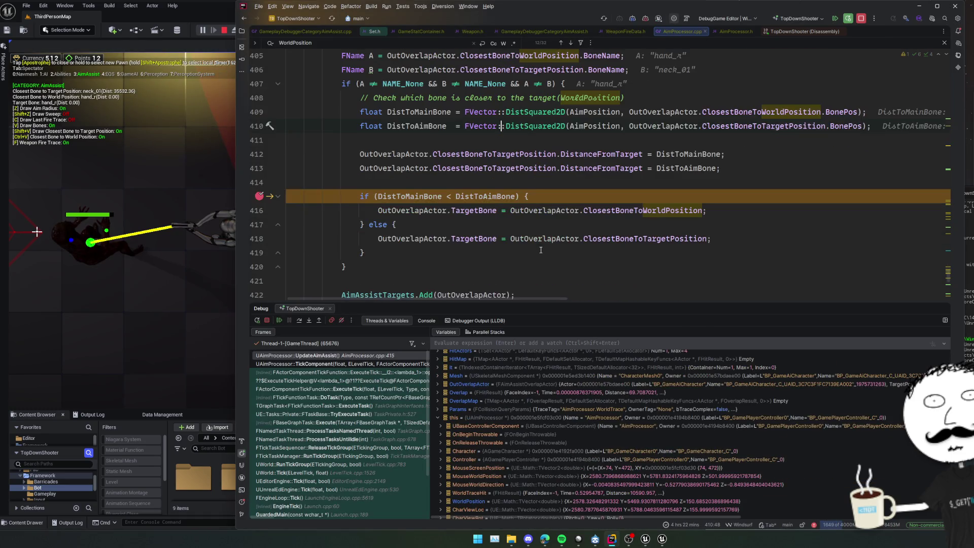
{"action": "left_click", "coordinate": [532, 188]}
{"action": "scroll", "coordinate": [531, 187], "scroll_direction": "up", "scroll_amount": 2}
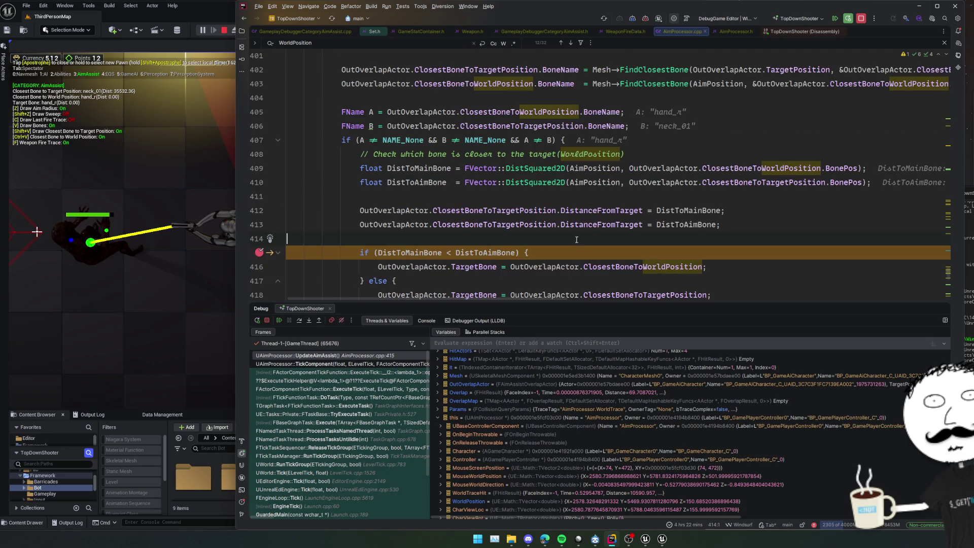
{"action": "mouse_move", "coordinate": [489, 299]}
{"action": "left_mouse_down"}
{"action": "mouse_move", "coordinate": [541, 306]}
{"action": "mouse_move", "coordinate": [503, 304]}
{"action": "left_mouse_up"}
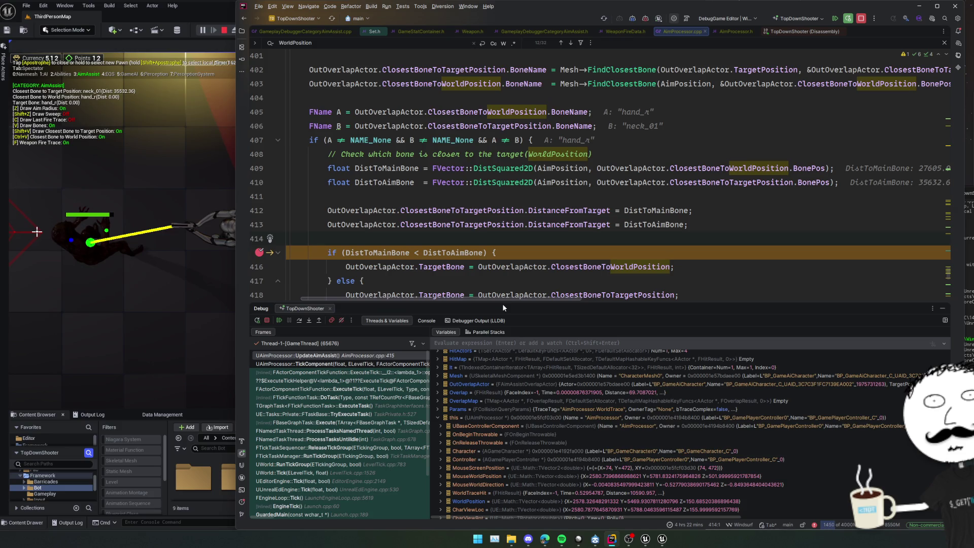
{"action": "mouse_move", "coordinate": [502, 303]}
{"action": "left_mouse_down"}
{"action": "mouse_move", "coordinate": [527, 305]}
{"action": "mouse_move", "coordinate": [514, 302]}
{"action": "left_mouse_up"}
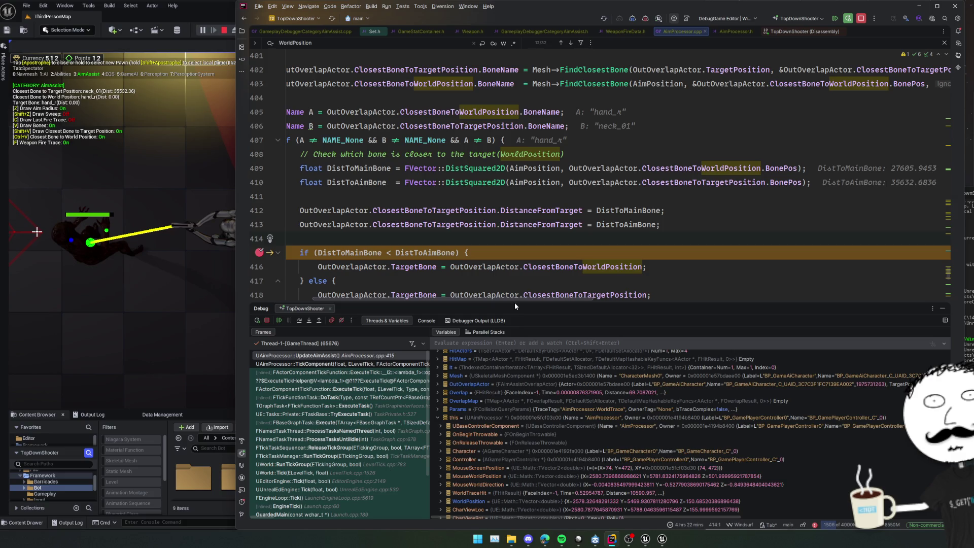
{"action": "scroll", "coordinate": [515, 302], "scroll_direction": "left", "scroll_amount": 1}
{"action": "scroll", "coordinate": [516, 277], "scroll_direction": "down", "scroll_amount": 2}
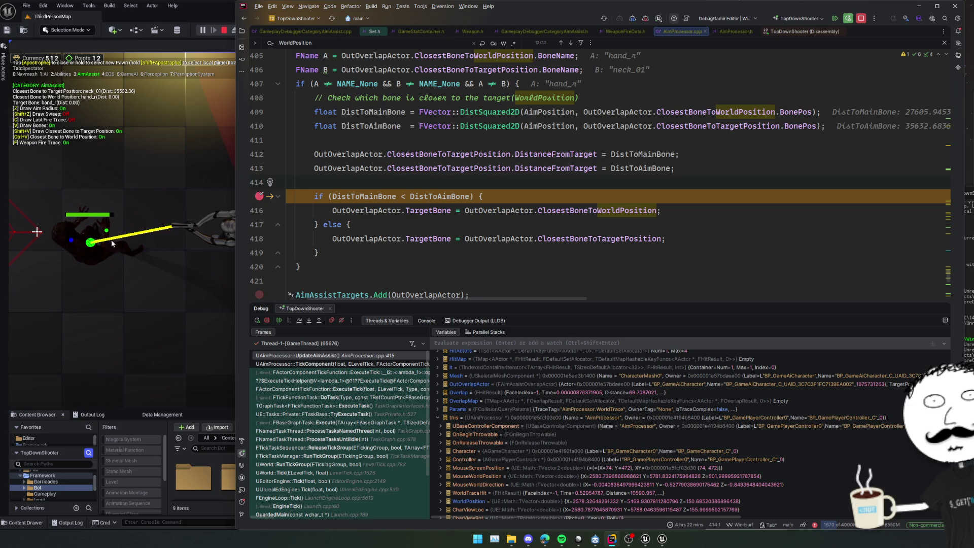
Remove the AimAssistTargets.Add and bone-comparison breakpoints, then resume and shoot in-game
{"action": "left_click", "coordinate": [259, 295]}
{"action": "left_click", "coordinate": [259, 196]}
{"action": "left_click", "coordinate": [527, 224]}
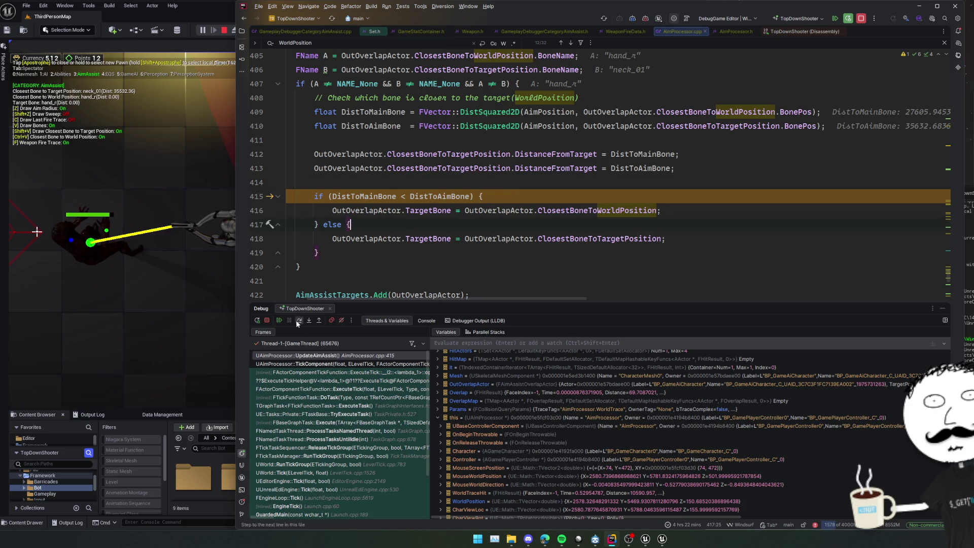
{"action": "left_click", "coordinate": [279, 320]}
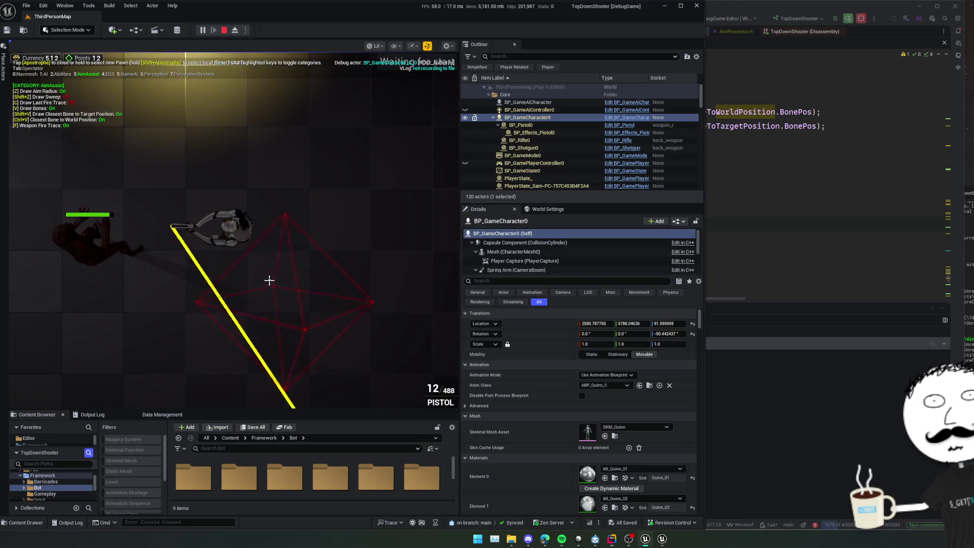
{"action": "left_click", "coordinate": [269, 280]}
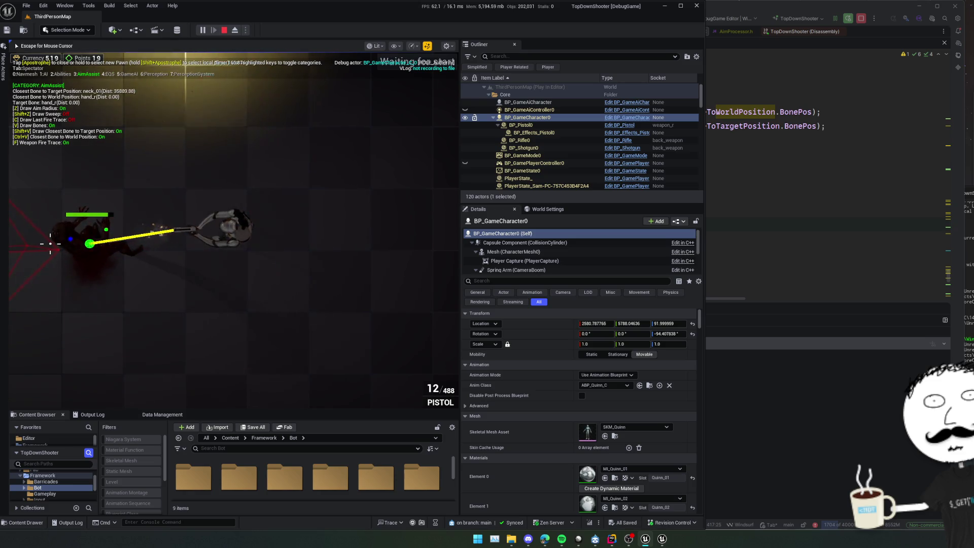
Fire the pistol at the enemy, switch to the rifle with key 2, and fire again
{"action": "left_click", "coordinate": [49, 243]}
{"action": "left_click", "coordinate": [50, 240]}
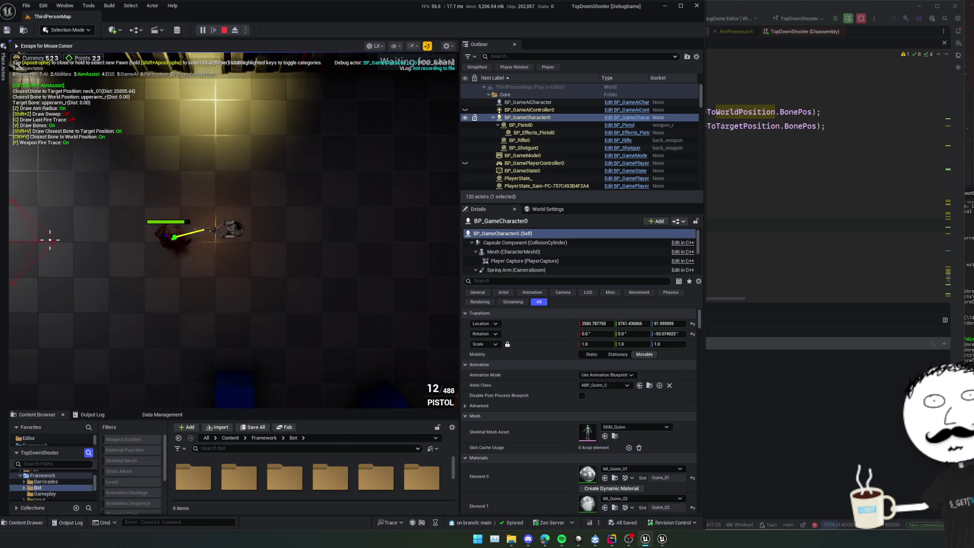
{"action": "key", "text": "2"}
{"action": "key", "text": "2"}
{"action": "left_click", "coordinate": [116, 256]}
{"action": "key", "text": "grave"}
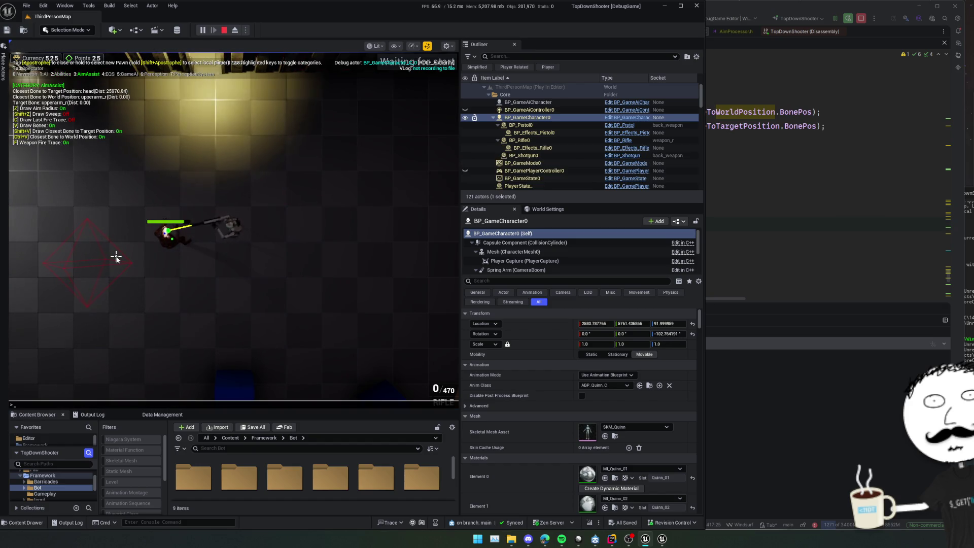
{"action": "key", "text": "grave"}
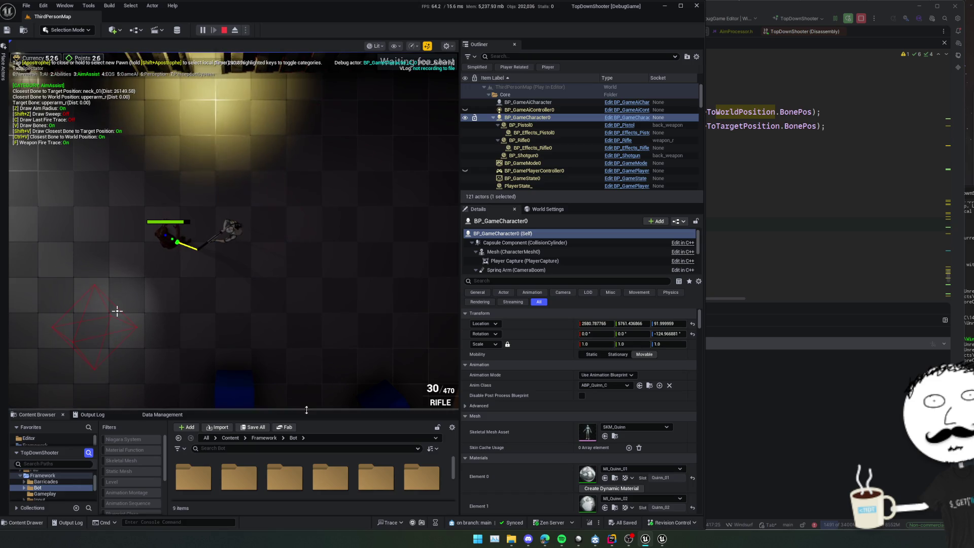
{"action": "left_click_drag", "start_coordinate": [307, 410], "coordinate": [307, 307]}
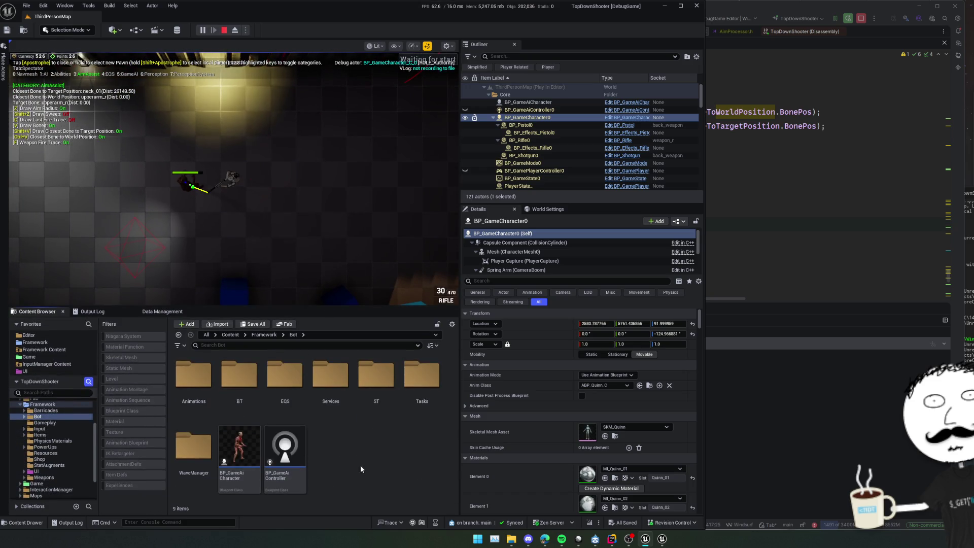
Search assets for 'resource' and open DA_Resource_Gem
{"action": "scroll", "coordinate": [378, 467], "scroll_direction": "up", "scroll_amount": 1}
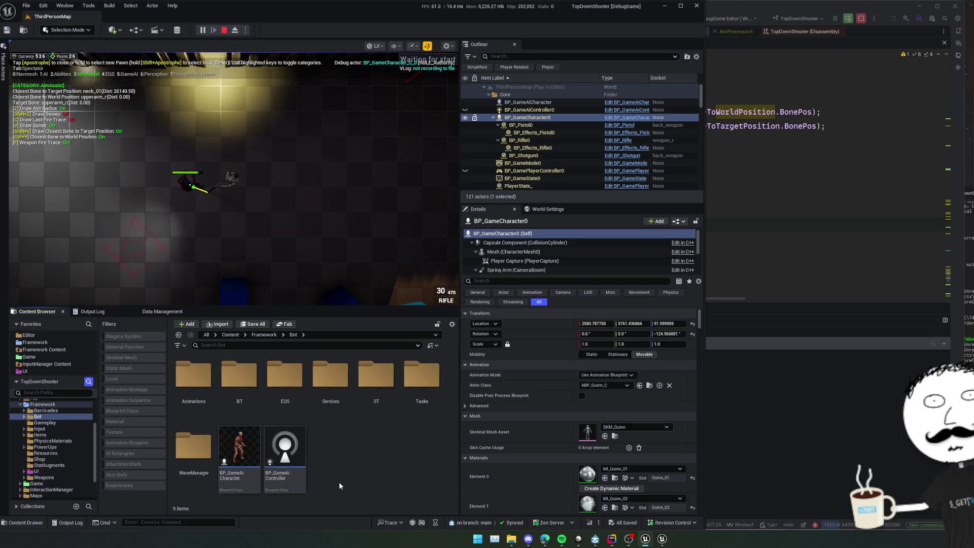
{"action": "key", "text": "alt+space"}
{"action": "type", "text": "resource"}
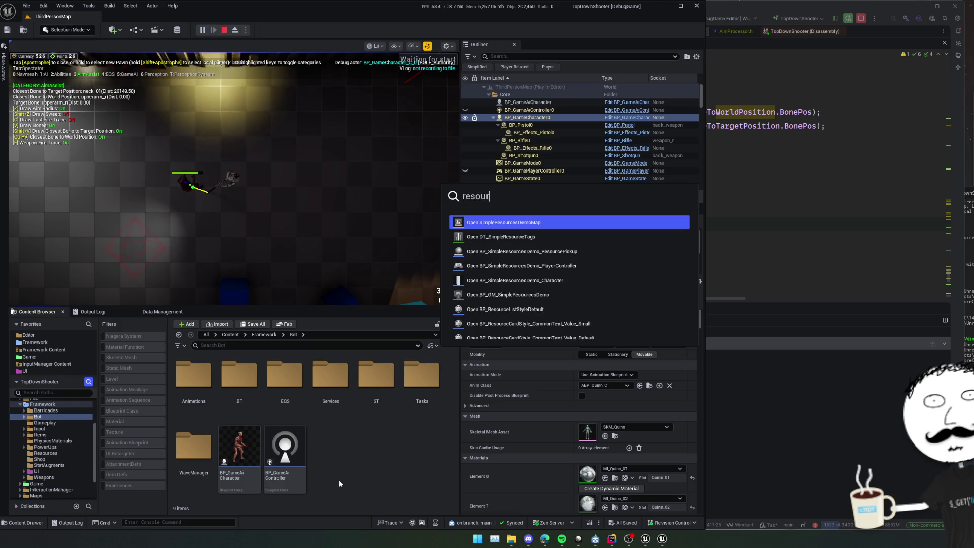
{"action": "scroll", "coordinate": [551, 322], "scroll_direction": "down", "scroll_amount": 3}
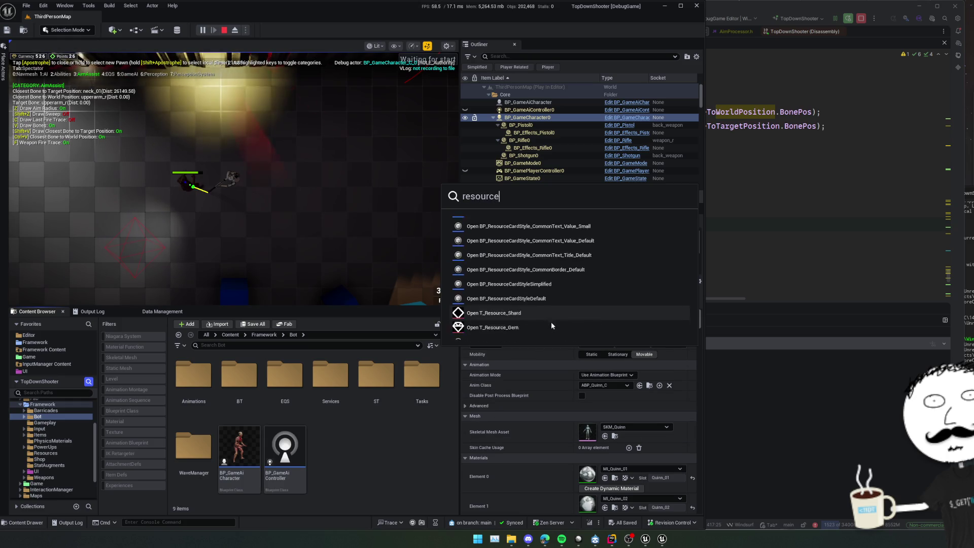
{"action": "scroll", "coordinate": [552, 323], "scroll_direction": "down", "scroll_amount": 5}
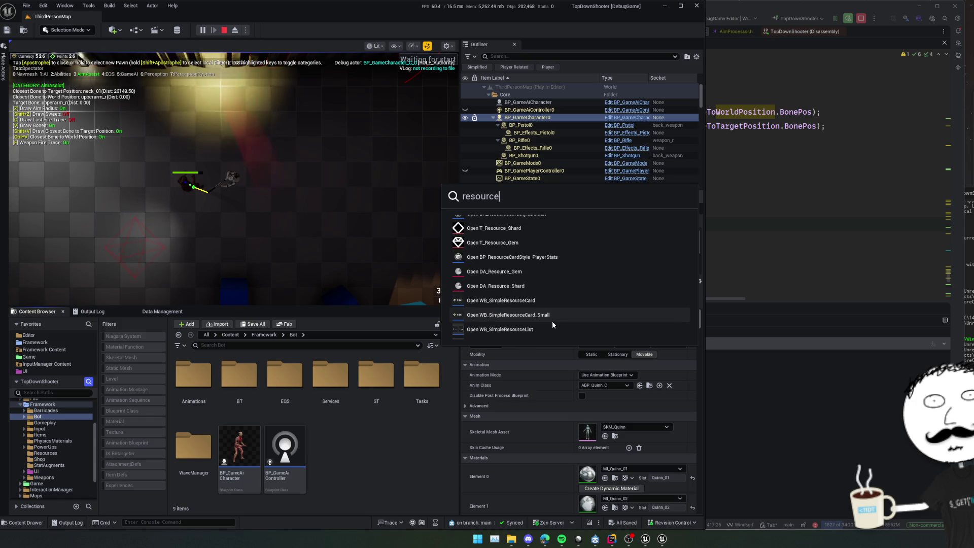
{"action": "key", "text": "Up"}
{"action": "key", "text": "Up"}
{"action": "key", "text": "Up"}
{"action": "key", "text": "Return"}
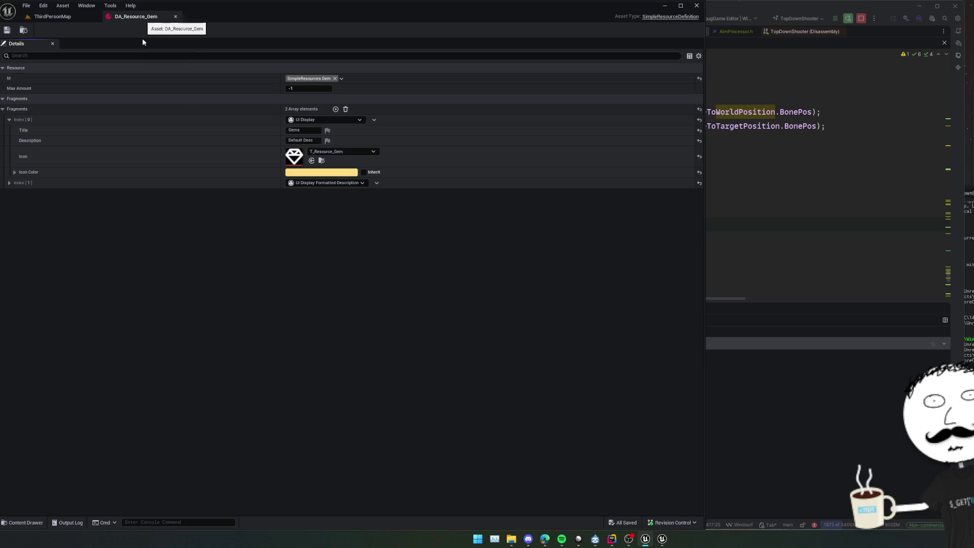
{"action": "scroll", "coordinate": [493, 124], "scroll_direction": "up", "scroll_amount": 2}
{"action": "scroll", "coordinate": [511, 293], "scroll_direction": "up", "scroll_amount": 5}
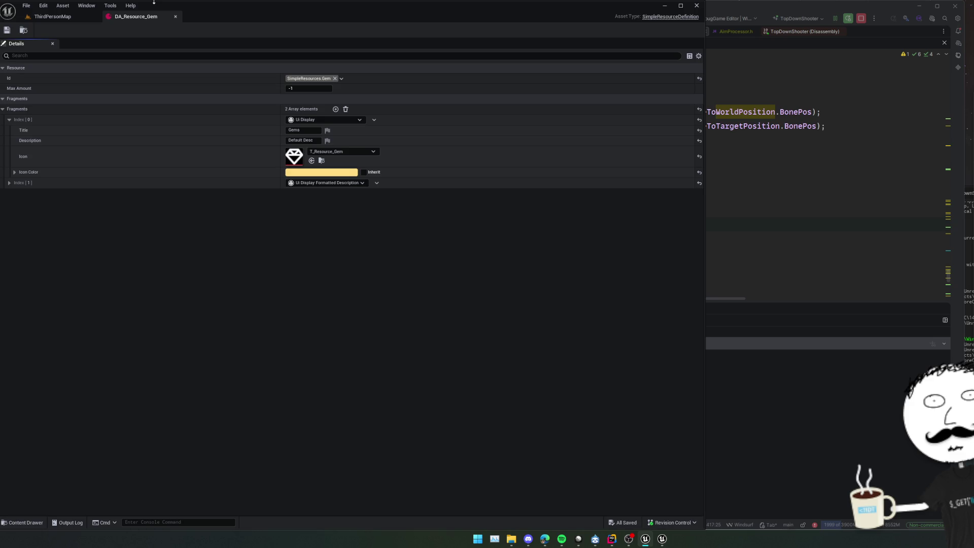
Close DA_Resource_Gem, return to the game, and run the AimAssist.Radius command while firing
{"action": "left_click", "coordinate": [176, 17]}
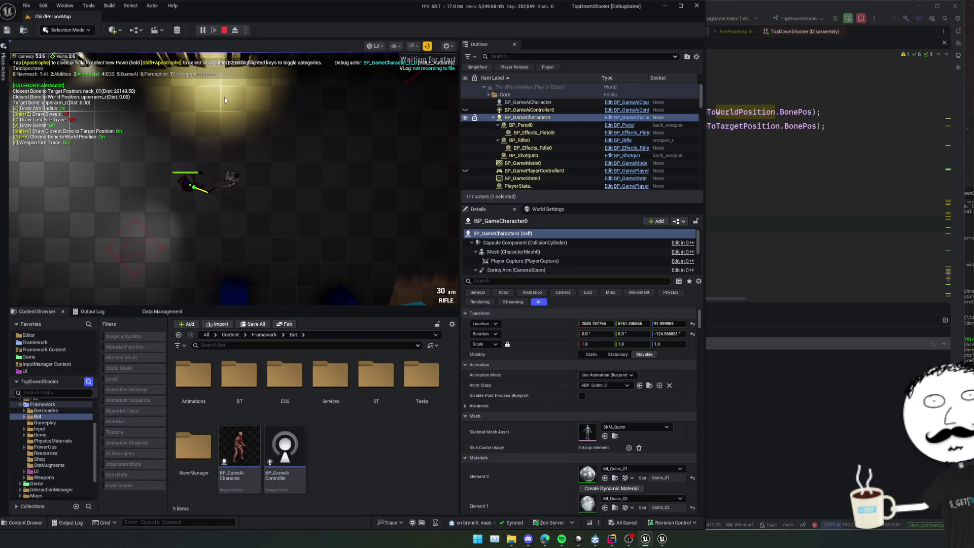
{"action": "left_click", "coordinate": [209, 227]}
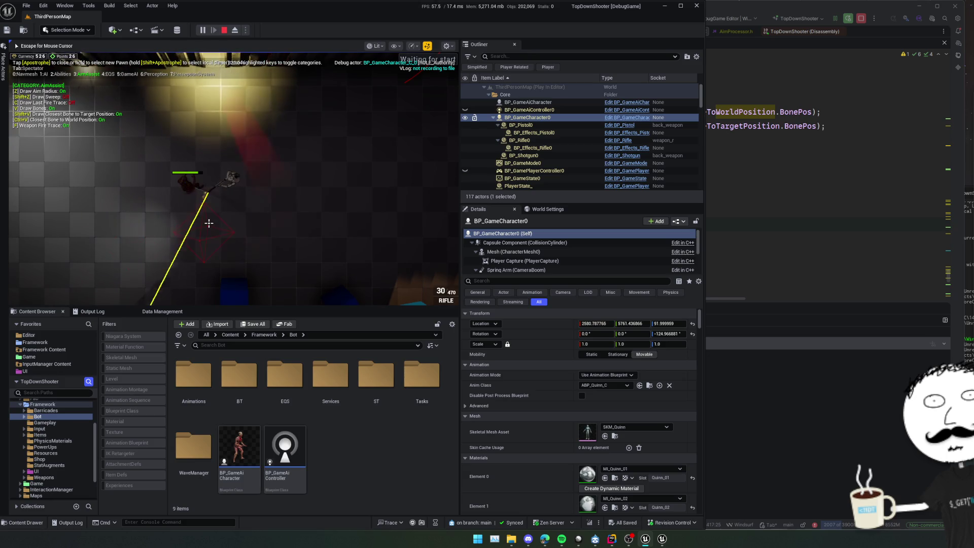
{"action": "right_click", "coordinate": [173, 238]}
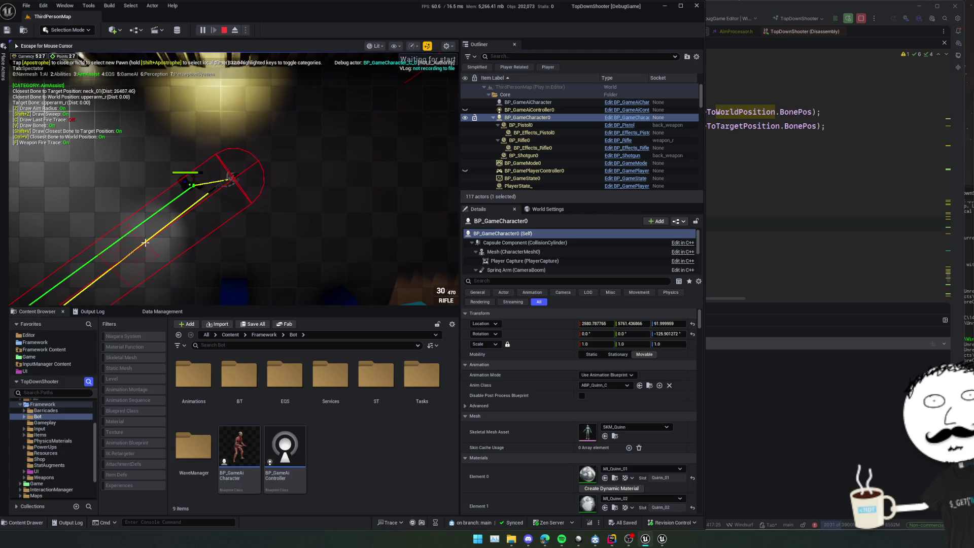
{"action": "key", "text": "grave"}
{"action": "type", "text": "aim"}
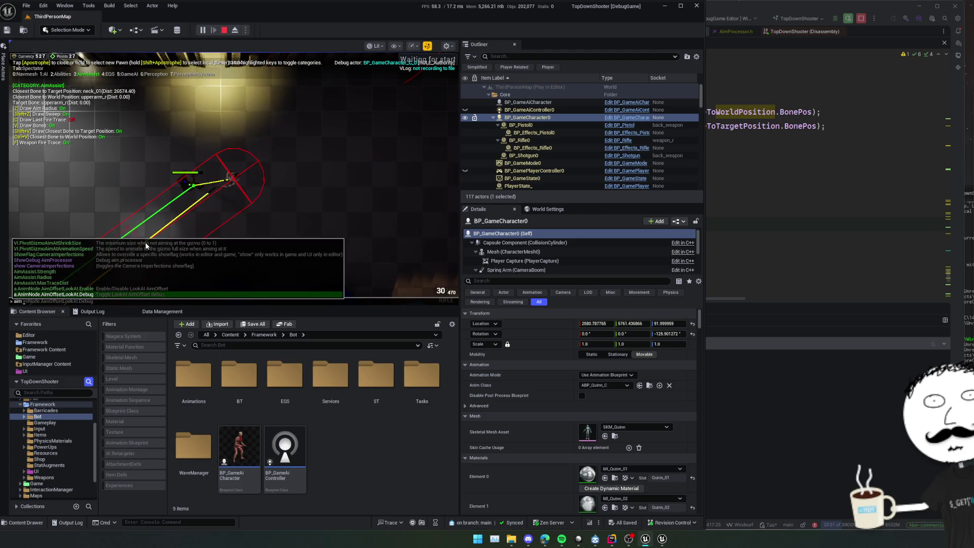
{"action": "key", "text": "Up"}
{"action": "key", "text": "Up"}
{"action": "key", "text": "Up"}
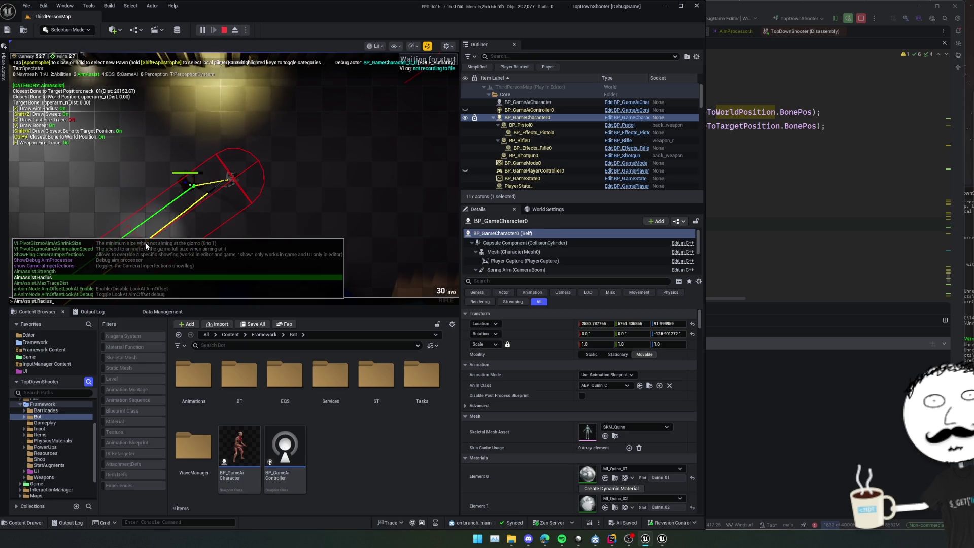
{"action": "key", "text": "Tab"}
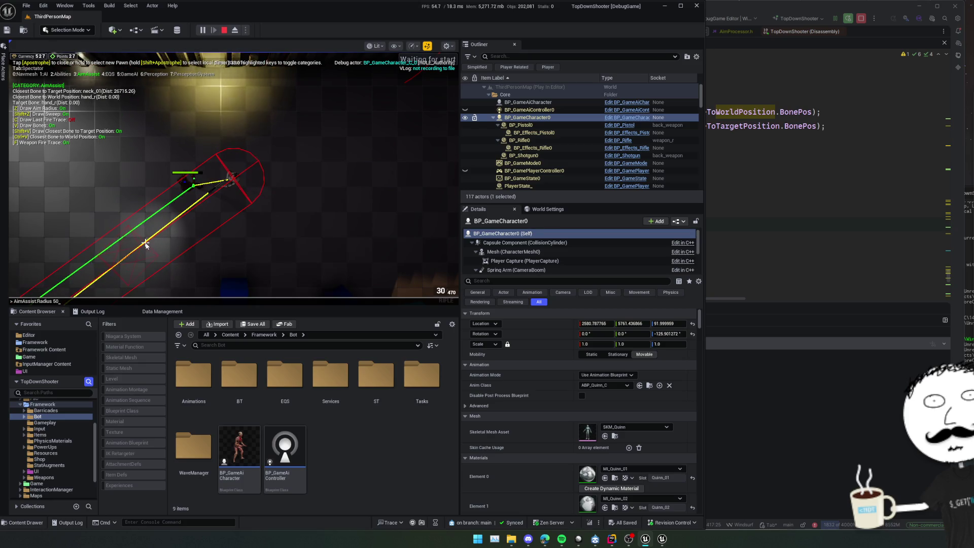
{"action": "key", "text": "Return"}
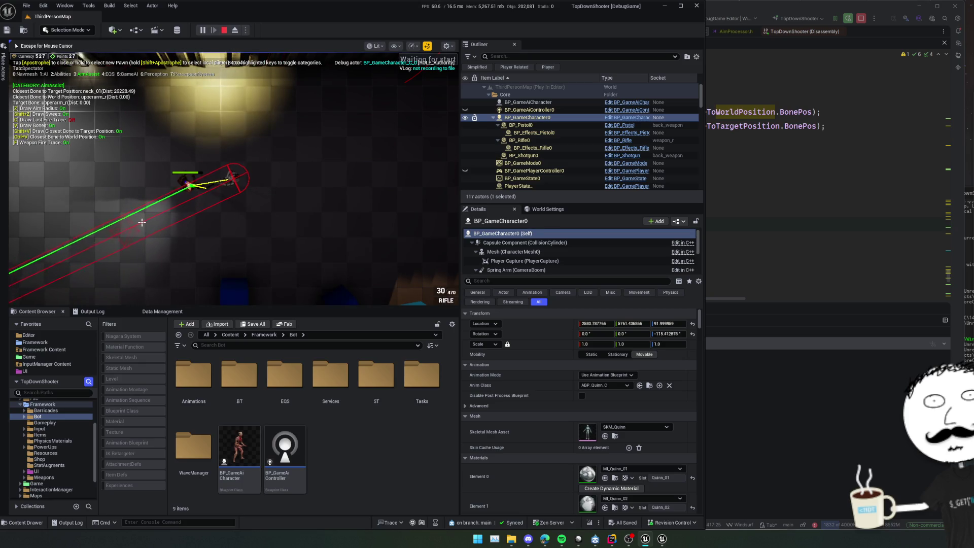
{"action": "left_click", "coordinate": [146, 235]}
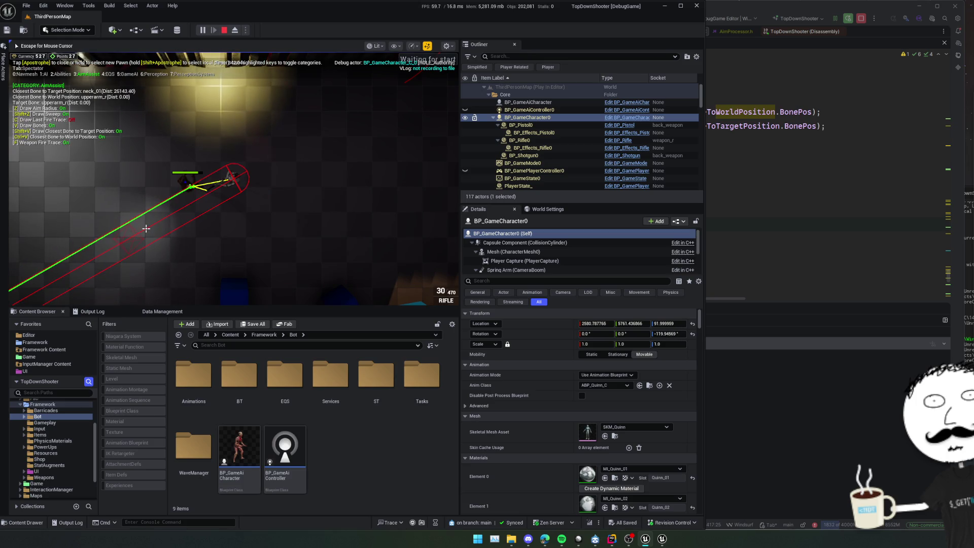
{"action": "left_click", "coordinate": [145, 229]}
Set AimAssist.Radius to 20, shoot the enemy, and turn off last-fire-trace drawing
{"action": "key", "text": "grave"}
{"action": "type", "text": "AimAssist.Radius 20"}
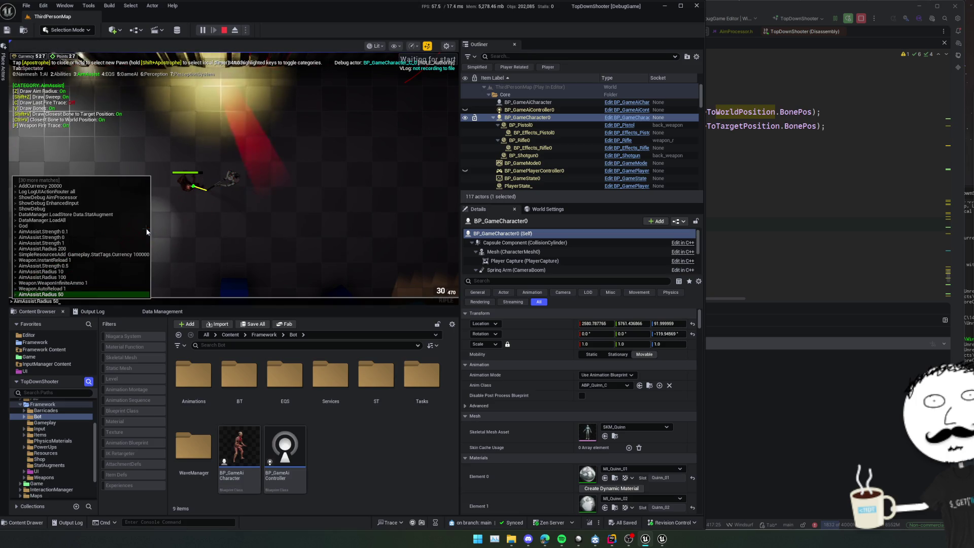
{"action": "key", "text": "Return"}
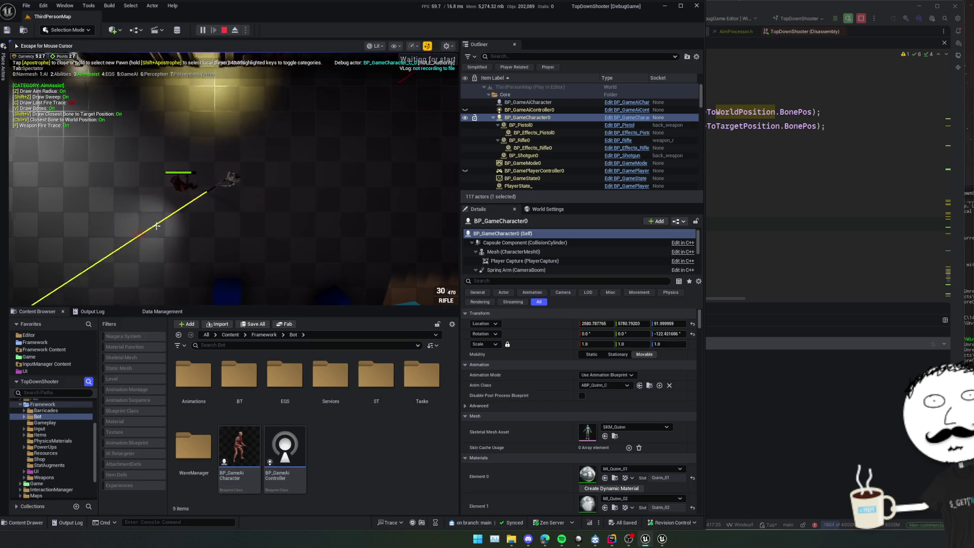
{"action": "left_click", "coordinate": [133, 195]}
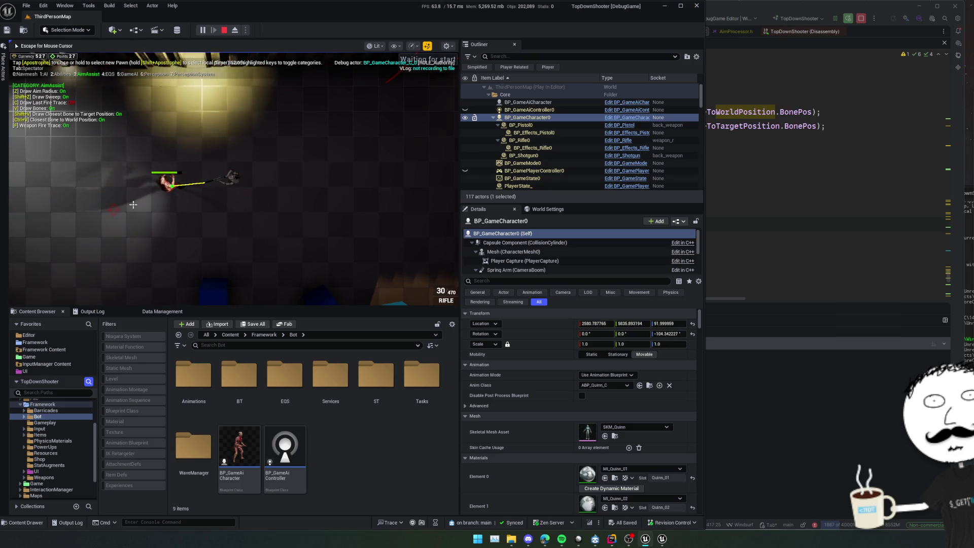
{"action": "key", "text": "c"}
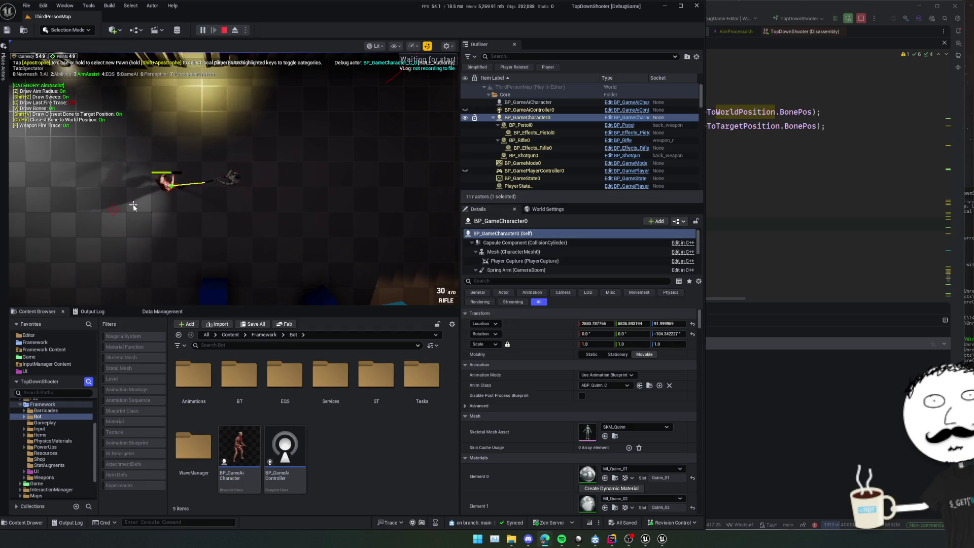
Navigate back to AimProcessor.cpp's fire sweep code near line 193
{"action": "left_click", "coordinate": [827, 236]}
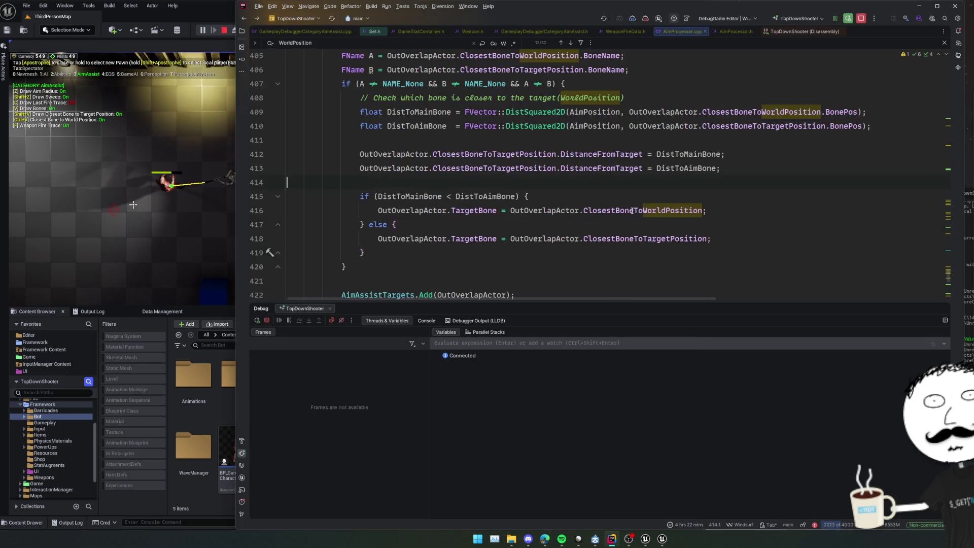
{"action": "key", "text": "Up"}
{"action": "key", "text": "Up"}
{"action": "key", "text": "Home"}
{"action": "key", "text": "Home"}
{"action": "key", "text": "ctrl+alt+Left"}
{"action": "key", "text": "ctrl+alt+Left"}
{"action": "key", "text": "ctrl+alt+Left"}
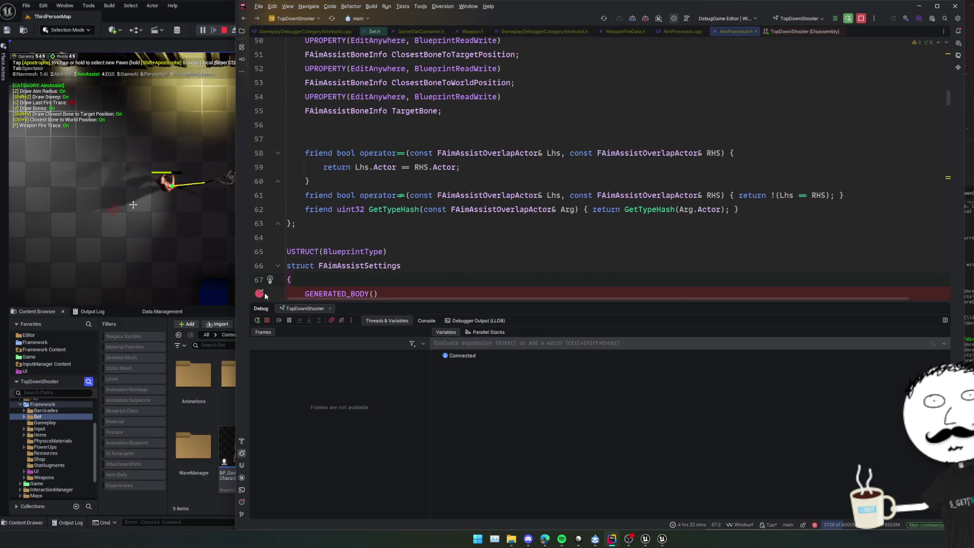
{"action": "key", "text": "ctrl+alt+Left"}
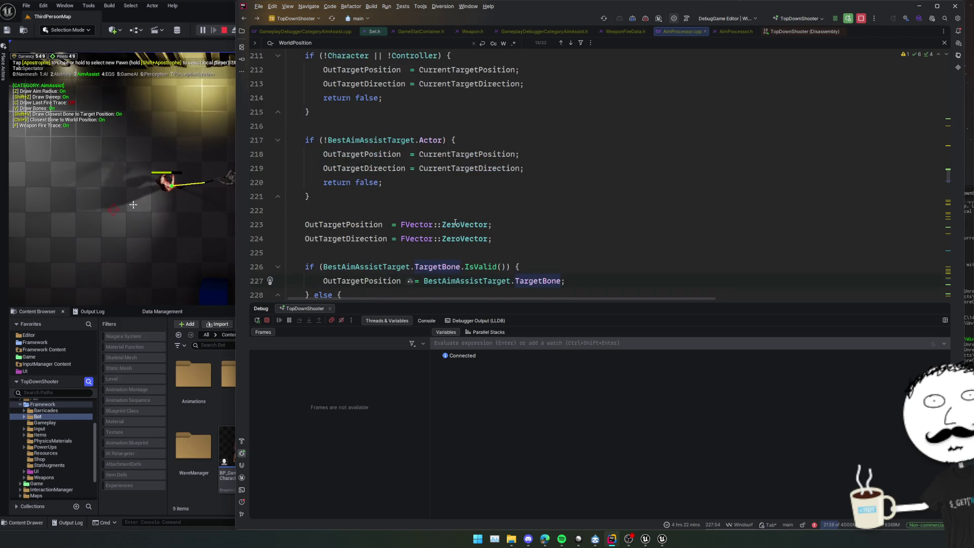
{"action": "scroll", "coordinate": [455, 223], "scroll_direction": "up", "scroll_amount": 4}
{"action": "left_click", "coordinate": [431, 141]}
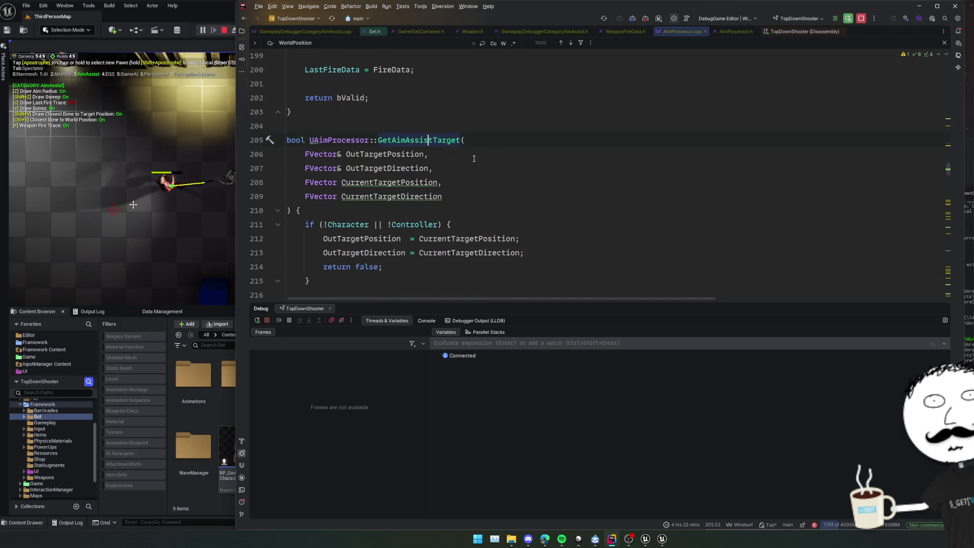
{"action": "scroll", "coordinate": [517, 142], "scroll_direction": "up", "scroll_amount": 11}
{"action": "scroll", "coordinate": [533, 168], "scroll_direction": "down", "scroll_amount": 6}
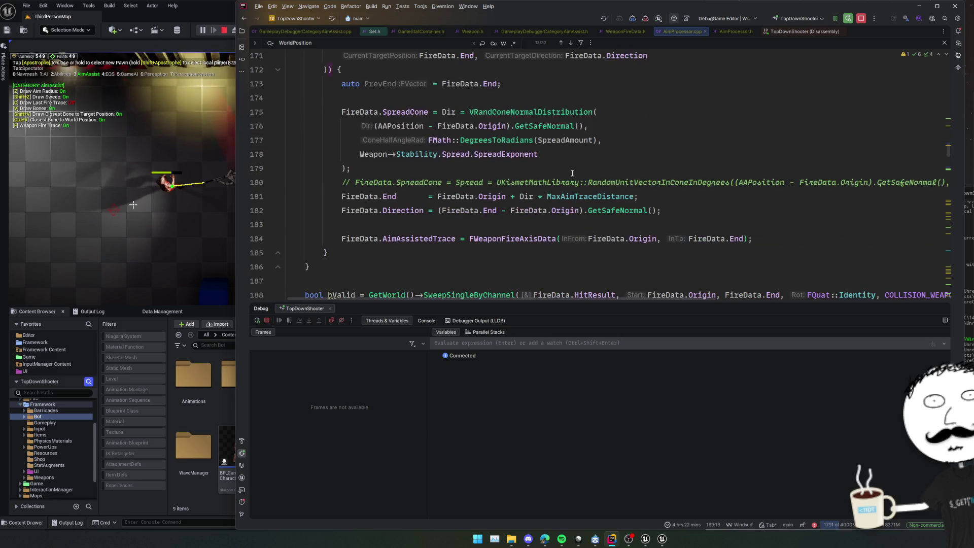
{"action": "left_click", "coordinate": [558, 200]}
Breakpoint the line-189 bValid check, inspect FireData.HitResult fields, then resume play
{"action": "left_click", "coordinate": [259, 140]}
{"action": "left_click", "coordinate": [566, 115]}
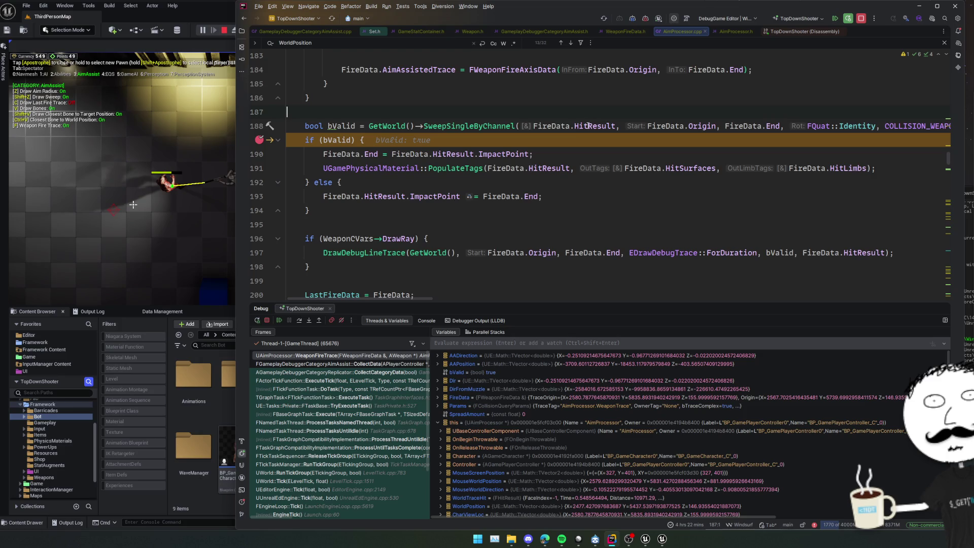
{"action": "mouse_move", "coordinate": [588, 126]}
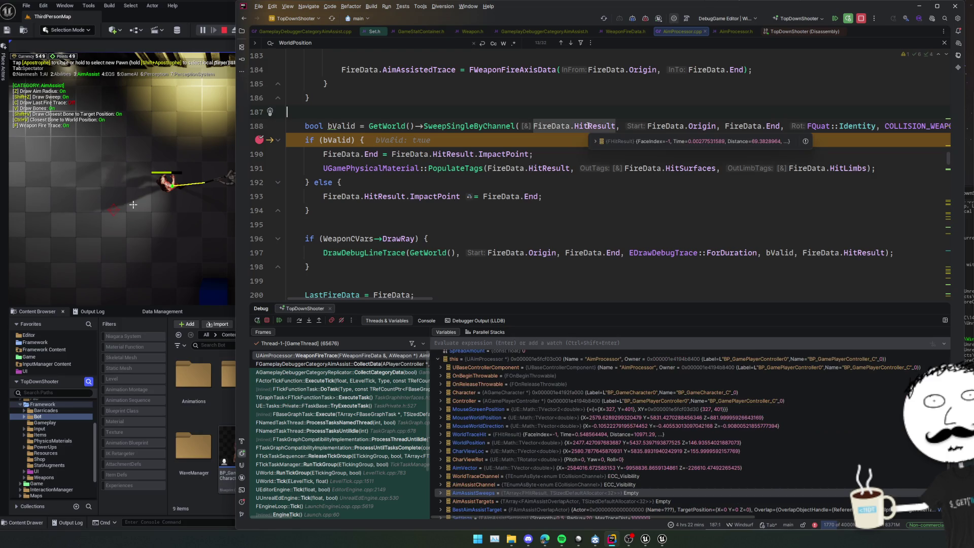
{"action": "left_click", "coordinate": [619, 143]}
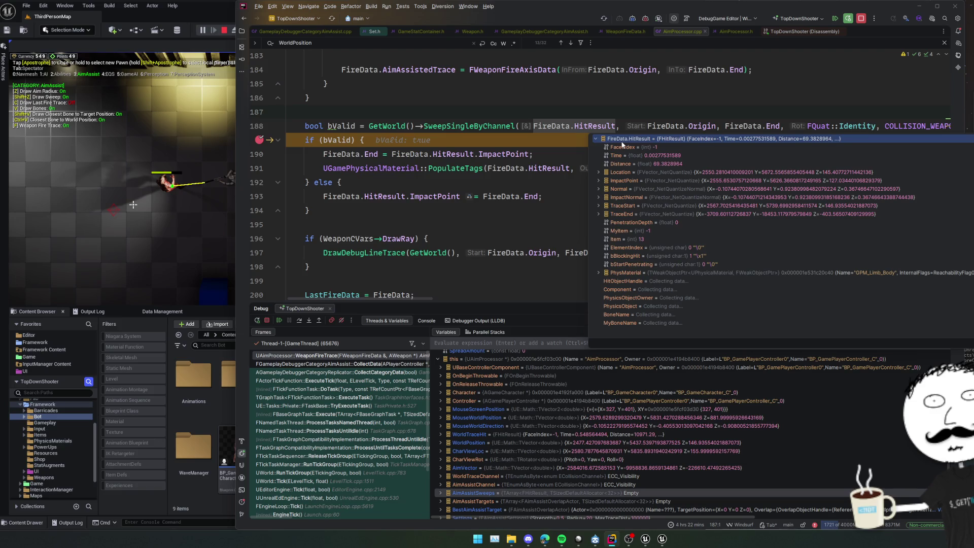
{"action": "left_click", "coordinate": [712, 280]}
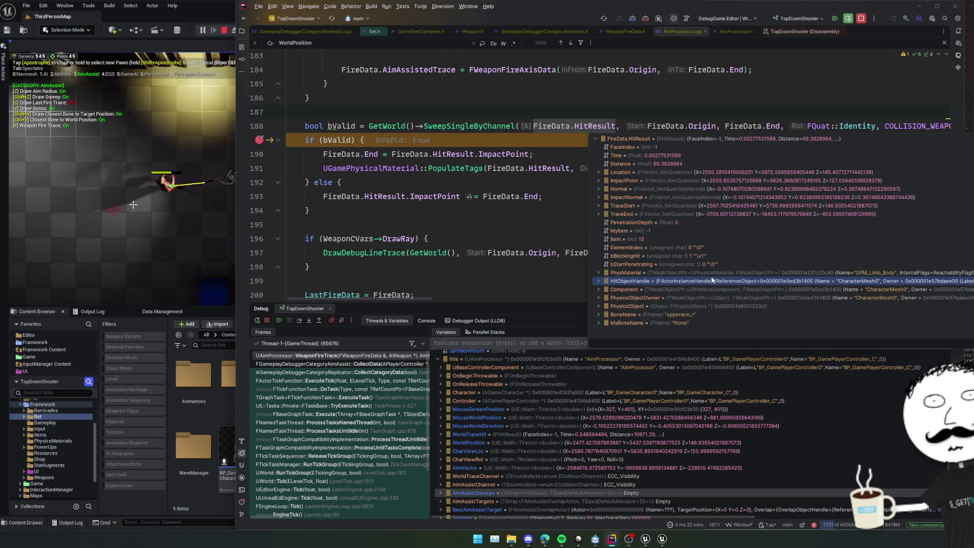
{"action": "left_click", "coordinate": [713, 273]}
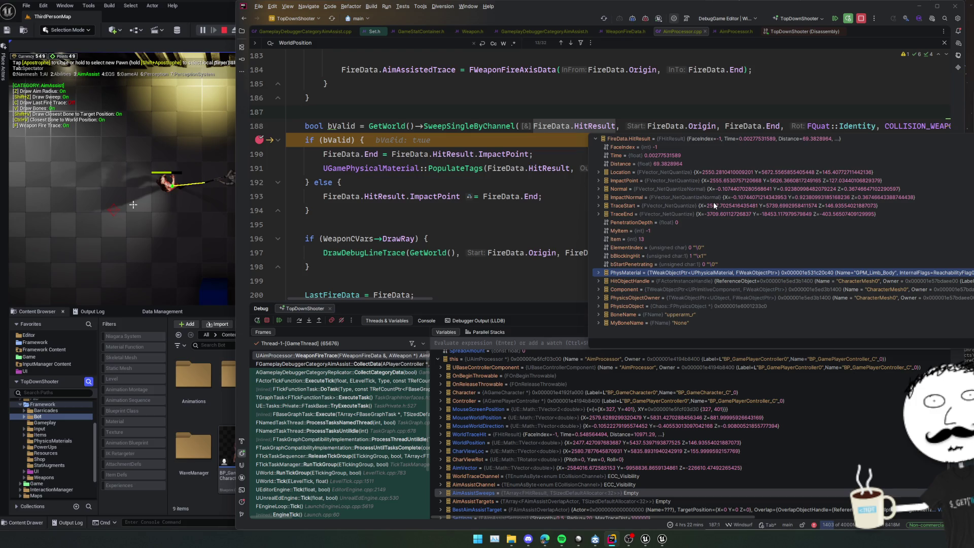
{"action": "left_click", "coordinate": [725, 99]}
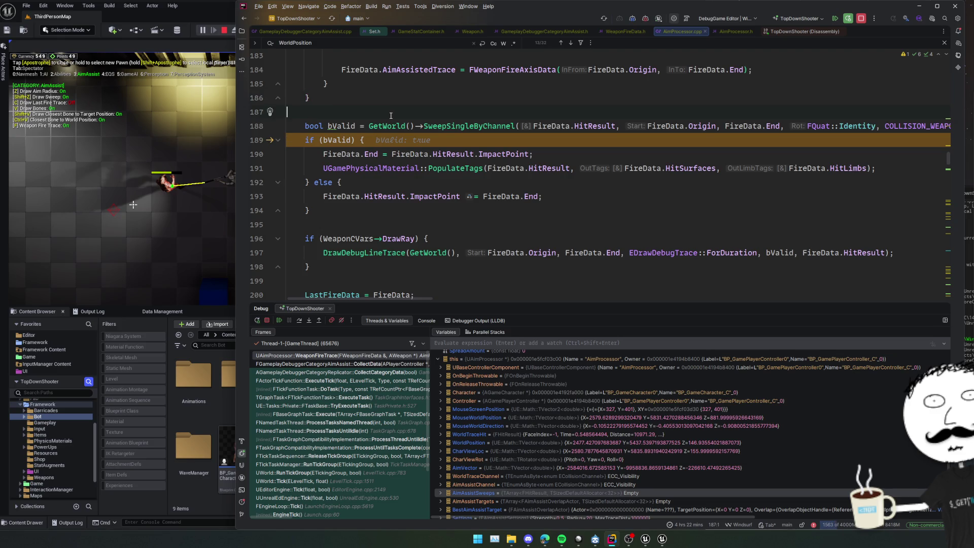
{"action": "scroll", "coordinate": [426, 160], "scroll_direction": "up", "scroll_amount": 2}
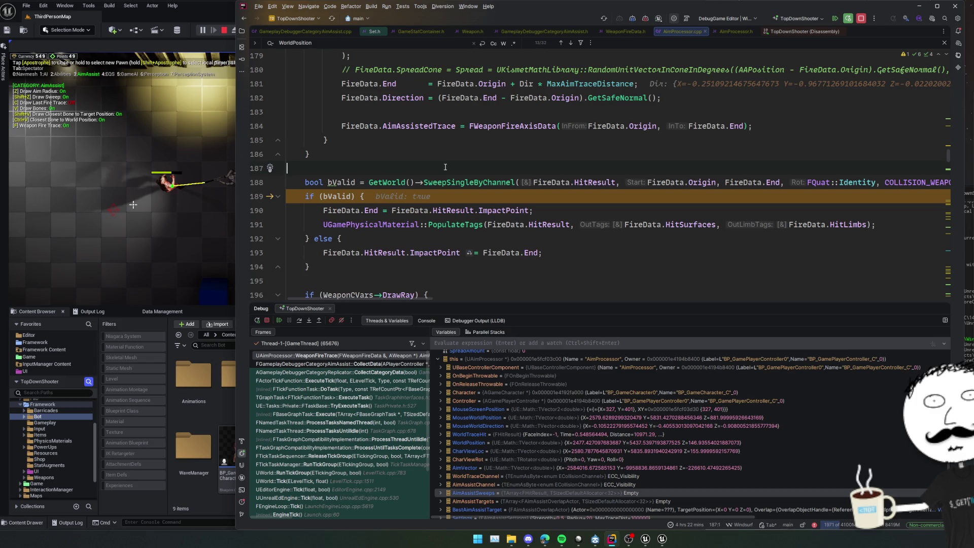
{"action": "scroll", "coordinate": [445, 167], "scroll_direction": "up", "scroll_amount": 4}
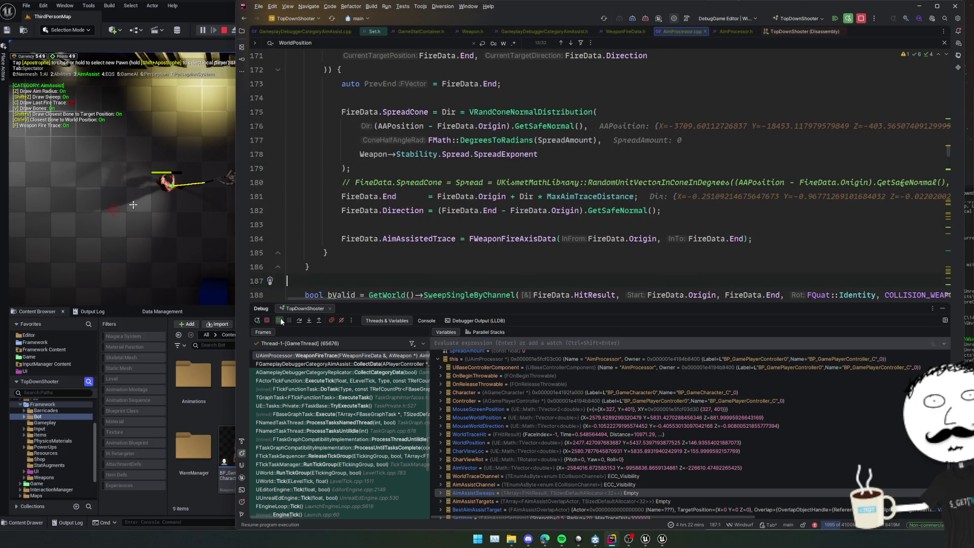
{"action": "left_click", "coordinate": [282, 322]}
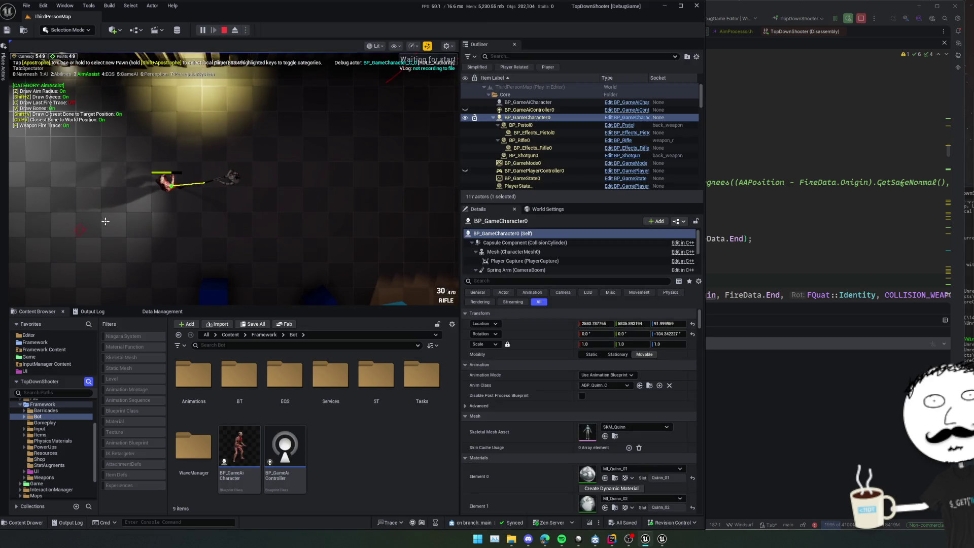
Fire four shots at the enemy, then toggle last-fire-trace drawing off with C
{"action": "left_click", "coordinate": [144, 220]}
{"action": "left_click", "coordinate": [143, 221]}
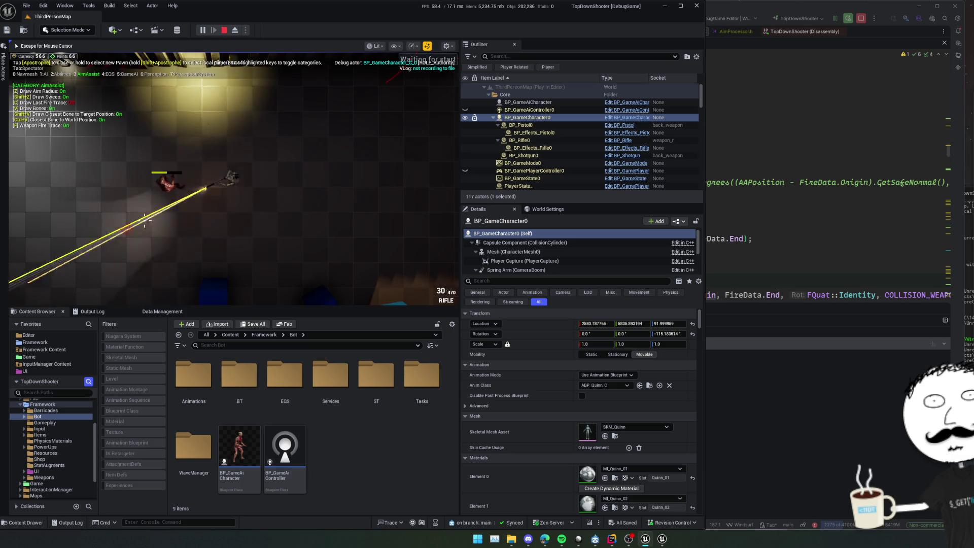
{"action": "left_click", "coordinate": [142, 218]}
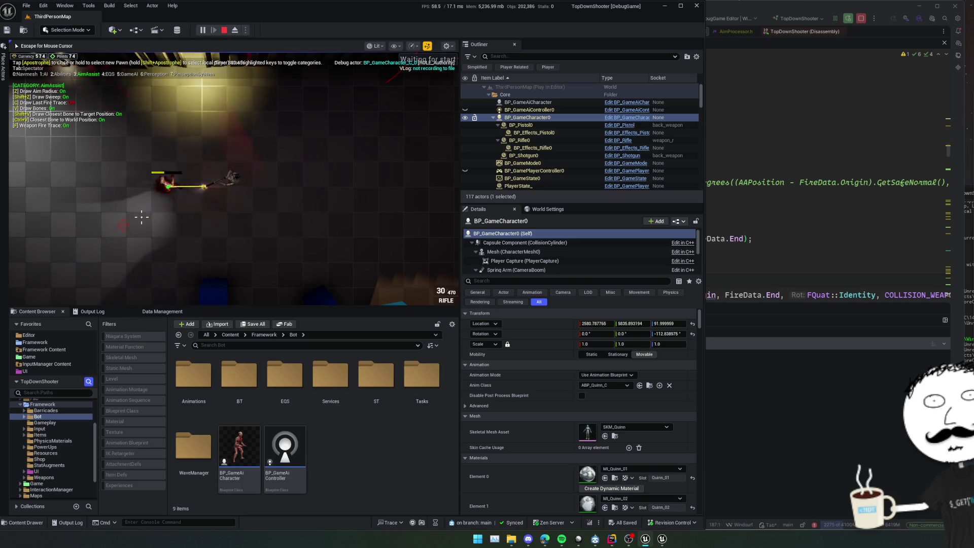
{"action": "left_click", "coordinate": [137, 210]}
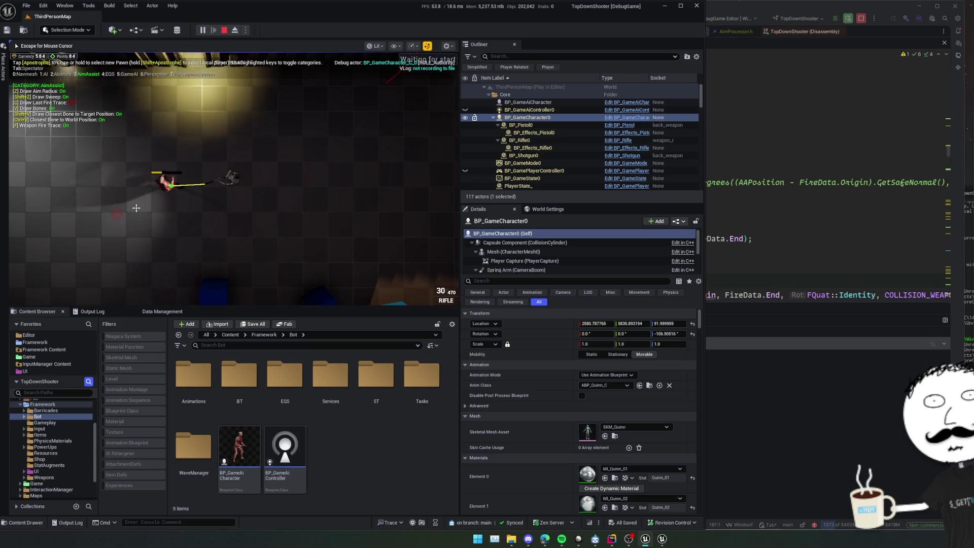
{"action": "key", "text": "grave"}
{"action": "key", "text": "Escape"}
{"action": "key", "text": "c"}
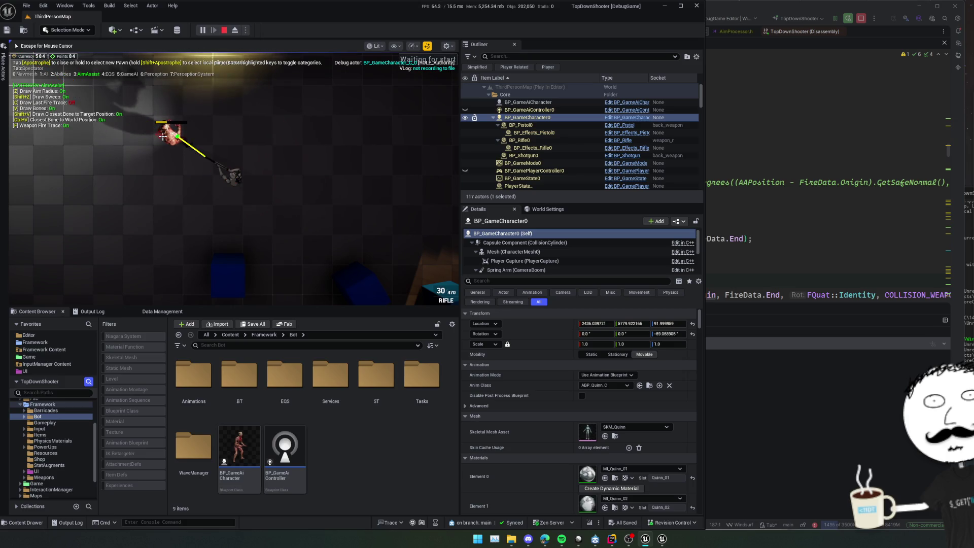
Raise AimAssist.Radius from 10 to 1000 and move the issue window off the game view
{"action": "key", "text": "grave"}
{"action": "key", "text": "Up"}
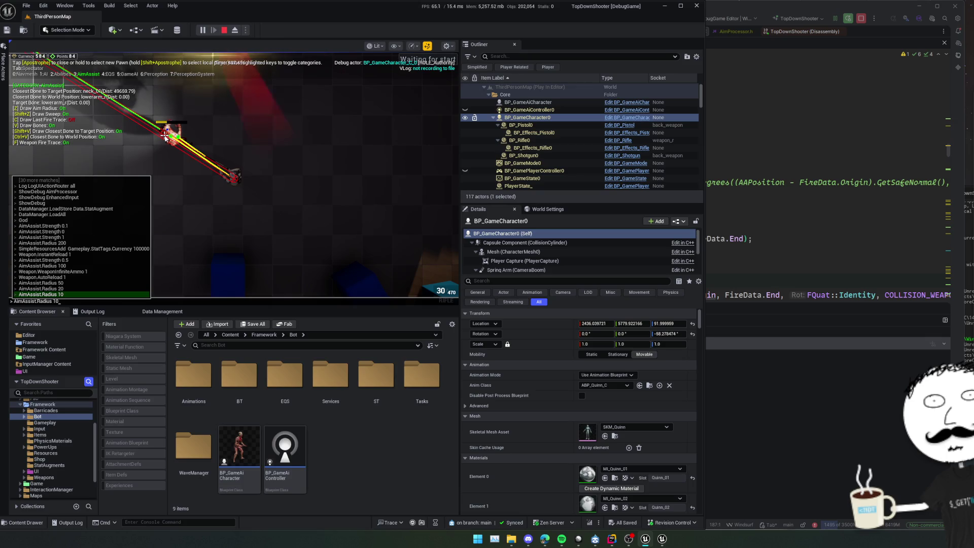
{"action": "type", "text": "00"}
{"action": "key", "text": "Return"}
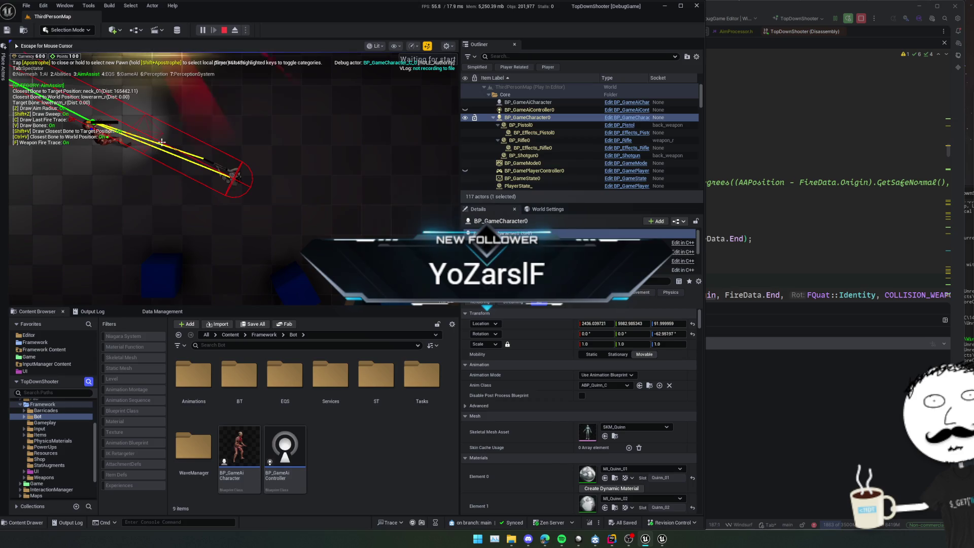
{"action": "left_click", "coordinate": [579, 539]}
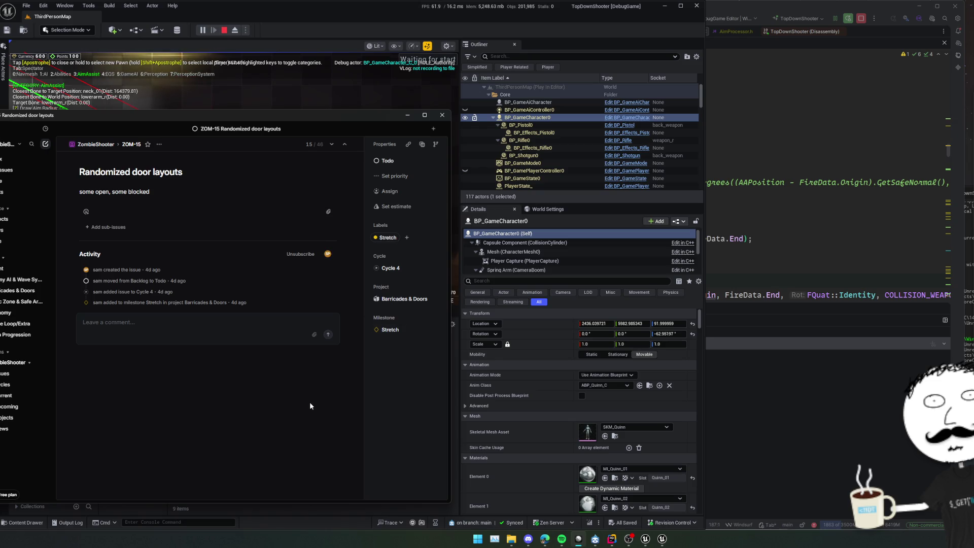
{"action": "left_click_drag", "start_coordinate": [314, 112], "coordinate": [704, 115]}
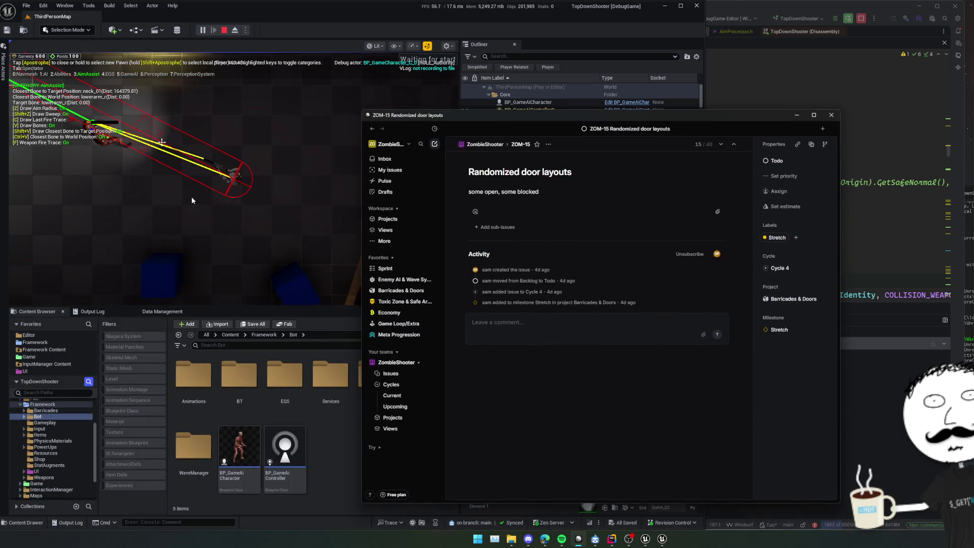
{"action": "left_click", "coordinate": [330, 177]}
Walk the character around the map with WASD, toward and away from enemies
{"action": "key", "text": "w"}
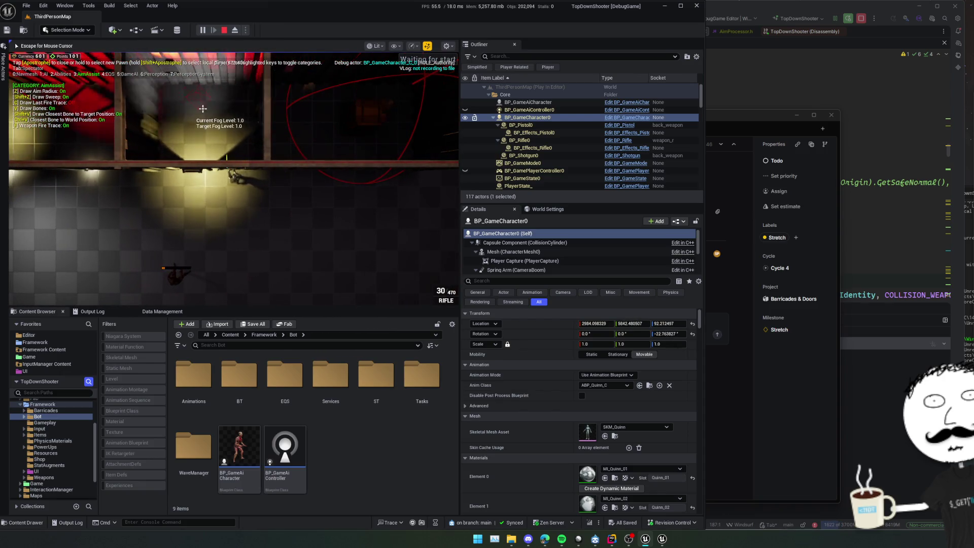
{"action": "key", "text": "s"}
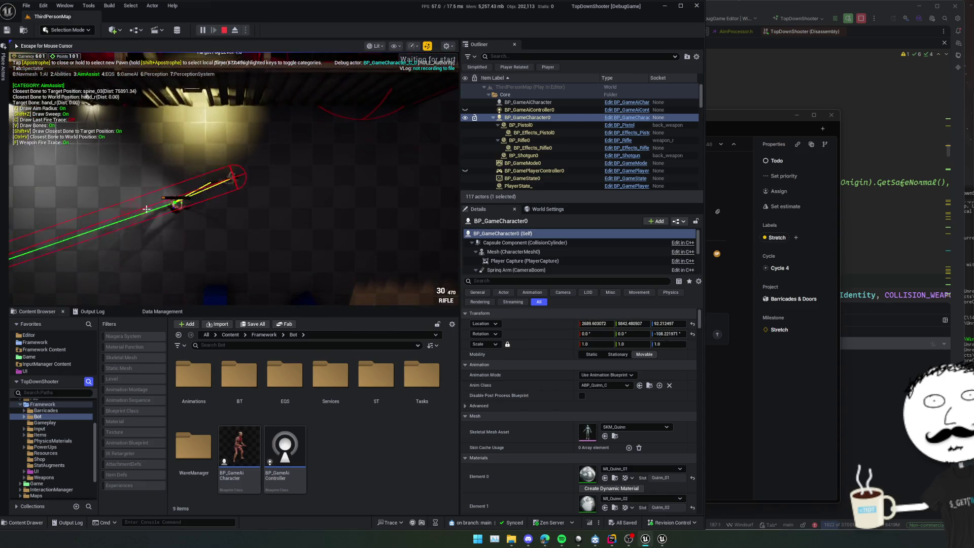
{"action": "key", "text": "w"}
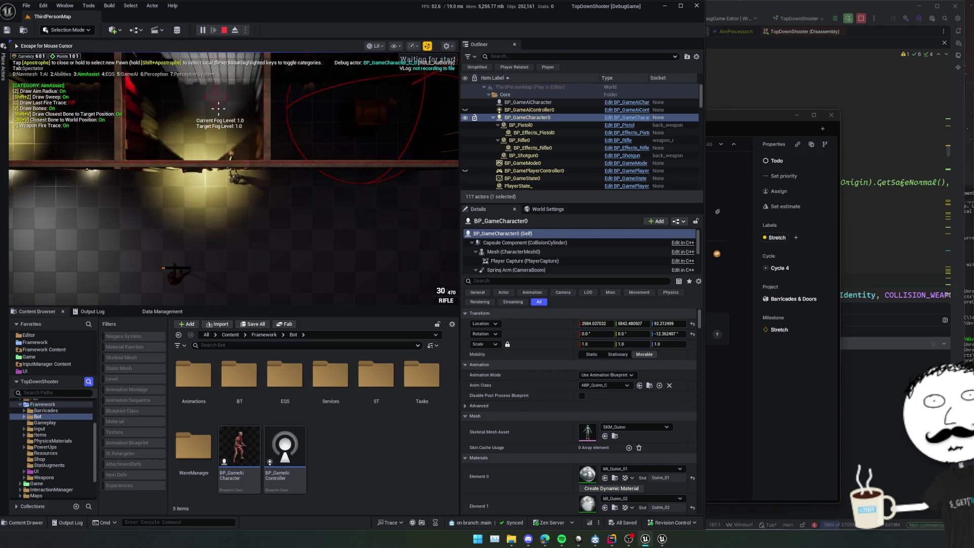
{"action": "key", "text": "d"}
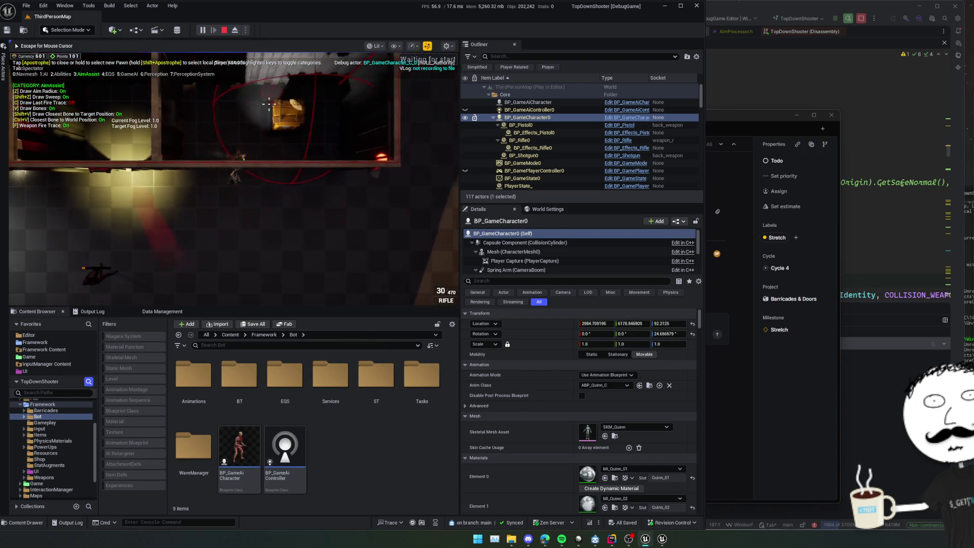
{"action": "key", "text": "d"}
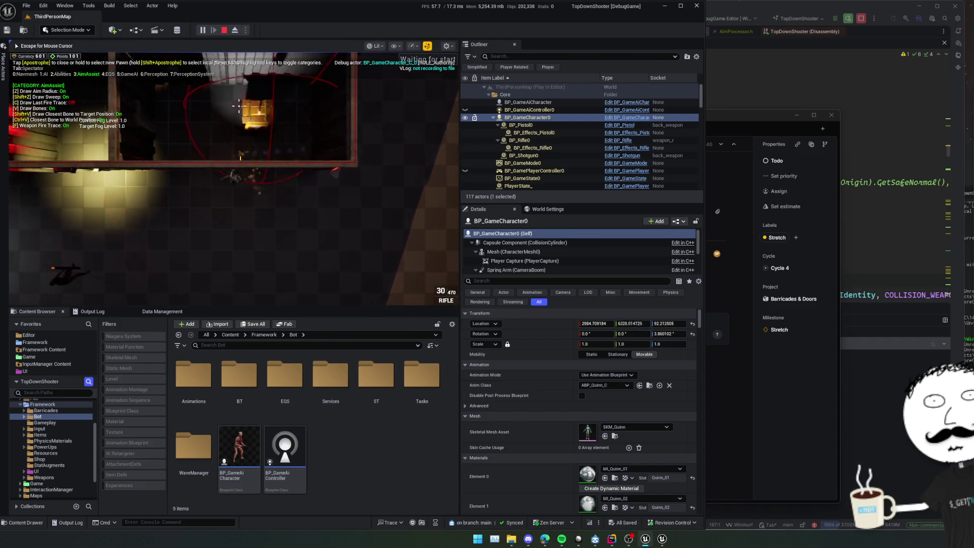
{"action": "key", "text": "s"}
{"action": "key", "text": "a"}
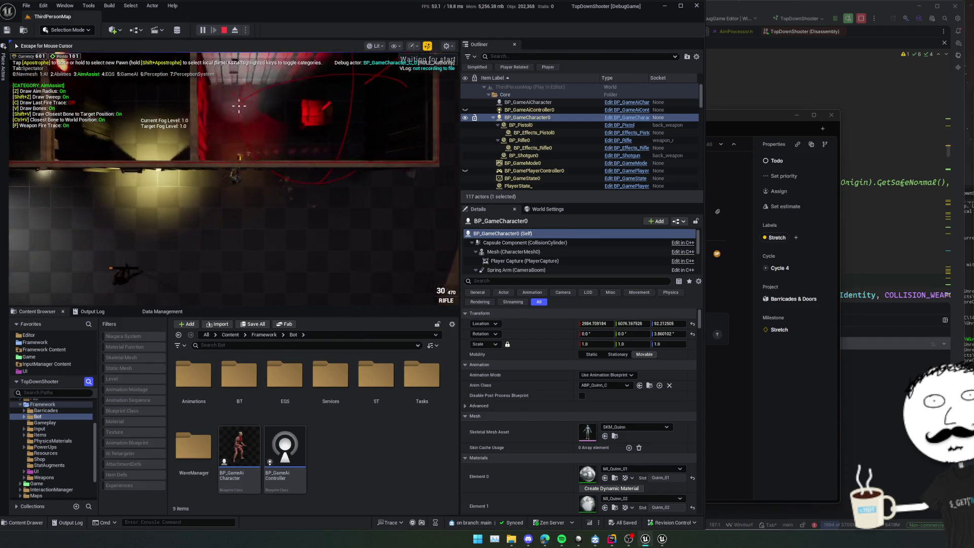
{"action": "key", "text": "a"}
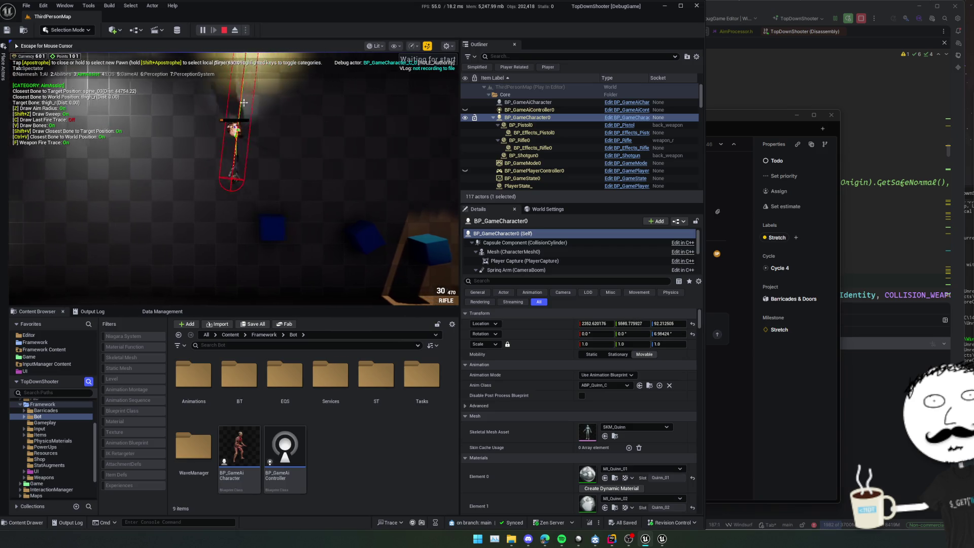
{"action": "key", "text": "w"}
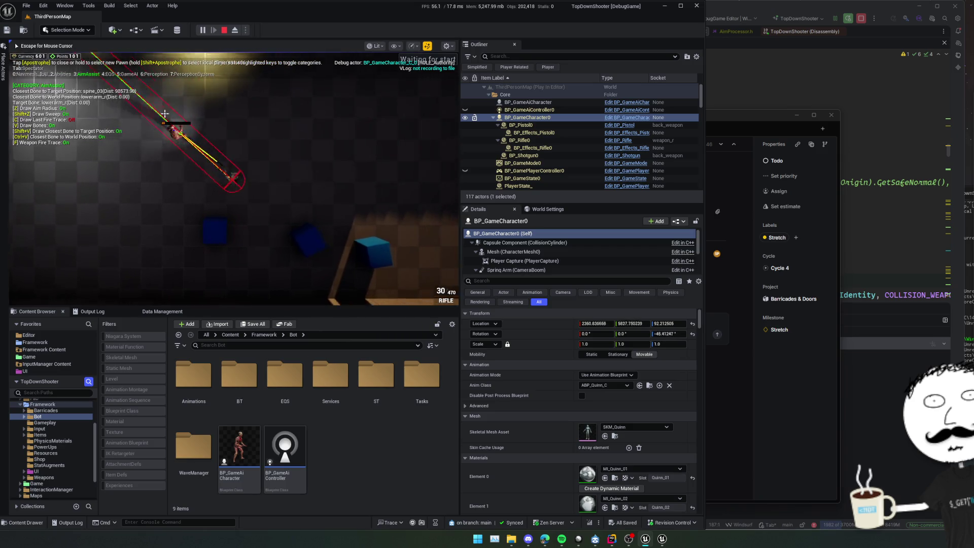
{"action": "key", "text": "d"}
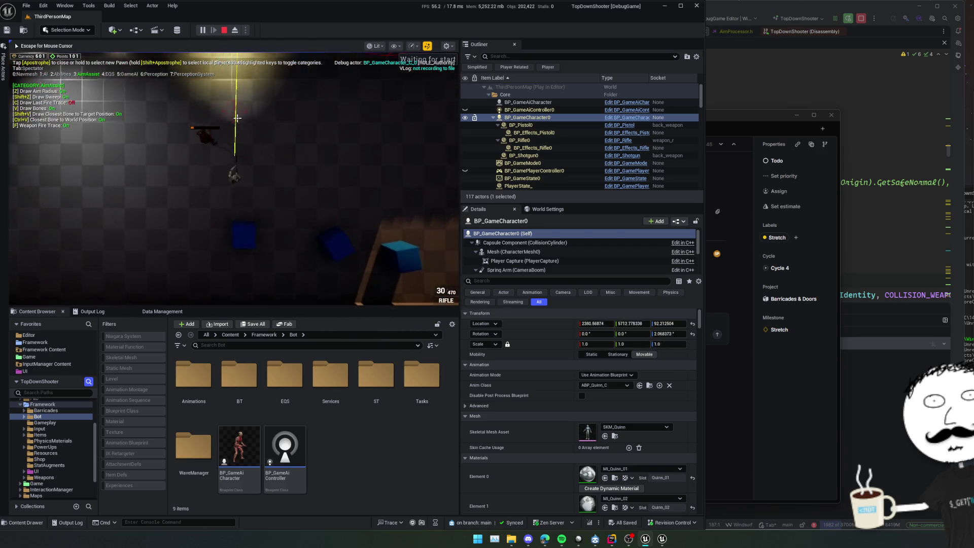
{"action": "key", "text": "a"}
{"action": "key", "text": "s"}
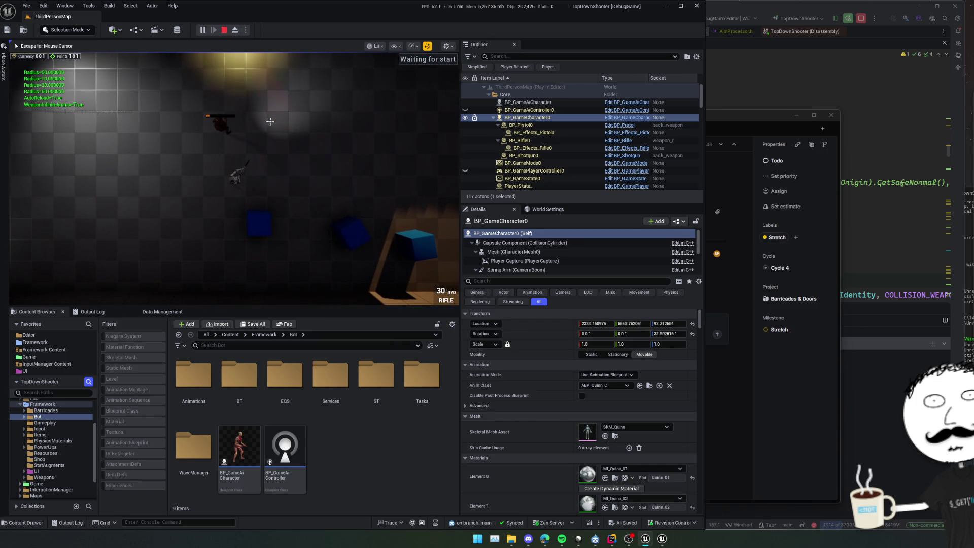
Switch to third-person view with V and shoot enemies while running around the building
{"action": "key", "text": "a"}
{"action": "key", "text": "v"}
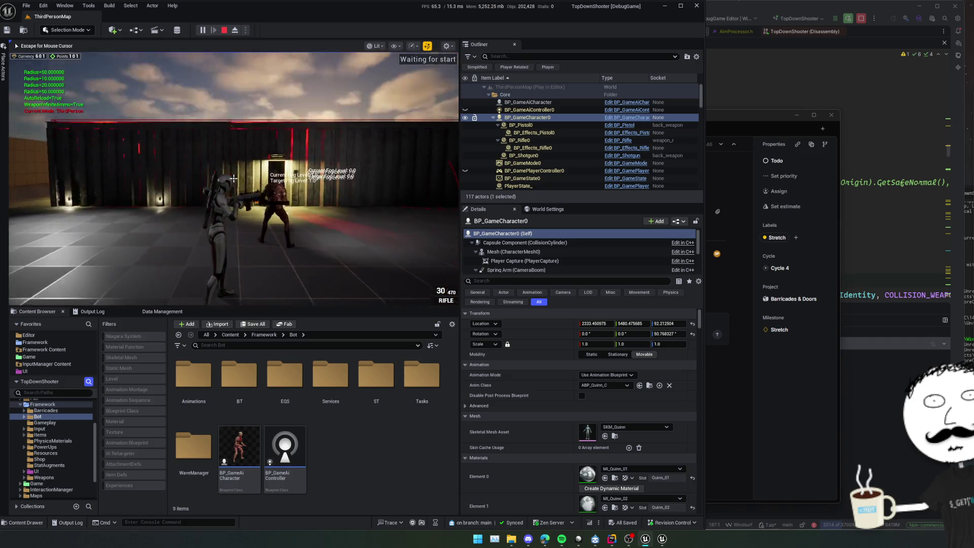
{"action": "key", "text": "d"}
{"action": "left_click", "coordinate": [234, 178]}
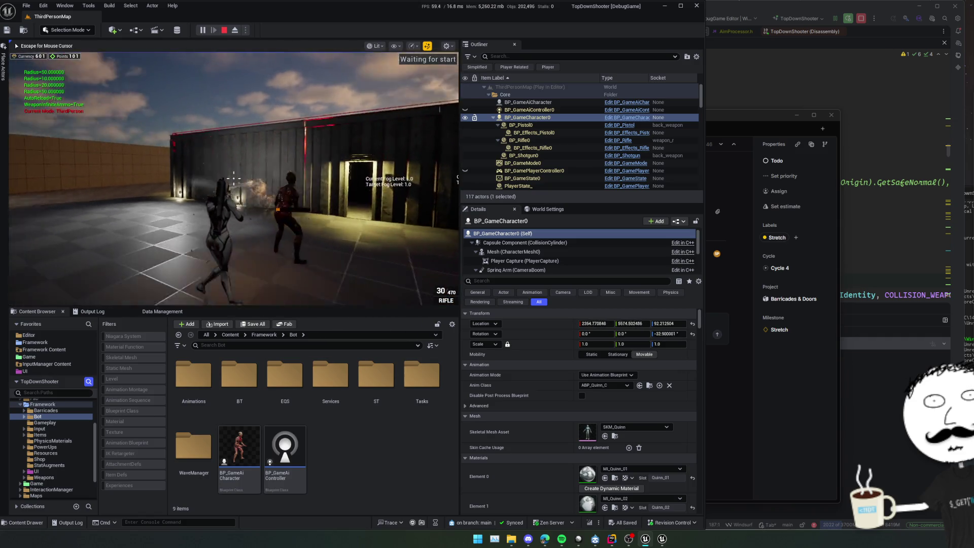
{"action": "left_click", "coordinate": [233, 178]}
{"action": "key", "text": "d"}
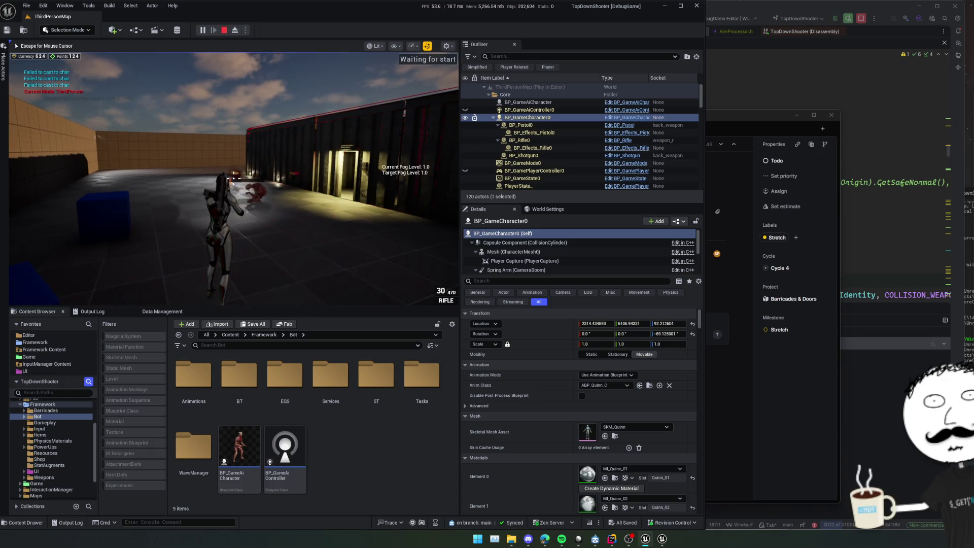
{"action": "key", "text": "a"}
{"action": "left_click", "coordinate": [234, 178]}
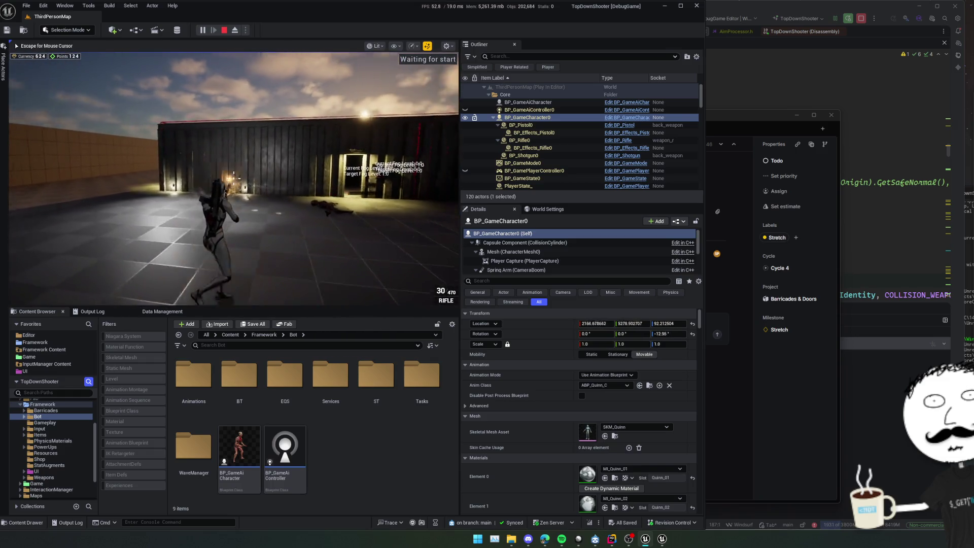
{"action": "key", "text": "w"}
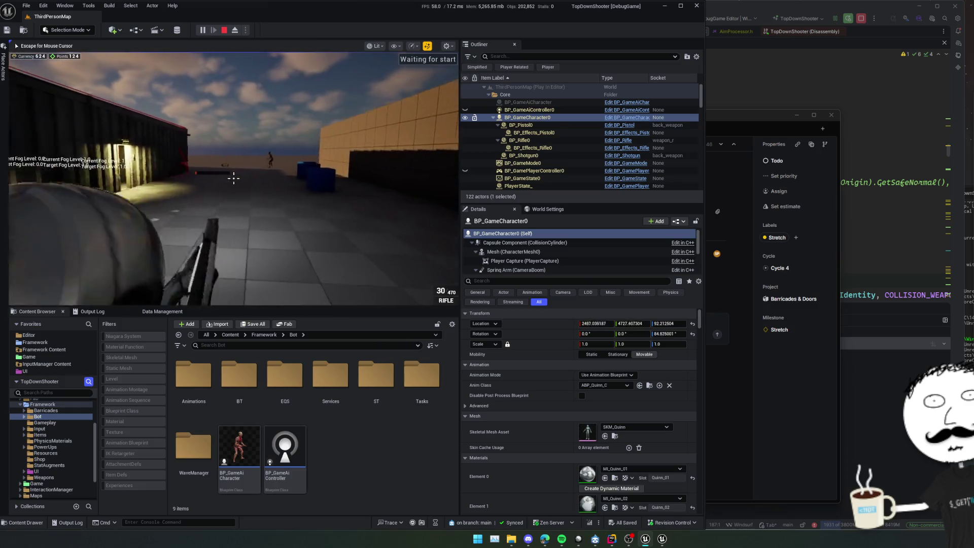
{"action": "left_click", "coordinate": [233, 178]}
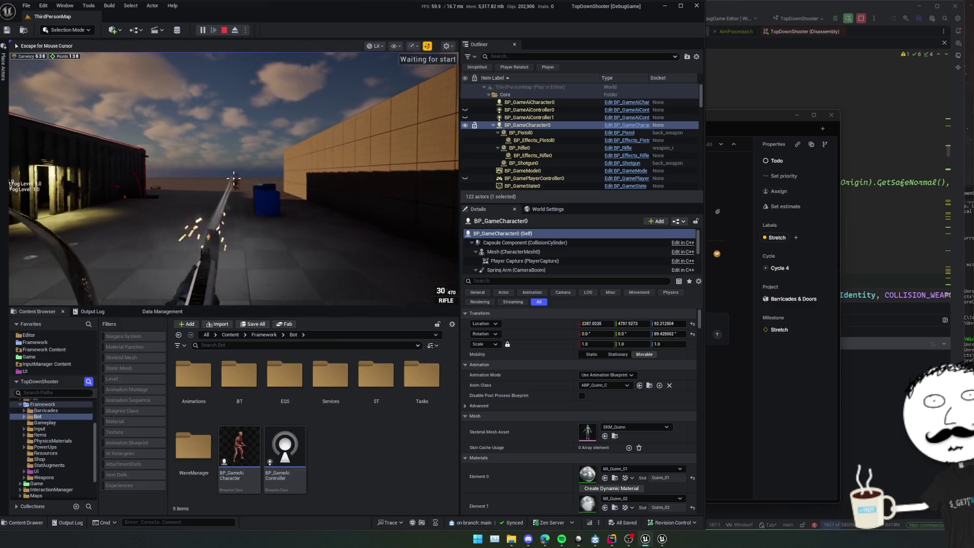
{"action": "key", "text": "w"}
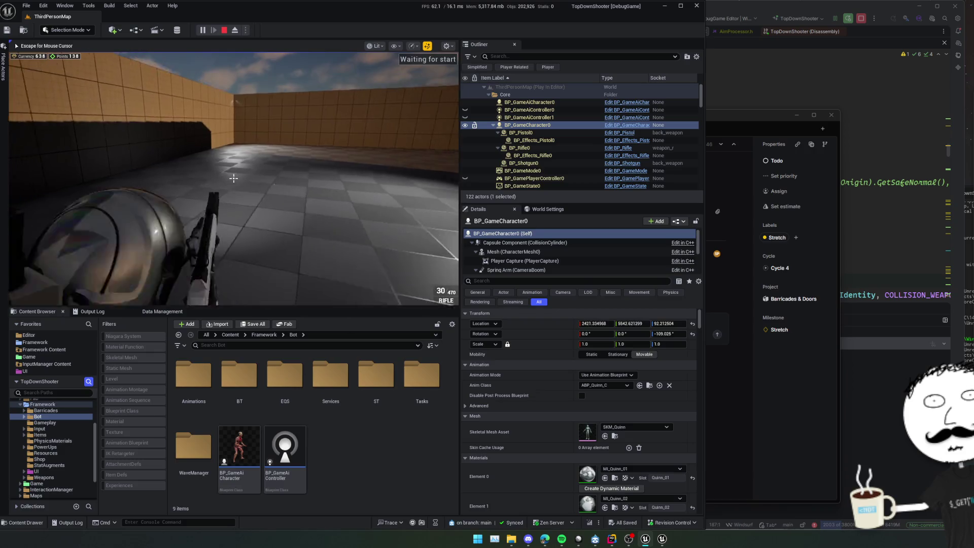
Release the mouse with Escape and stop the play session
{"action": "key", "text": "Escape"}
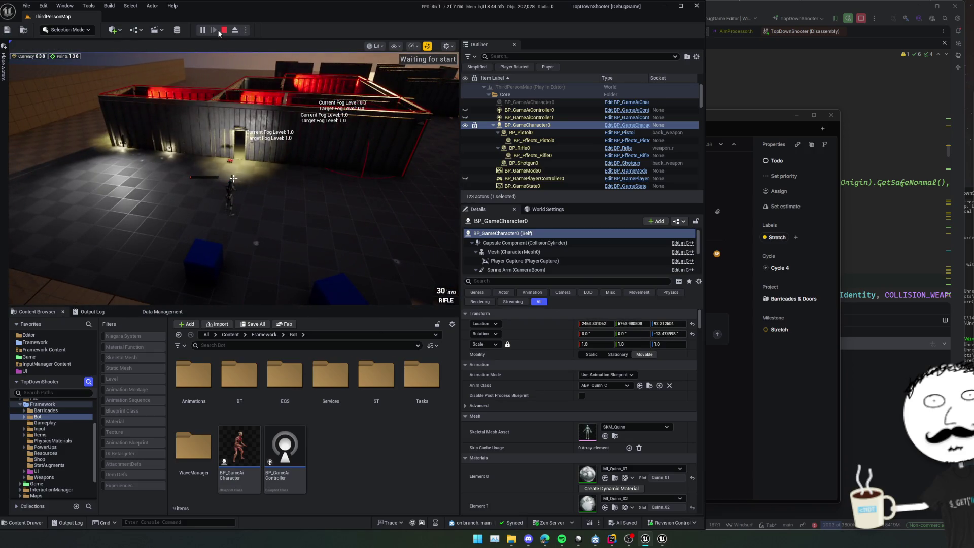
{"action": "left_click", "coordinate": [224, 30]}
{"action": "left_click", "coordinate": [781, 365]}
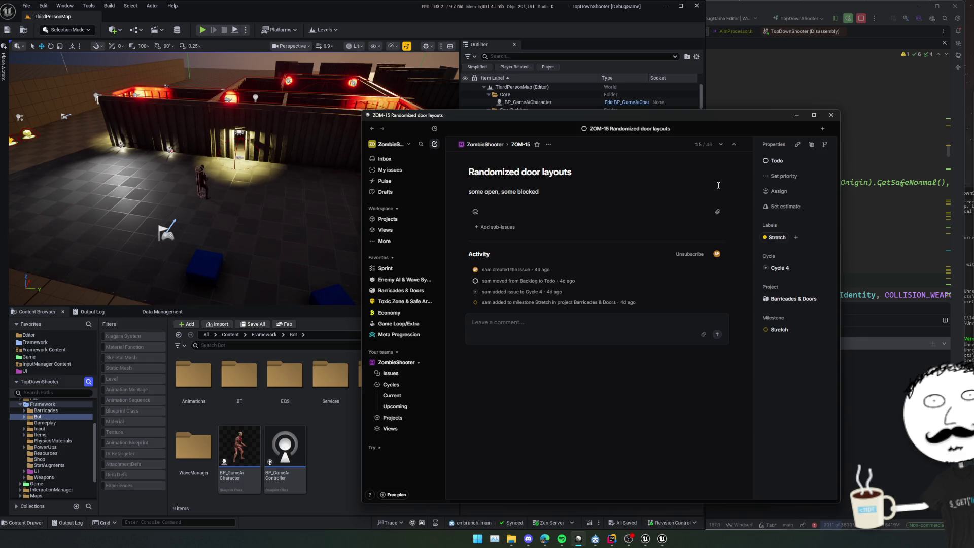
Bring Linear over the editor, scroll ZombieShooter's issues to Backlog, and open ZOM-46 Aim Processor Issues
{"action": "left_click_drag", "start_coordinate": [716, 123], "coordinate": [644, 105]}
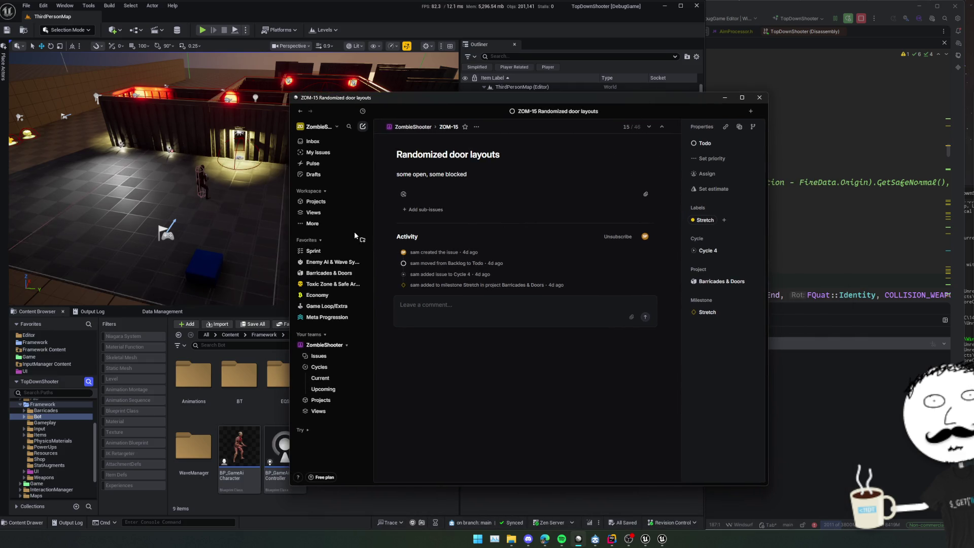
{"action": "left_click", "coordinate": [319, 356]}
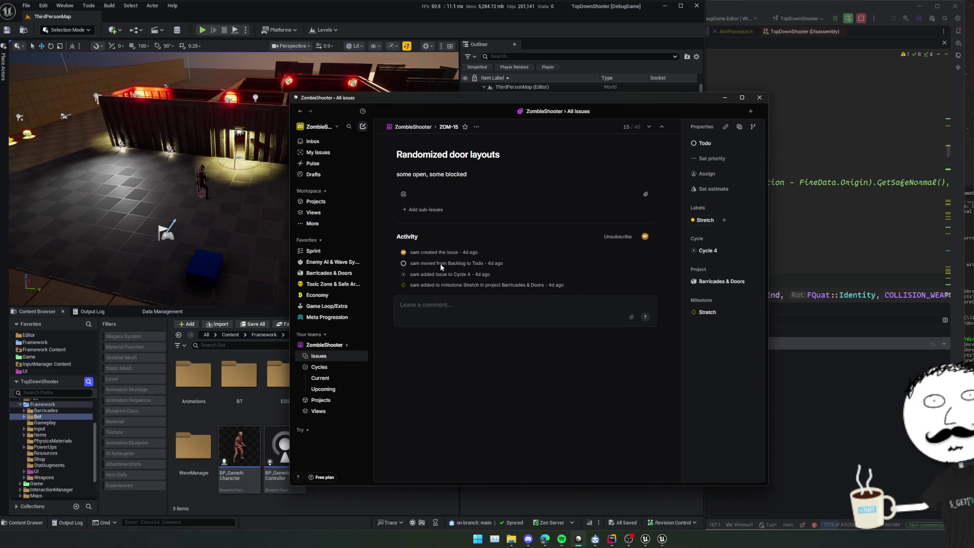
{"action": "scroll", "coordinate": [558, 168], "scroll_direction": "up", "scroll_amount": 2}
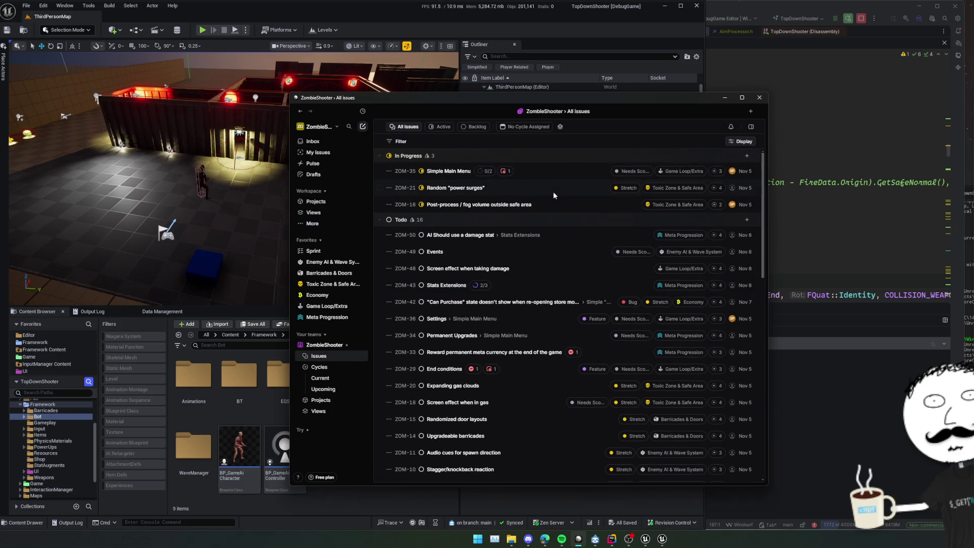
{"action": "scroll", "coordinate": [556, 235], "scroll_direction": "down", "scroll_amount": 1}
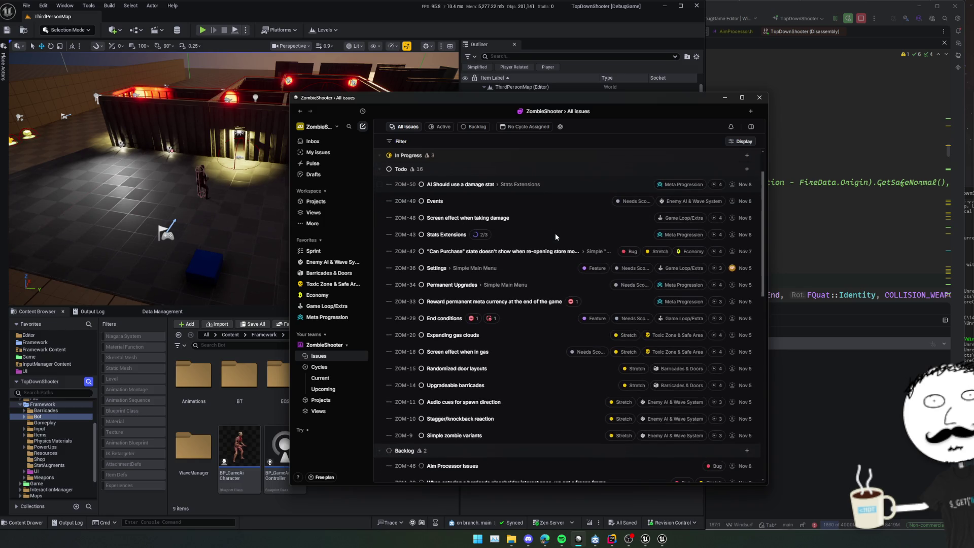
{"action": "scroll", "coordinate": [509, 267], "scroll_direction": "down", "scroll_amount": 1}
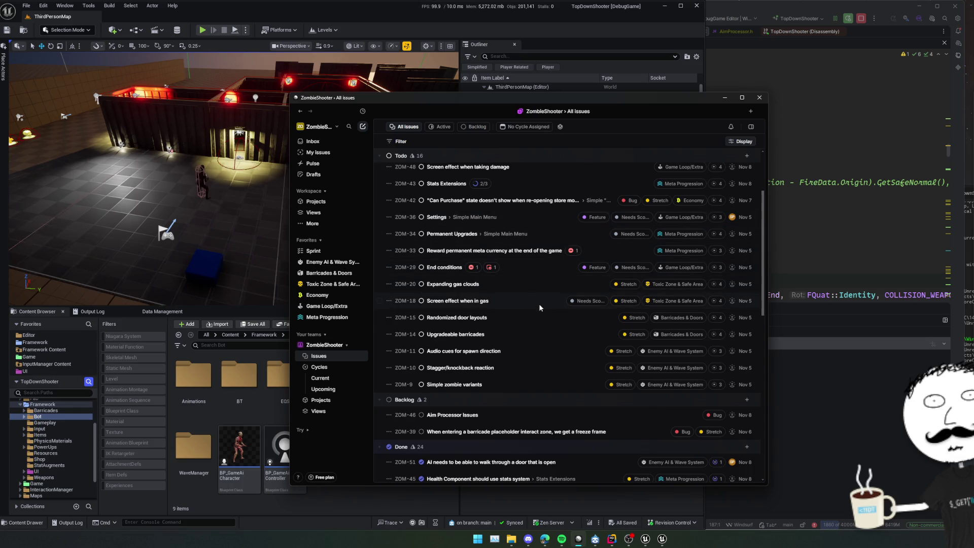
{"action": "scroll", "coordinate": [533, 344], "scroll_direction": "down", "scroll_amount": 1}
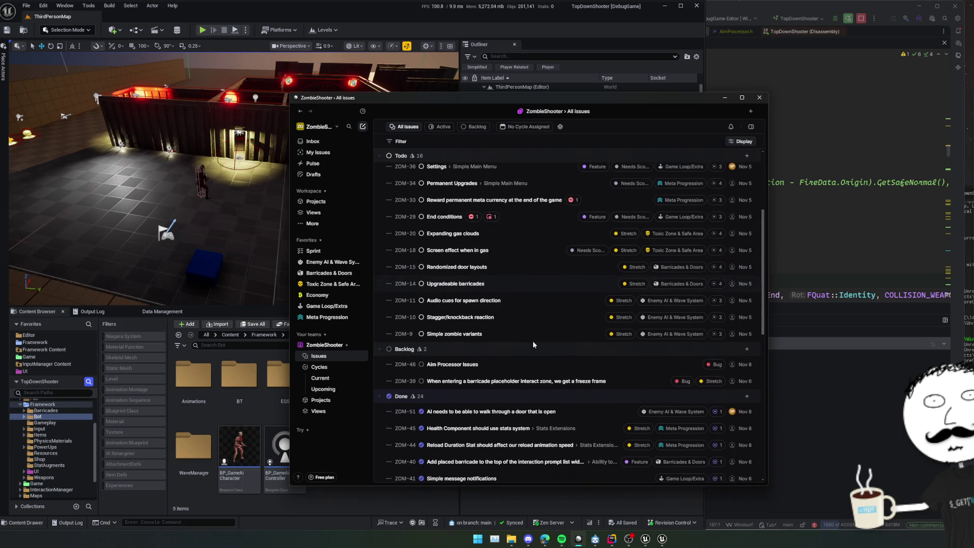
{"action": "left_click", "coordinate": [516, 363]}
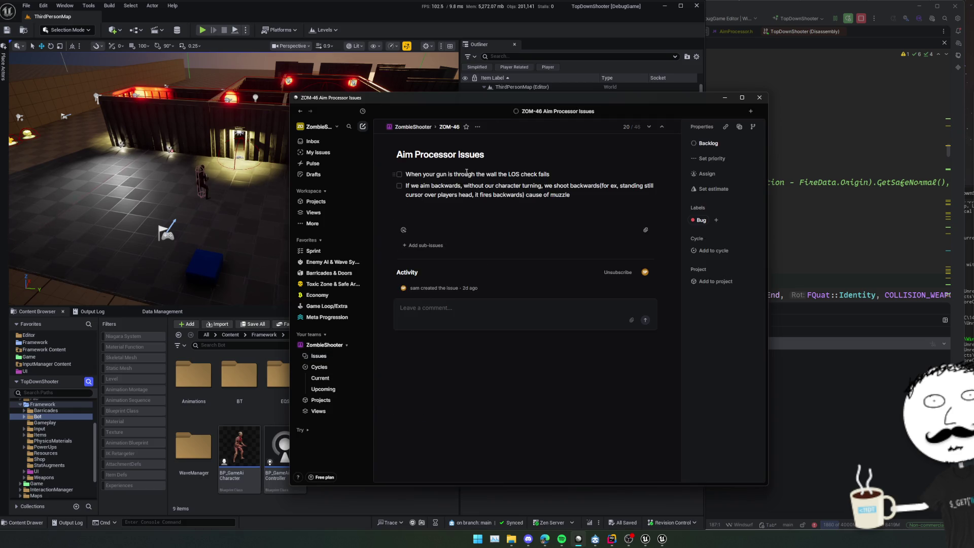
Check off the wall LOS item and clear the backwards-aiming item, keeping an empty checkbox
{"action": "left_click", "coordinate": [400, 175]}
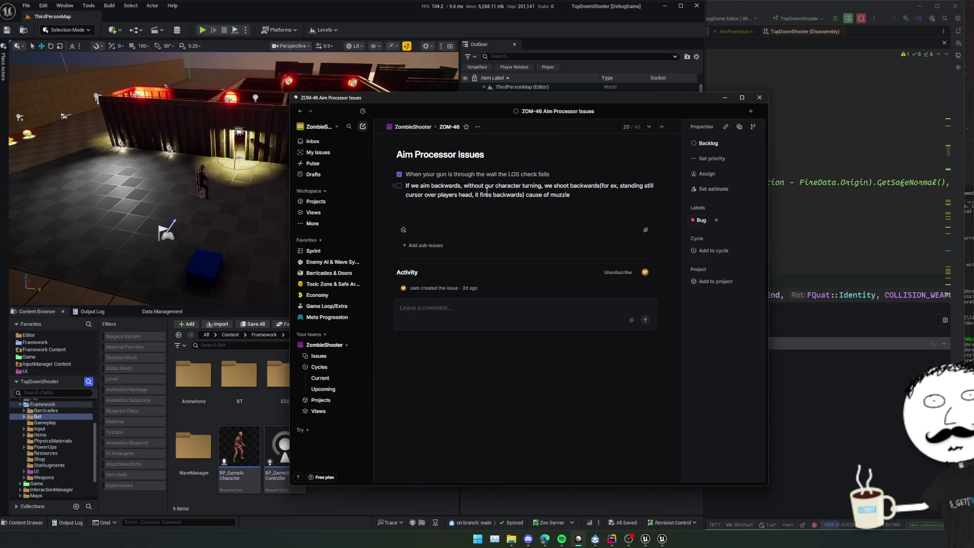
{"action": "left_click", "coordinate": [587, 196]}
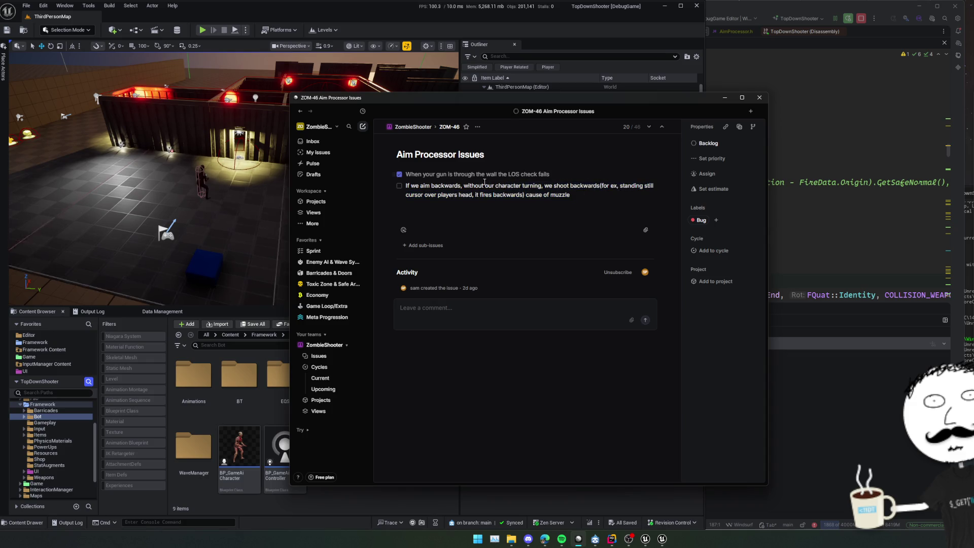
{"action": "key", "text": "shift+Up"}
{"action": "key", "text": "shift+Up"}
{"action": "key", "text": "BackSpace"}
{"action": "key", "text": "BackSpace"}
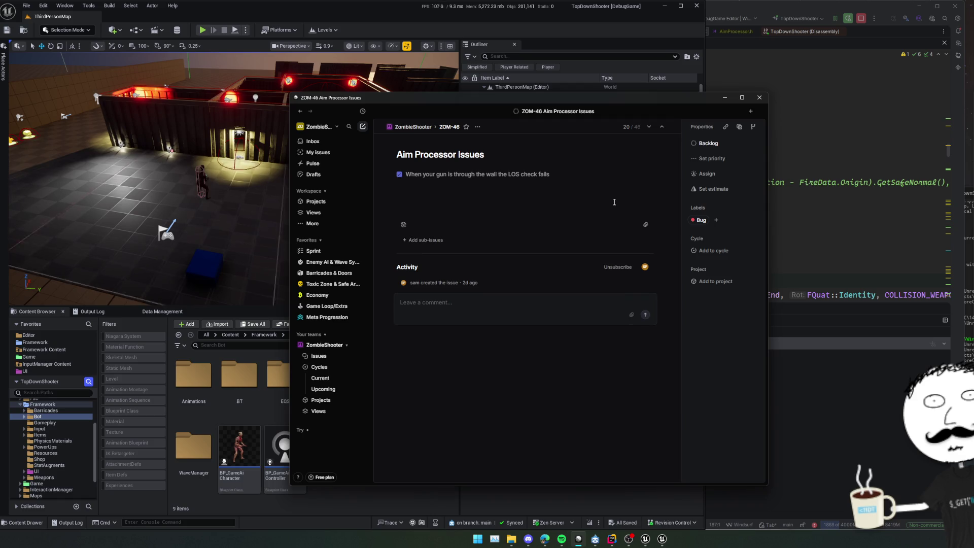
{"action": "key", "text": "ctrl+z"}
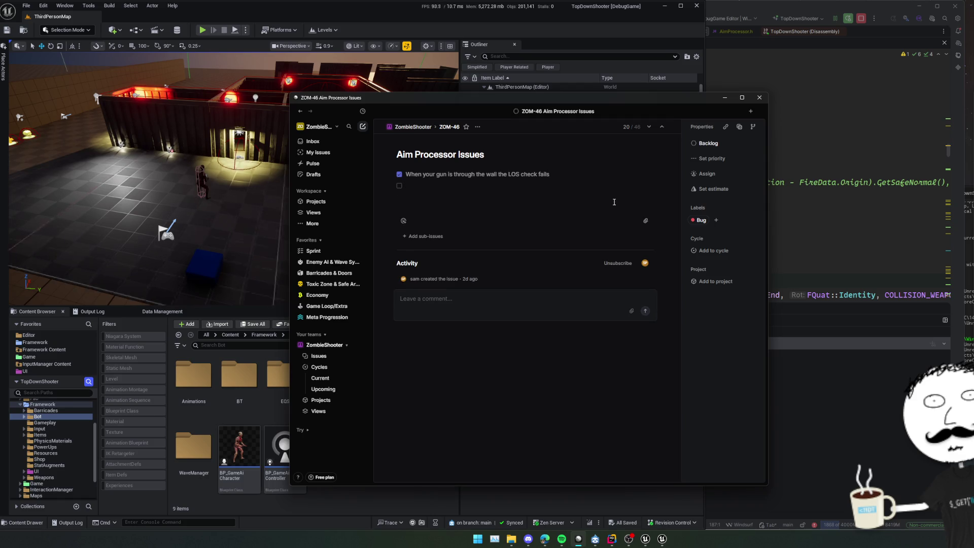
Start the note 'Maybe if could do', delete it, and return to Rider's AimProcessor.cpp
{"action": "type", "text": "Maybe"}
{"action": "type", "text": " if"}
{"action": "type", "text": " could do"}
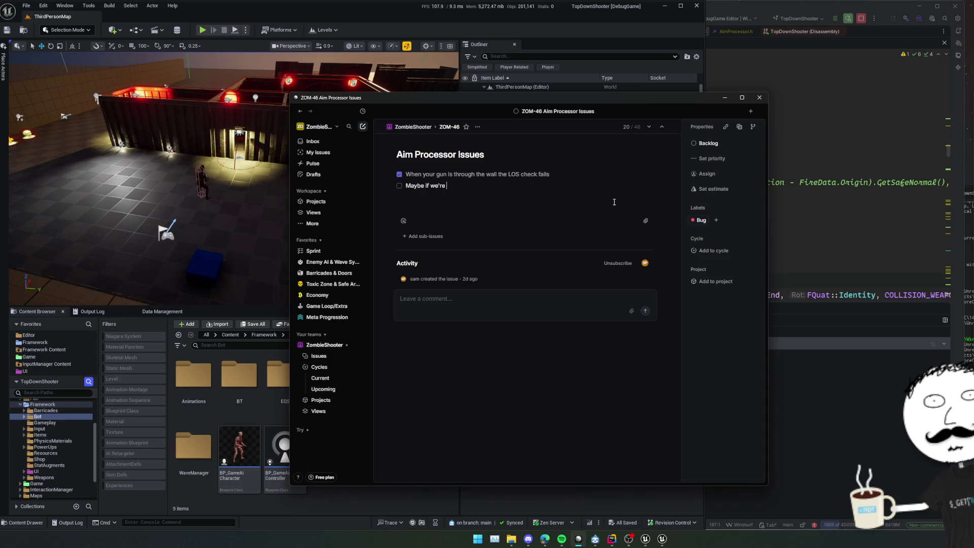
{"action": "key", "text": "shift+Home"}
{"action": "key", "text": "BackSpace"}
{"action": "key", "text": "BackSpace"}
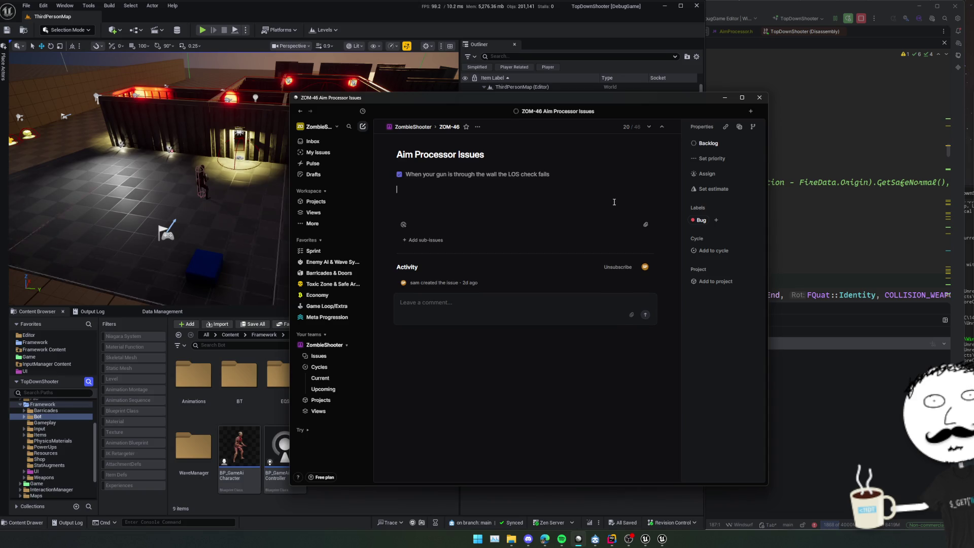
{"action": "left_click", "coordinate": [875, 223]}
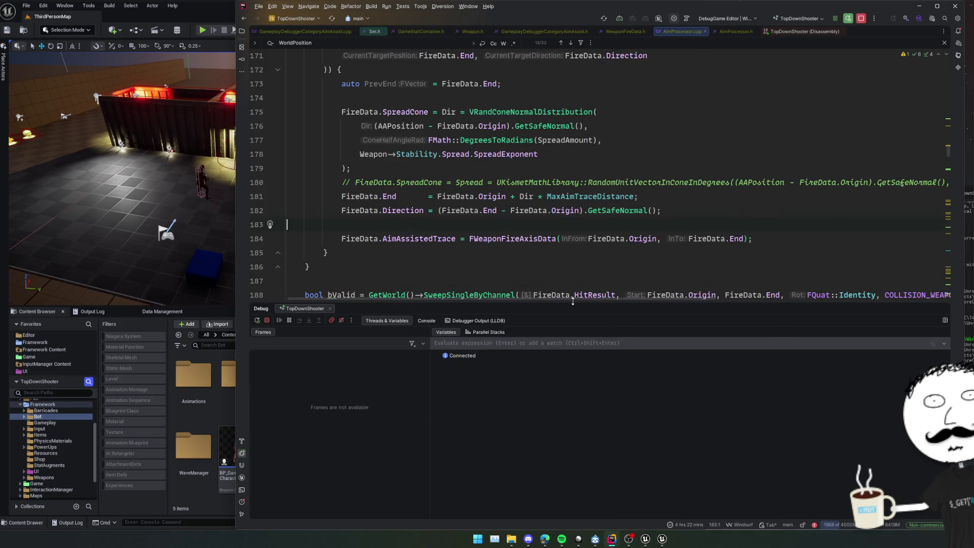
In Rider, close the debug panel and review the WeaponFireTrace function code
{"action": "key", "text": "shift+Escape"}
{"action": "key", "text": "ctrl+w"}
{"action": "key", "text": "ctrl+w"}
{"action": "key", "text": "ctrl+w"}
{"action": "left_click", "coordinate": [494, 279]}
{"action": "scroll", "coordinate": [442, 260], "scroll_direction": "down", "scroll_amount": 10}
{"action": "scroll", "coordinate": [442, 260], "scroll_direction": "down", "scroll_amount": 3}
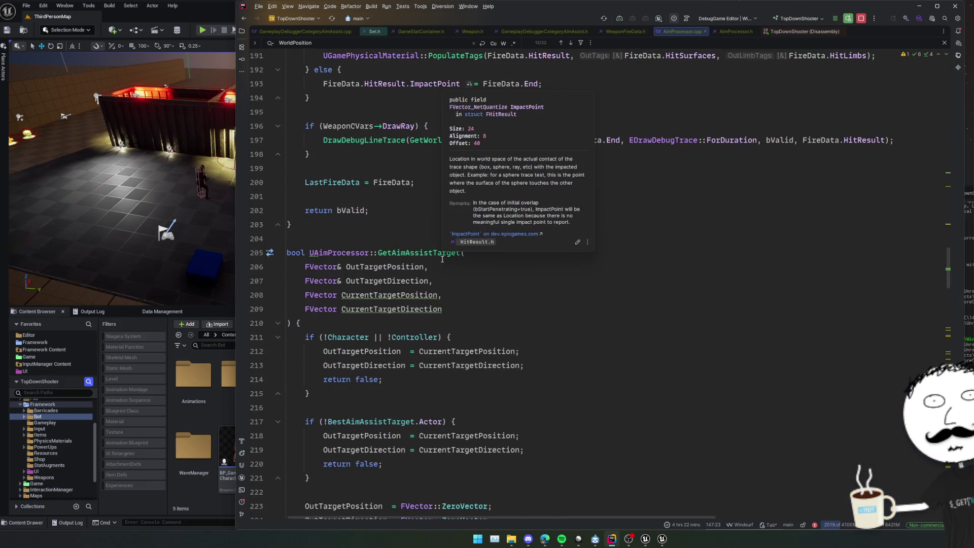
Add a ZOM-46 checklist item: 'If we're aiming directly at a zombie (via the cursor world trace)…'
{"action": "key", "text": "alt+Tab"}
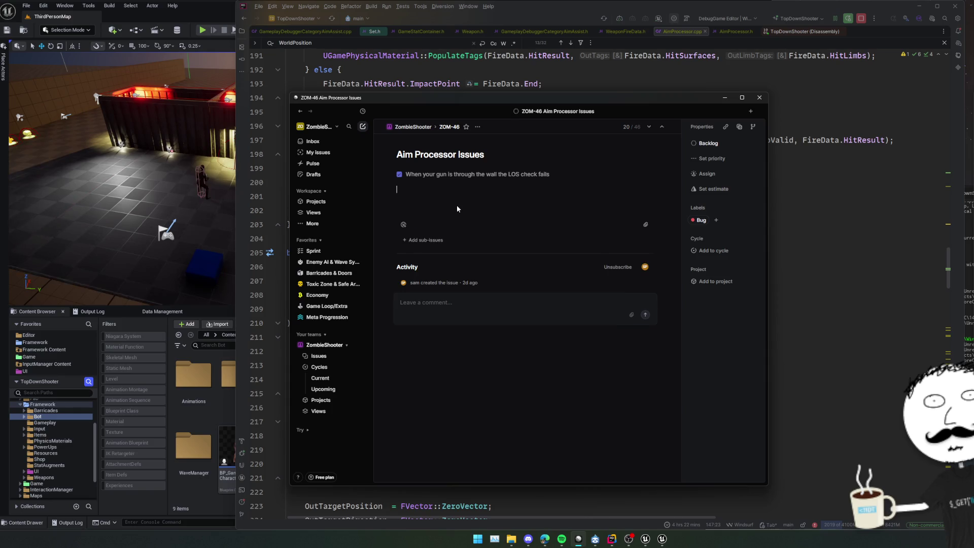
{"action": "type", "text": "[] "}
{"action": "type", "text": "If we're aiming "}
{"action": "type", "text": "directly"}
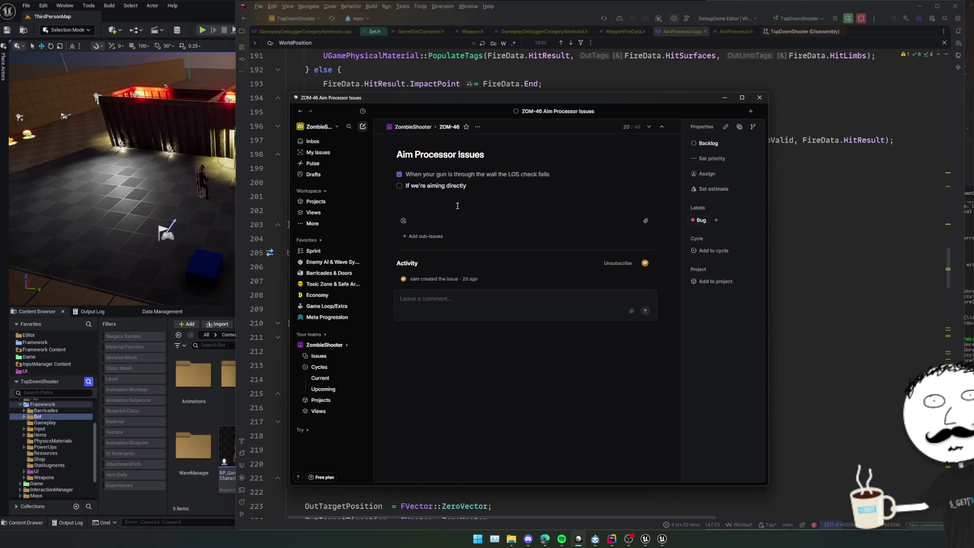
{"action": "type", "text": "ombie, let"}
{"action": "type", "text": "the w"}
{"action": "key", "text": "ctrl+BackSpace"}
{"action": "key", "text": "ctrl+BackSpace"}
{"action": "type", "text": "cursor world trace) then lets use this ins"}
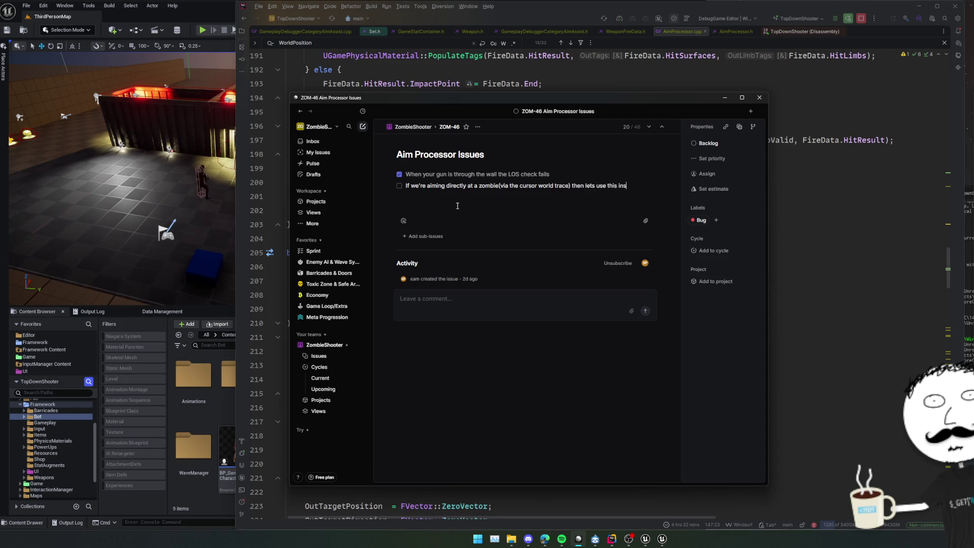
{"action": "type", "text": "e aim assist sweep"}
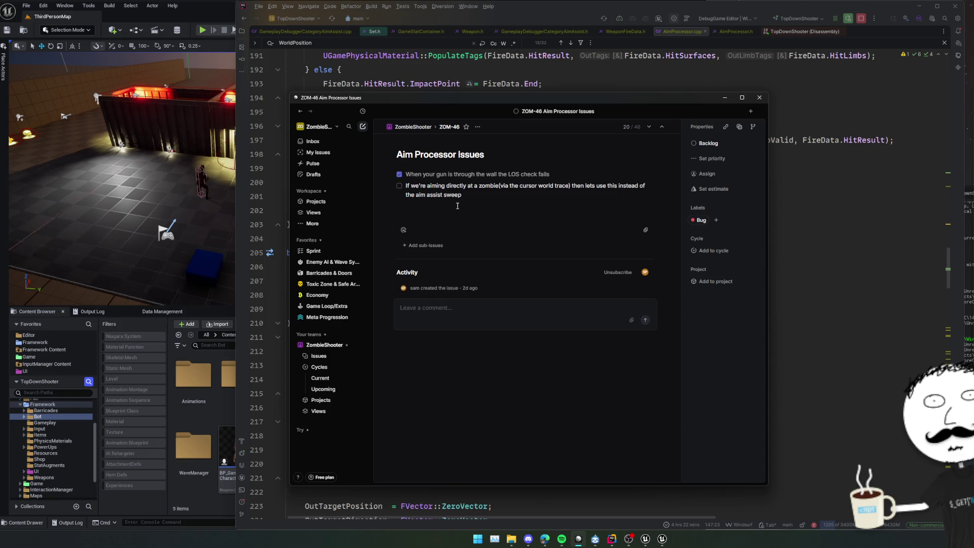
Minimize the Linear Aim Processor Issues ticket and bring the Unreal level editor forward
{"action": "left_click", "coordinate": [726, 99]}
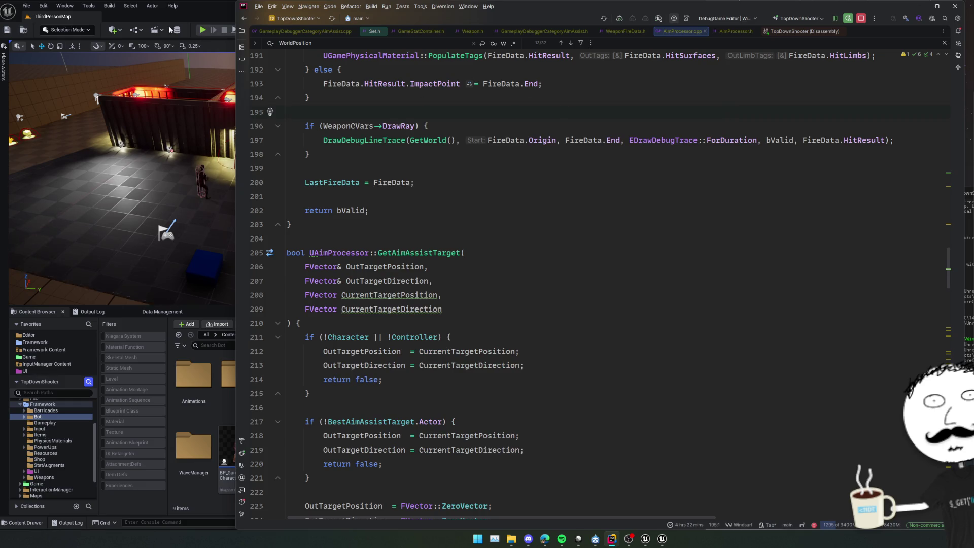
{"action": "left_click", "coordinate": [170, 31]}
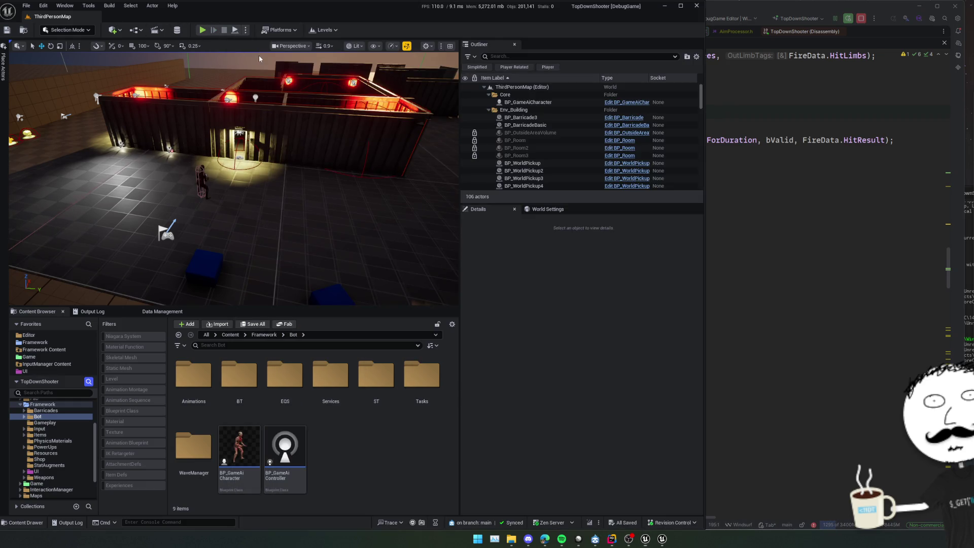
Change the Aim Processor Radius in BP_GamePlayerController to 40 and save the blueprint
{"action": "key", "text": "ctrl+p"}
{"action": "type", "text": "gameplayecont"}
{"action": "key", "text": "Return"}
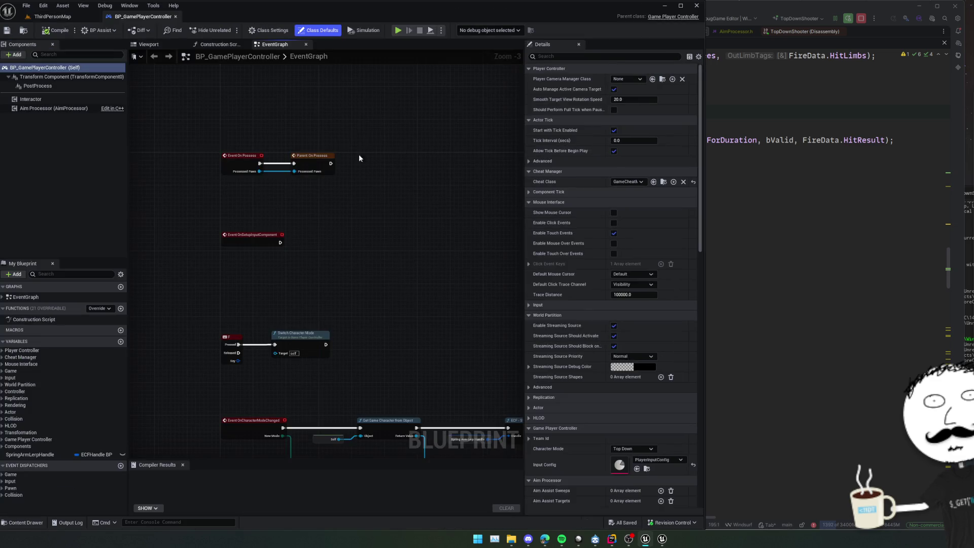
{"action": "left_click", "coordinate": [54, 108]}
{"action": "left_click", "coordinate": [635, 212]}
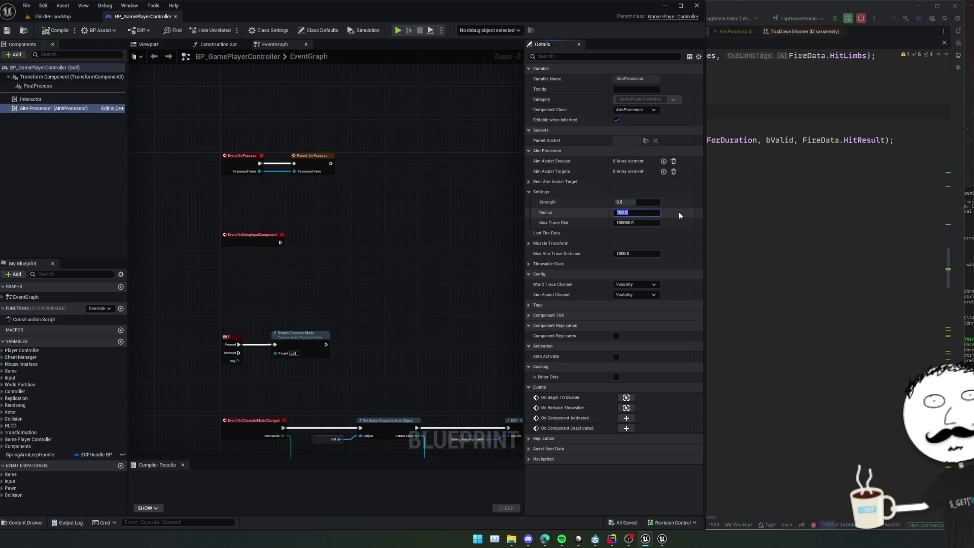
{"action": "type", "text": "50"}
{"action": "key", "text": "Return"}
{"action": "key", "text": "Return"}
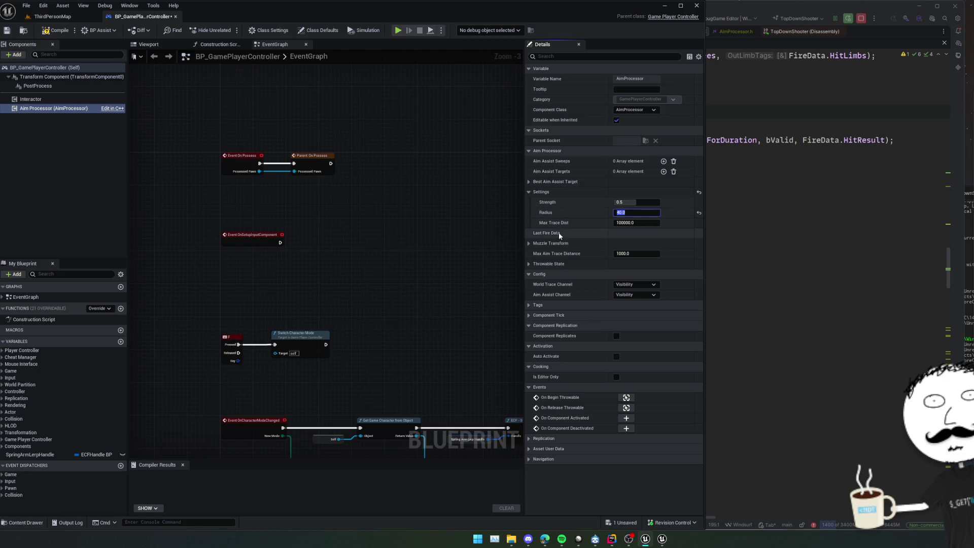
{"action": "key", "text": "ctrl+s"}
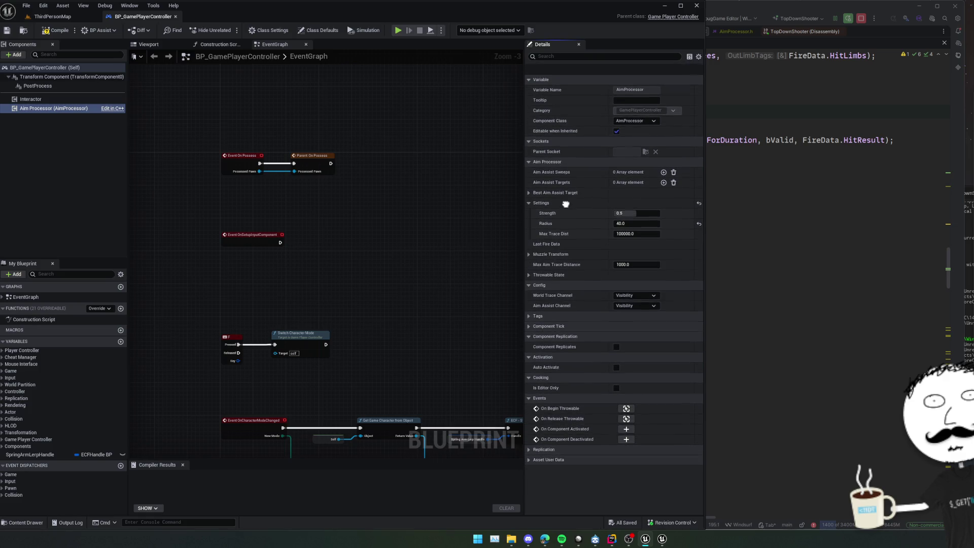
{"action": "scroll", "coordinate": [584, 212], "scroll_direction": "down", "scroll_amount": 1}
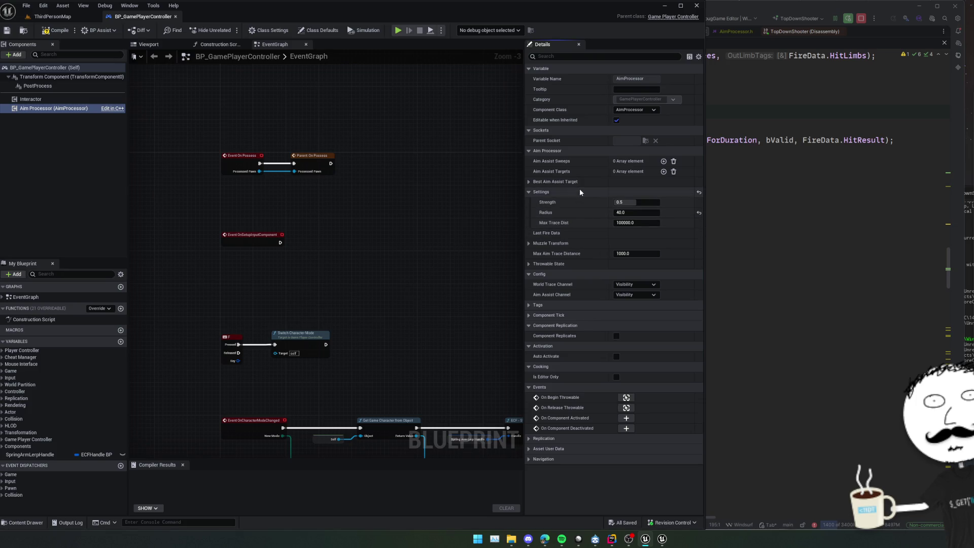
{"action": "left_click", "coordinate": [5, 30]}
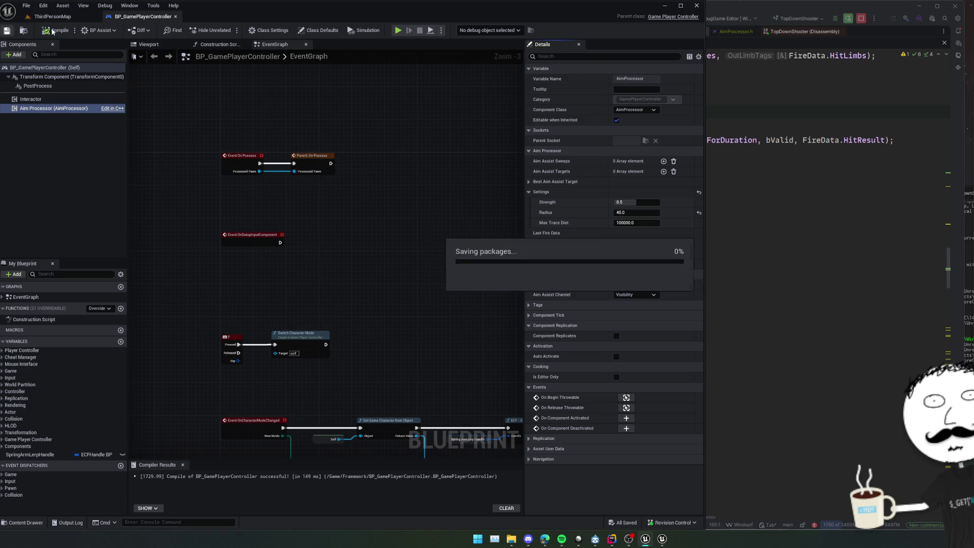
Return to the ThirdPersonMap level with a taller viewport and the camera closer to the building
{"action": "left_click", "coordinate": [52, 17]}
{"action": "left_click_drag", "start_coordinate": [262, 307], "coordinate": [262, 381]}
{"action": "mouse_move", "coordinate": [262, 254]}
{"action": "left_mouse_down"}
{"action": "mouse_move", "coordinate": [218, 238]}
{"action": "mouse_move", "coordinate": [185, 168]}
{"action": "mouse_move", "coordinate": [234, 216]}
{"action": "mouse_move", "coordinate": [205, 189]}
{"action": "mouse_move", "coordinate": [367, 269]}
{"action": "left_mouse_up"}
{"action": "scroll", "coordinate": [184, 167], "scroll_direction": "down", "scroll_amount": 1}
{"action": "scroll", "coordinate": [224, 203], "scroll_direction": "up", "scroll_amount": 1}
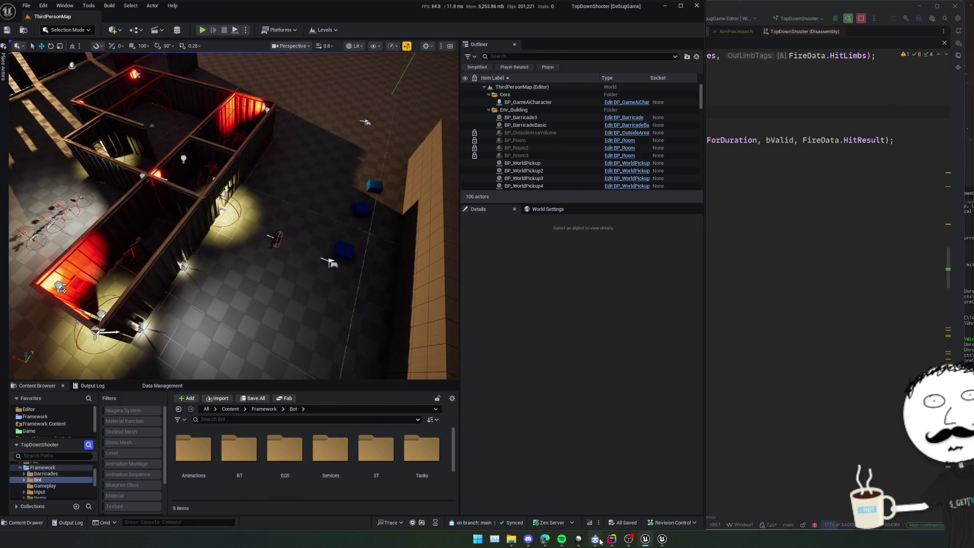
Look over Linear's ZombieShooter All issues list, then bring up Rider's Commit Changes dialog
{"action": "left_click", "coordinate": [579, 539]}
{"action": "key", "text": "Escape"}
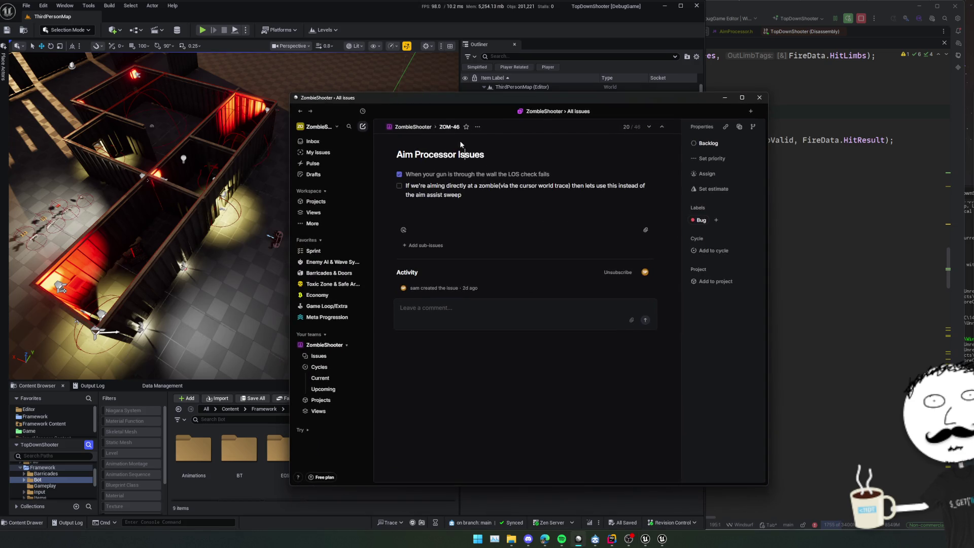
{"action": "left_click_drag", "start_coordinate": [495, 97], "coordinate": [442, 90]}
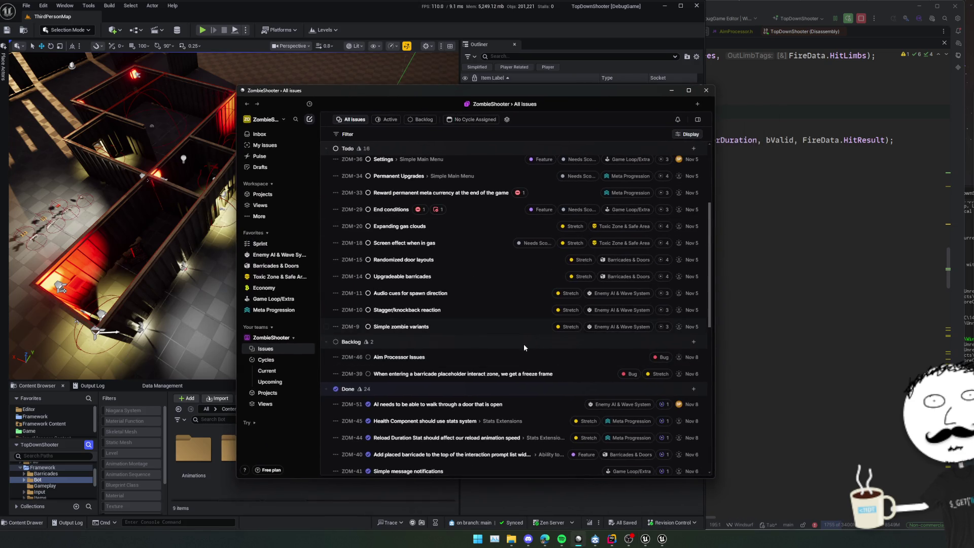
{"action": "left_click", "coordinate": [813, 320]}
{"action": "key", "text": "ctrl+k"}
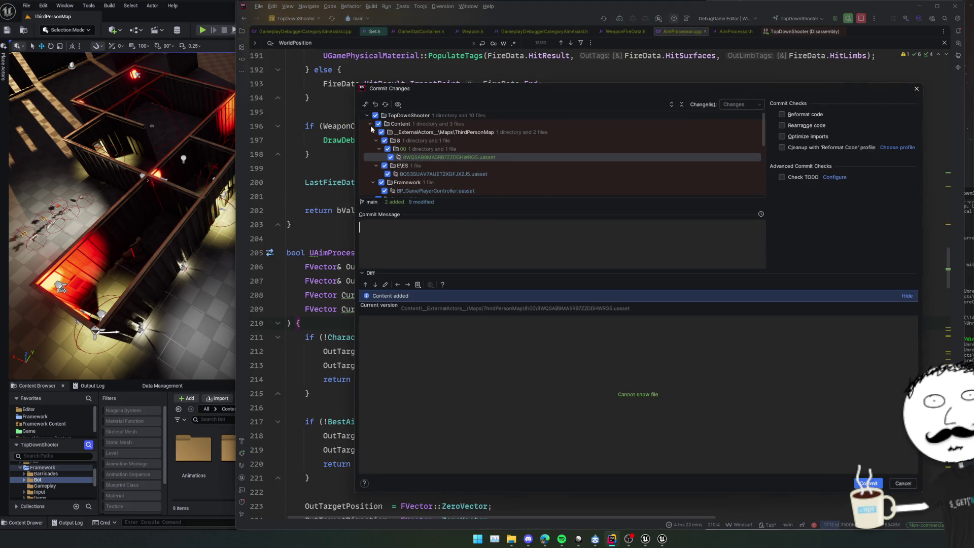
Review the AimProcessor.cpp, GameplayDebugger aim assist, ReticleBase.cpp, Weapon.h and Weapon.cpp diffs
{"action": "left_click", "coordinate": [371, 125]}
{"action": "left_click", "coordinate": [472, 165]}
{"action": "scroll", "coordinate": [474, 174], "scroll_direction": "down", "scroll_amount": 3}
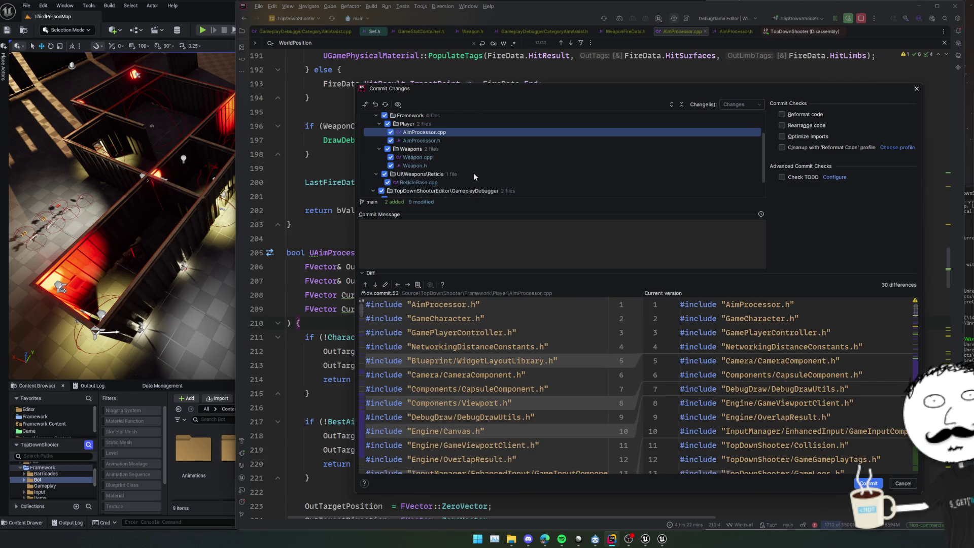
{"action": "left_click", "coordinate": [477, 184]}
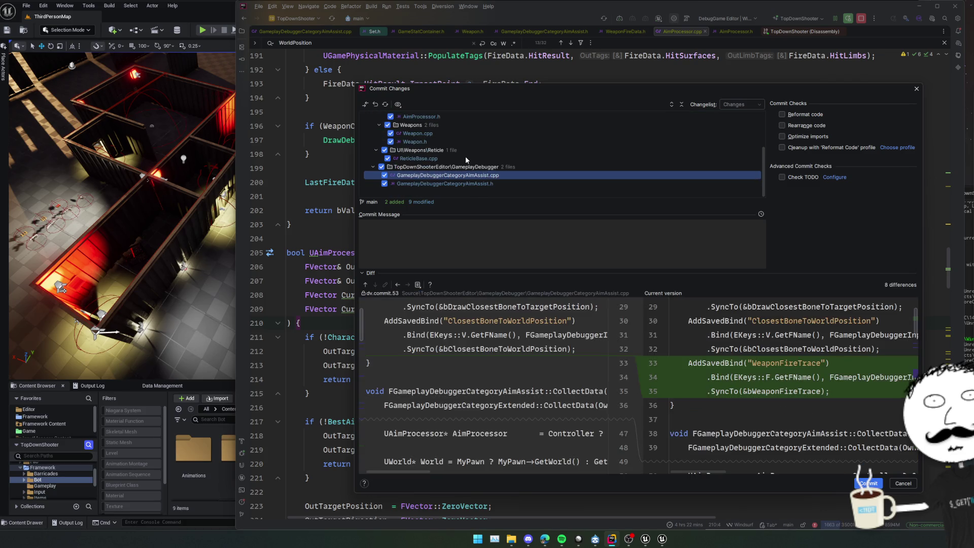
{"action": "left_click", "coordinate": [465, 157]}
{"action": "scroll", "coordinate": [497, 168], "scroll_direction": "up", "scroll_amount": 2}
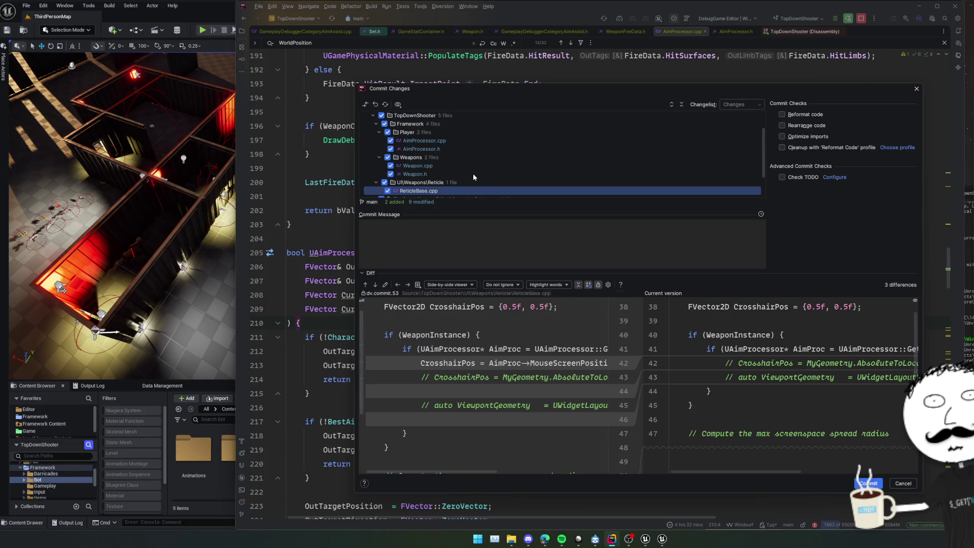
{"action": "left_click", "coordinate": [473, 174]}
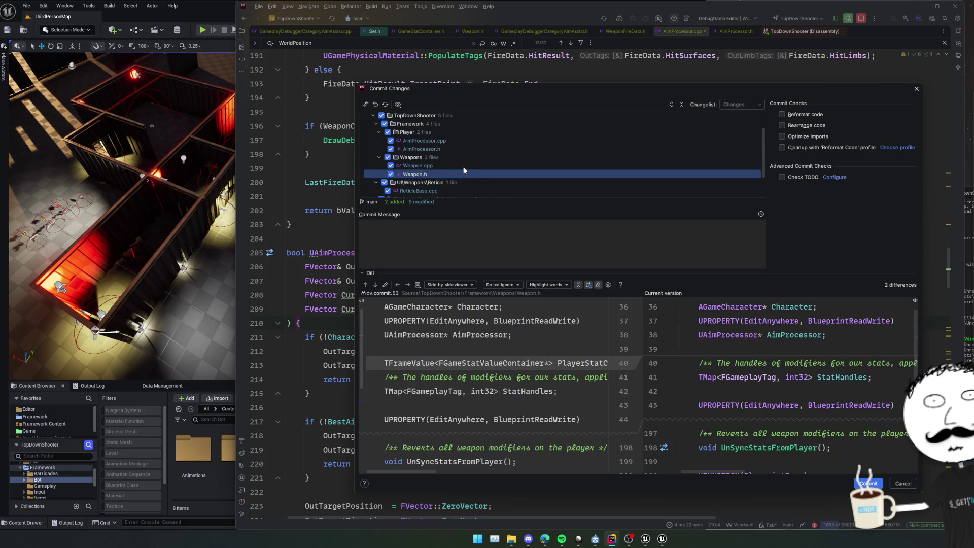
{"action": "left_click", "coordinate": [464, 165]}
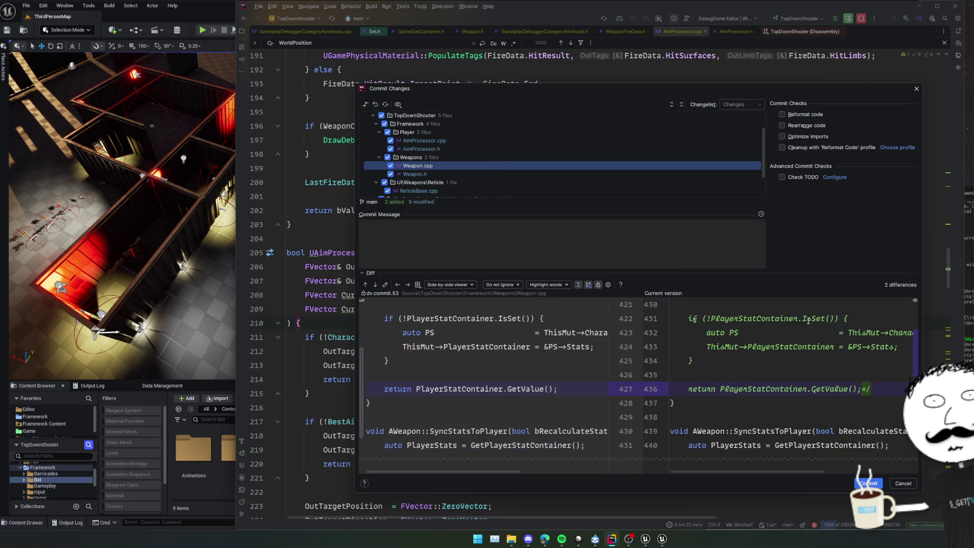
Read through the AimProcessor.h diff in detail and recheck AimProcessor.cpp
{"action": "left_click", "coordinate": [431, 148]}
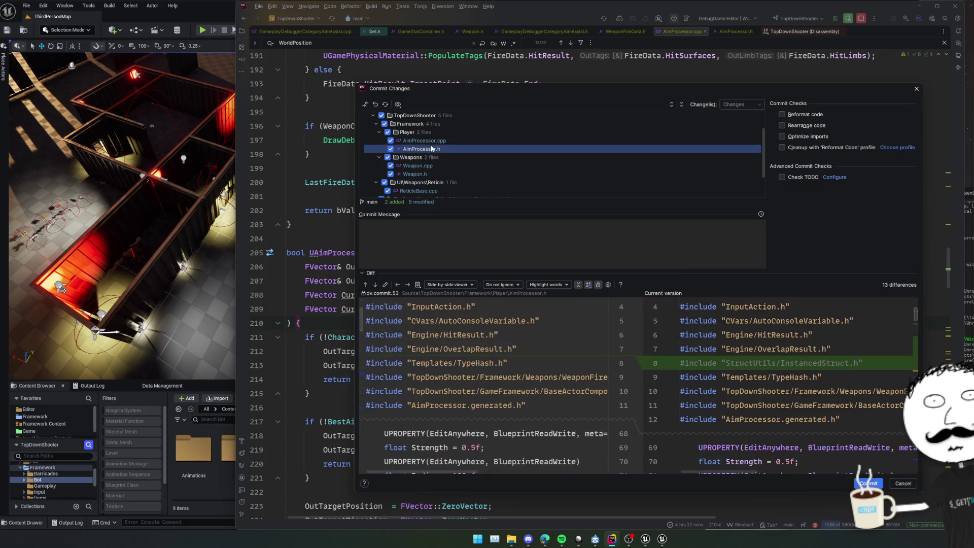
{"action": "scroll", "coordinate": [741, 335], "scroll_direction": "down", "scroll_amount": 3}
{"action": "scroll", "coordinate": [761, 350], "scroll_direction": "up", "scroll_amount": 3}
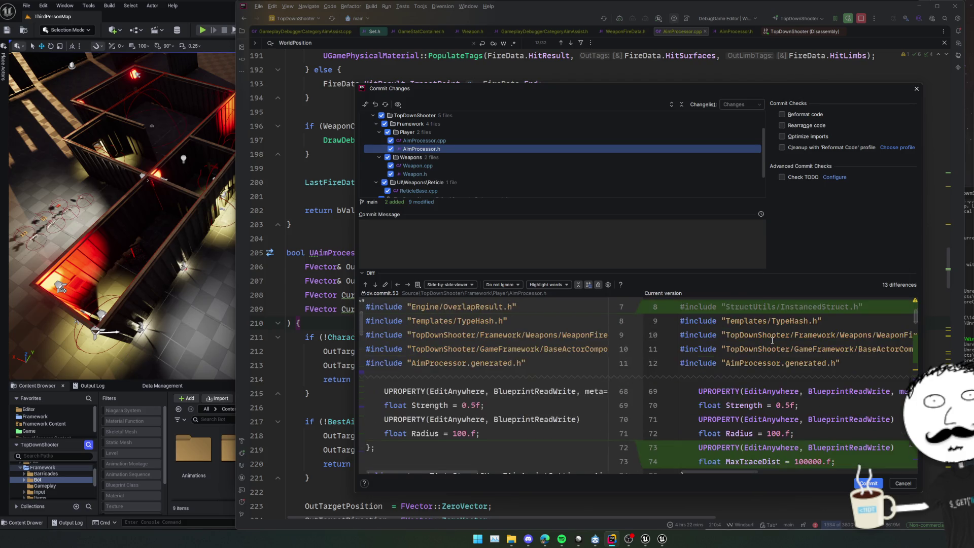
{"action": "left_click", "coordinate": [770, 360]}
{"action": "scroll", "coordinate": [769, 359], "scroll_direction": "down", "scroll_amount": 5}
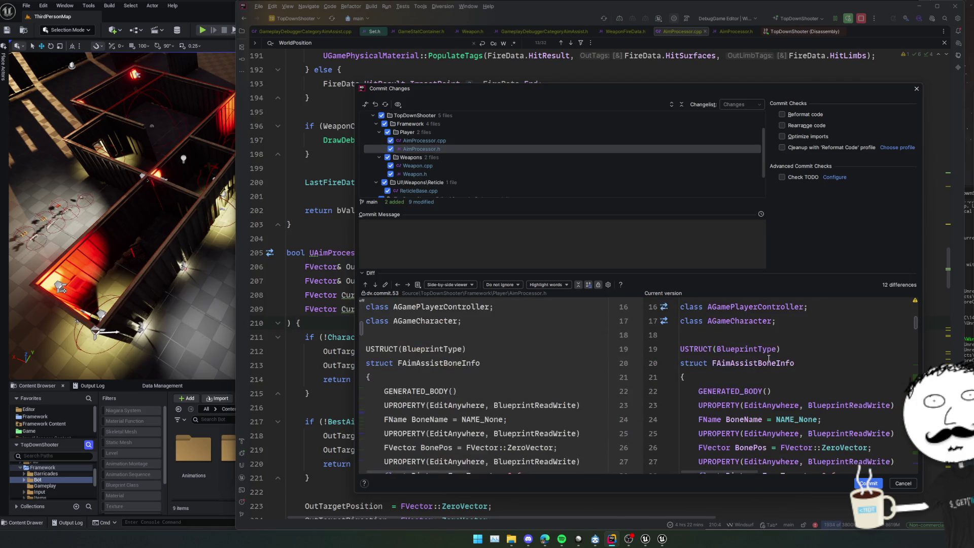
{"action": "scroll", "coordinate": [770, 358], "scroll_direction": "down", "scroll_amount": 10}
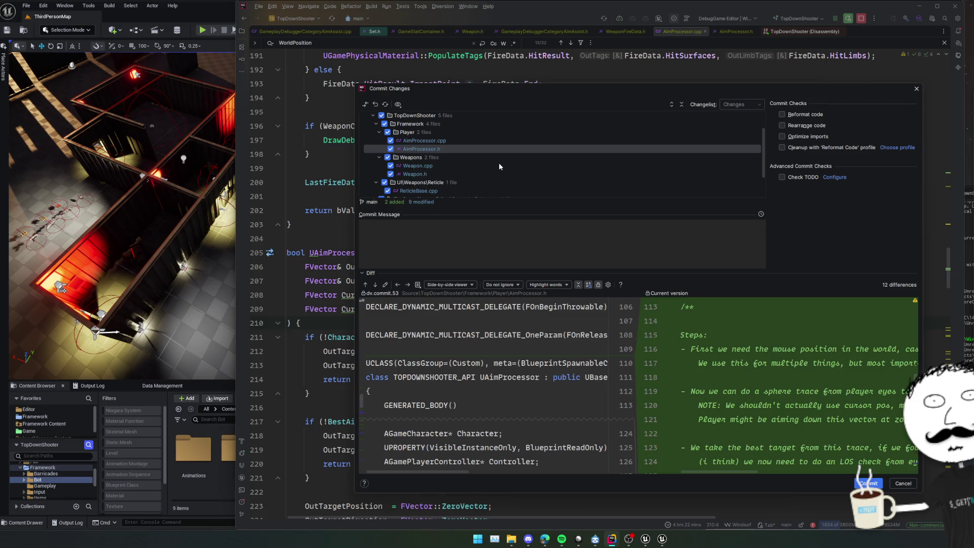
{"action": "scroll", "coordinate": [474, 144], "scroll_direction": "up", "scroll_amount": 2}
{"action": "left_click", "coordinate": [472, 148]}
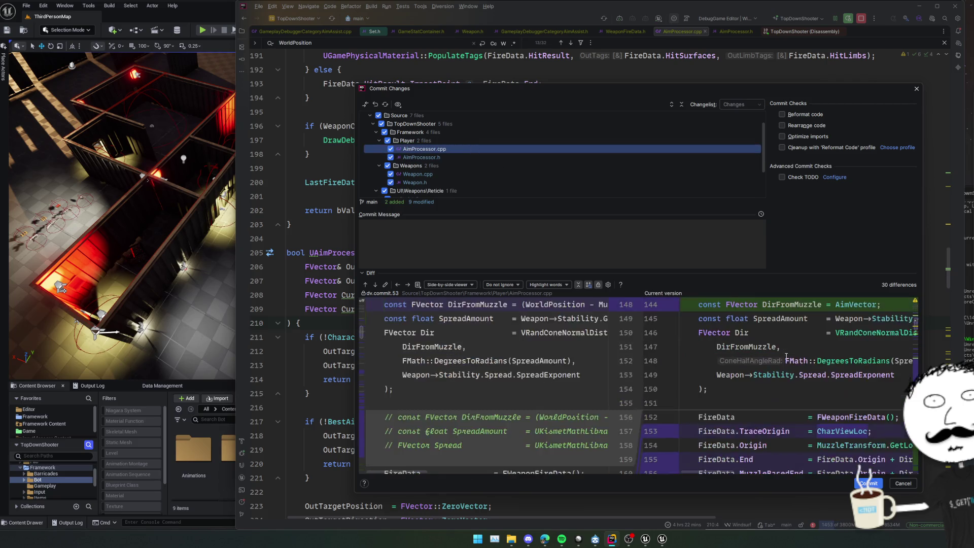
{"action": "left_click", "coordinate": [520, 230]}
Commit with a three-line message: aim assist rework, checks from the eyes, single sweep now
{"action": "type", "text": "Slightl"}
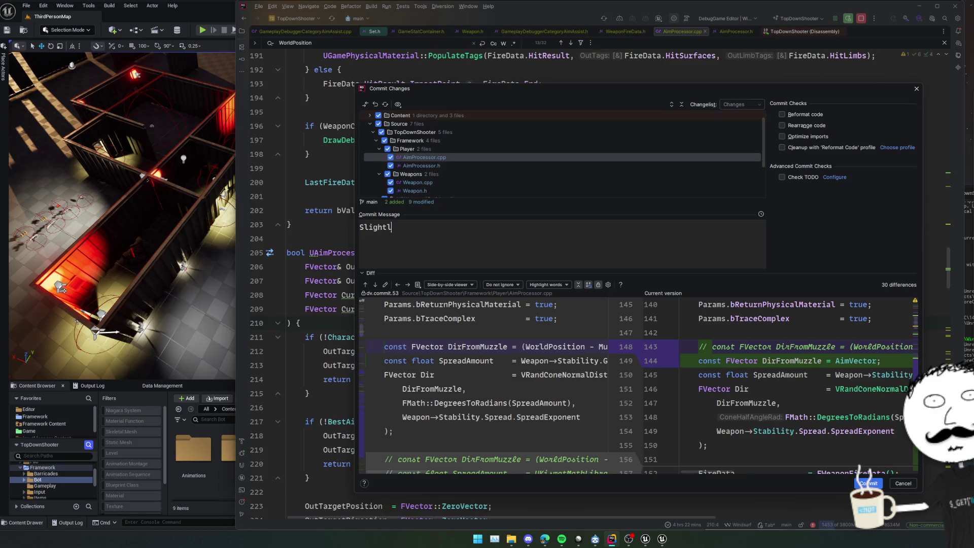
{"action": "type", "text": "y rework some of the aim proc"}
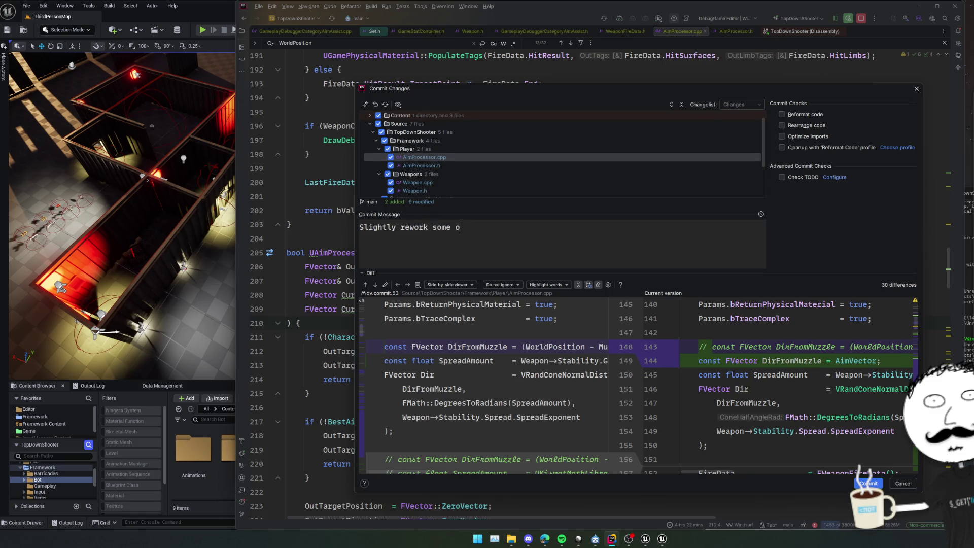
{"action": "type", "text": "essor aim assist stuf"}
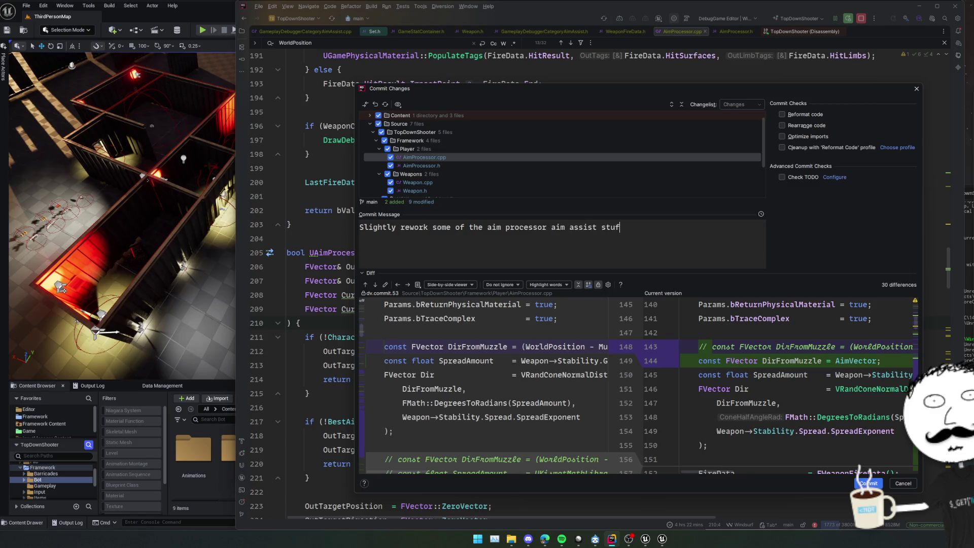
{"action": "type", "text": "f - Mostly so we check from our eyes rather than muzzle"}
{"action": "key", "text": "Return"}
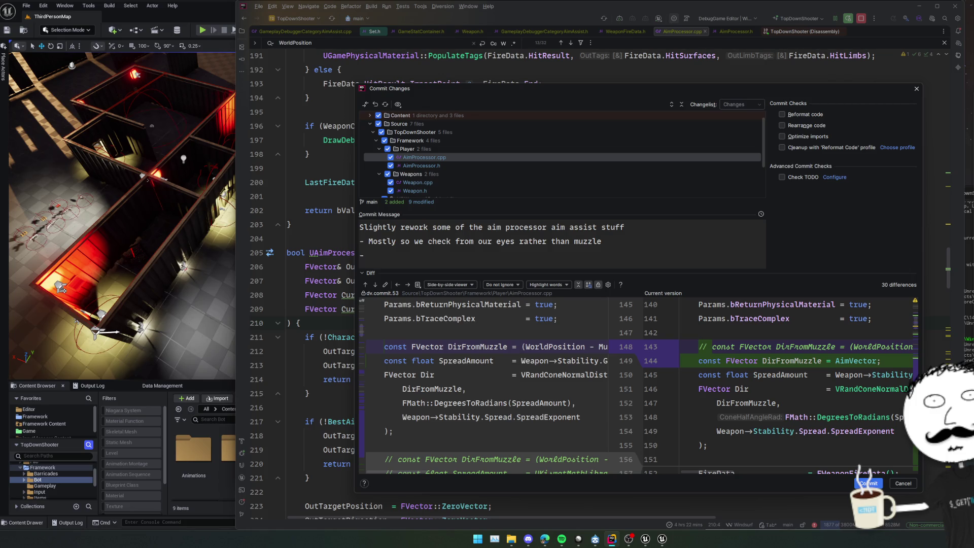
{"action": "type", "text": "Just"}
{"action": "key", "text": "BackSpace"}
{"action": "key", "text": "BackSpace"}
{"action": "key", "text": "BackSpace"}
{"action": "type", "text": "Assist just usei"}
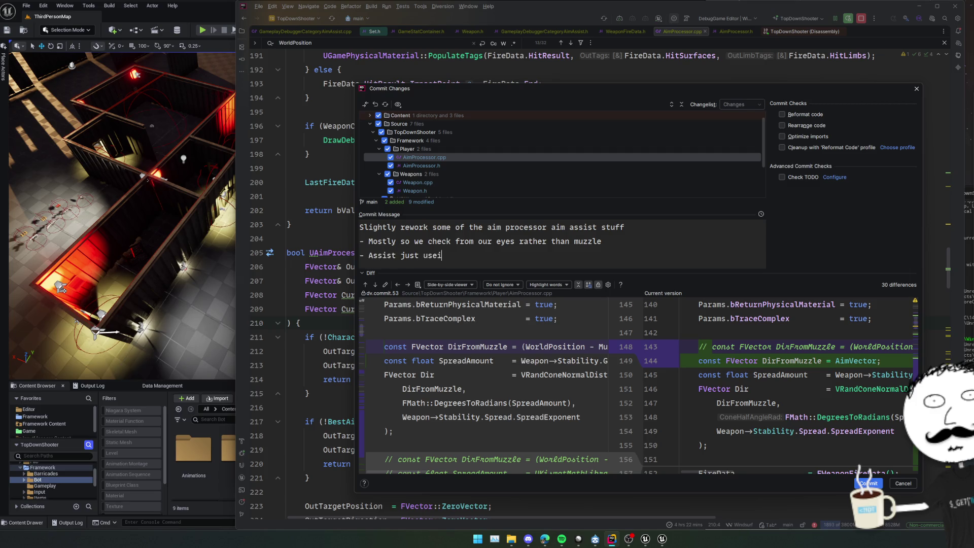
{"action": "key", "text": "BackSpace"}
{"action": "type", "text": "ingle sweep now"}
{"action": "scroll", "coordinate": [468, 167], "scroll_direction": "down", "scroll_amount": 3}
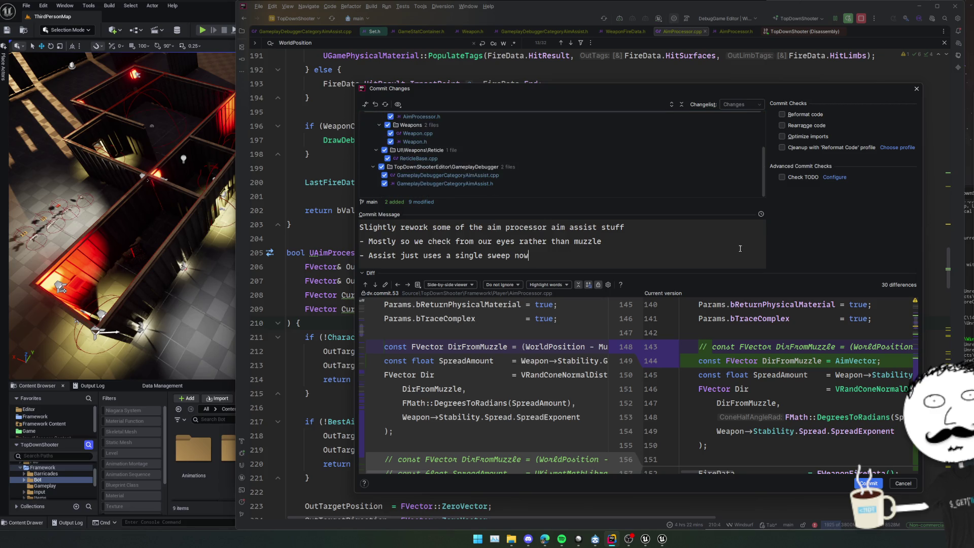
{"action": "key", "text": "ctrl+Return"}
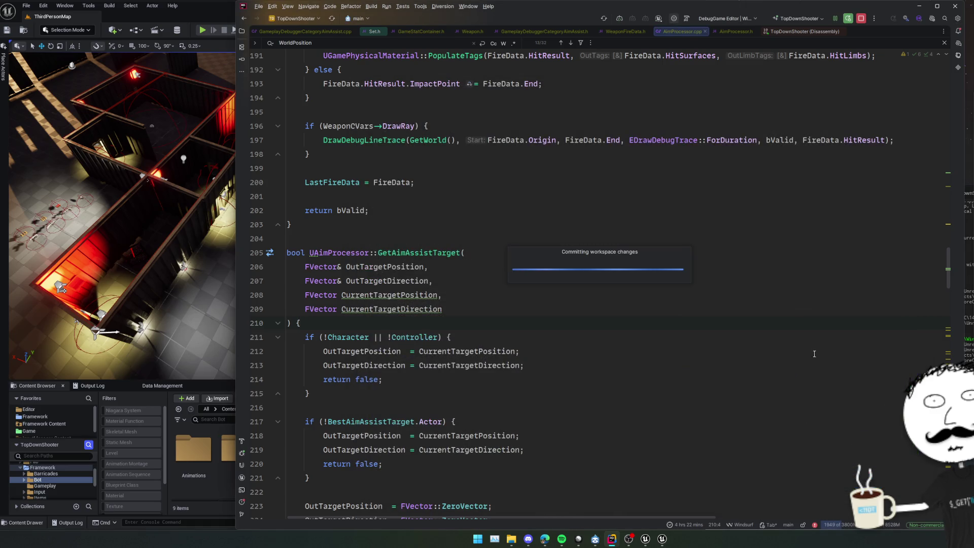
Open GameGameplayTags.h and go to line 129
{"action": "left_click", "coordinate": [727, 305]}
{"action": "key", "text": "ctrl+t"}
{"action": "type", "text": "Game"}
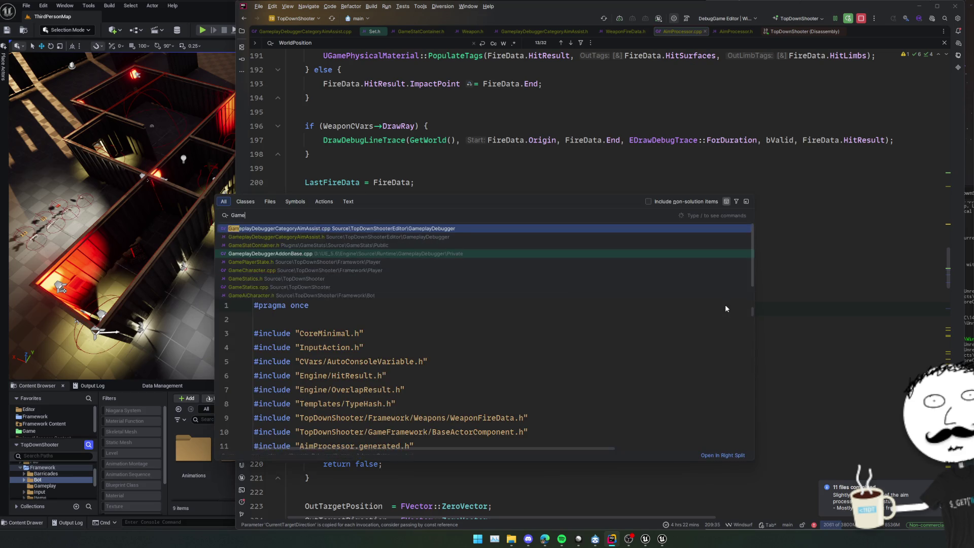
{"action": "type", "text": "GameplayTags.h"}
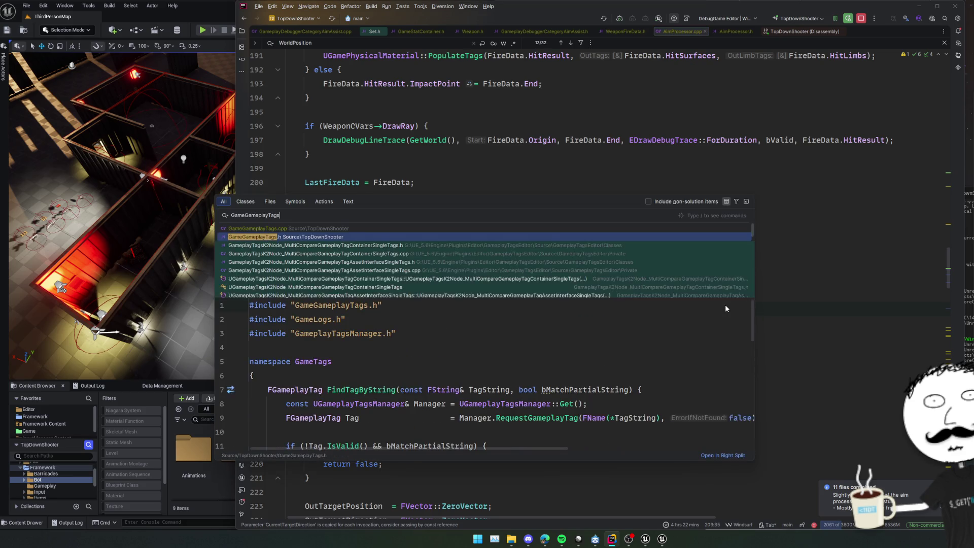
{"action": "key", "text": "Return"}
{"action": "scroll", "coordinate": [684, 286], "scroll_direction": "down", "scroll_amount": 20}
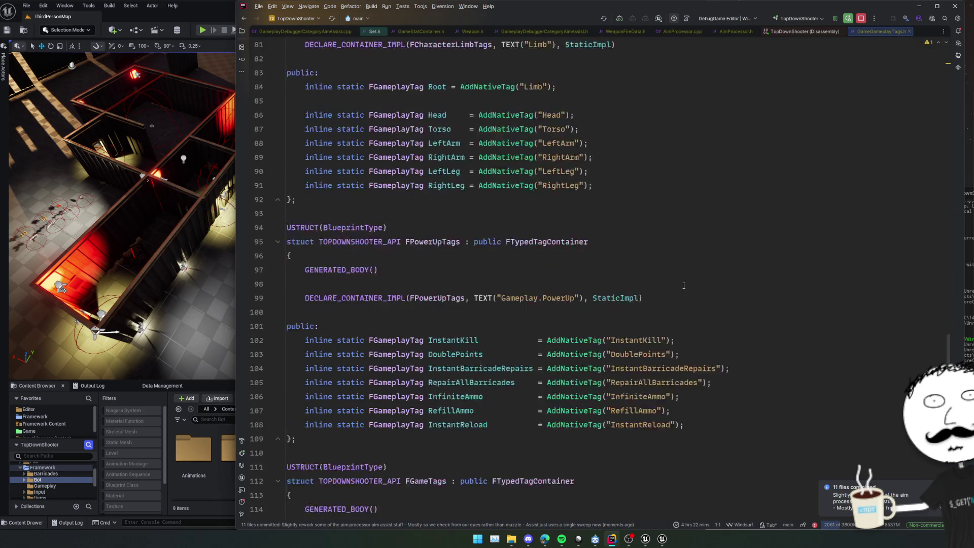
{"action": "left_click", "coordinate": [684, 286]}
Open GameTagGroups.h and scroll to the Value members on lines 183-184
{"action": "key", "text": "ctrl+t"}
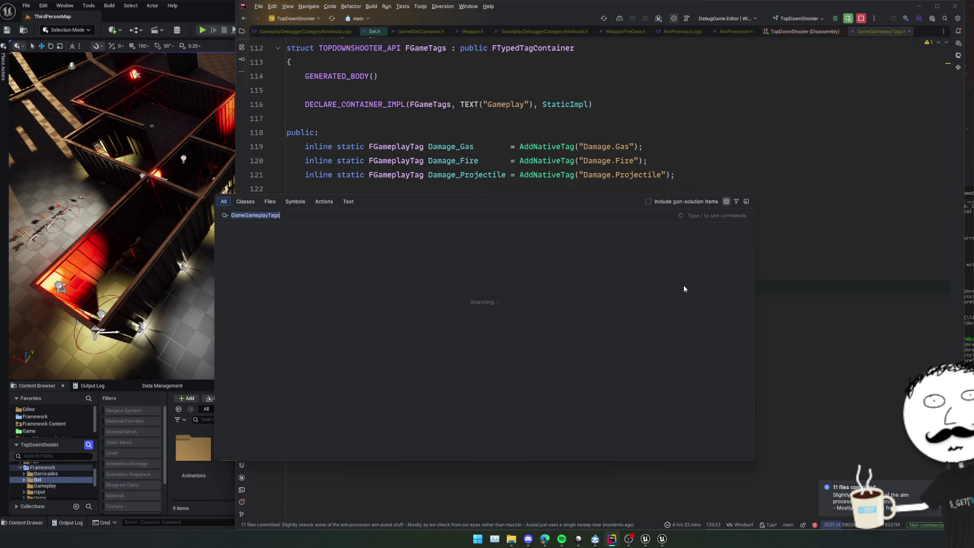
{"action": "type", "text": "GameTagGroups"}
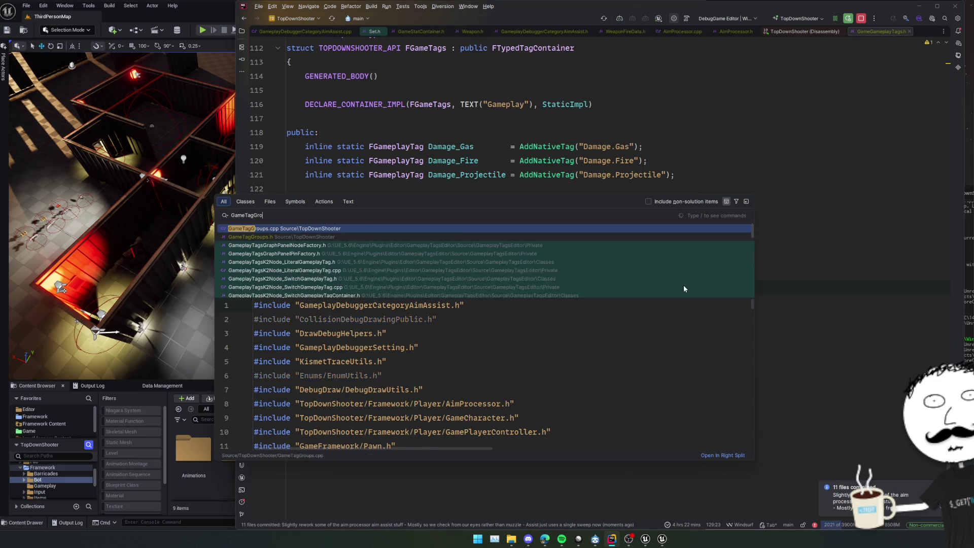
{"action": "key", "text": "Return"}
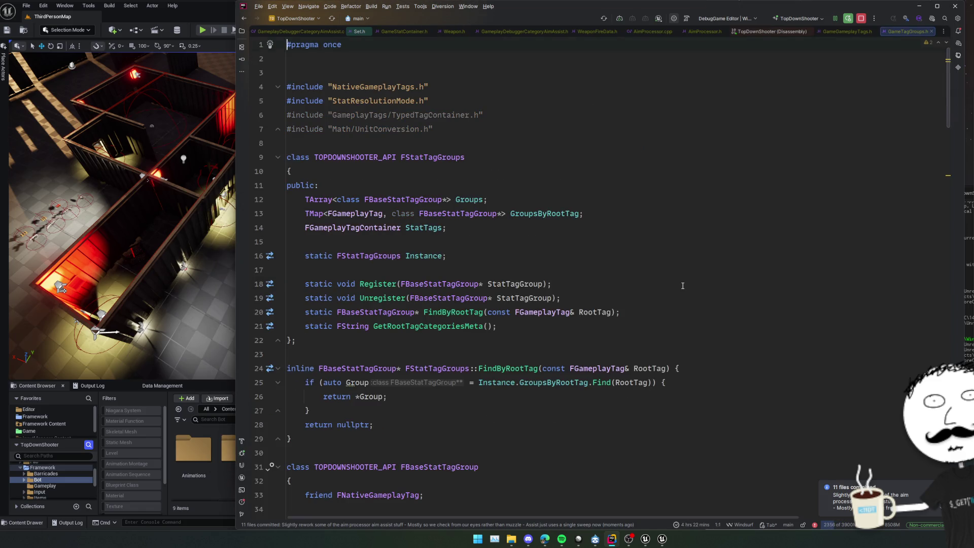
{"action": "scroll", "coordinate": [683, 288], "scroll_direction": "down", "scroll_amount": 1}
{"action": "left_click", "coordinate": [684, 286]}
{"action": "scroll", "coordinate": [683, 285], "scroll_direction": "down", "scroll_amount": 2}
{"action": "scroll", "coordinate": [683, 285], "scroll_direction": "down", "scroll_amount": 3}
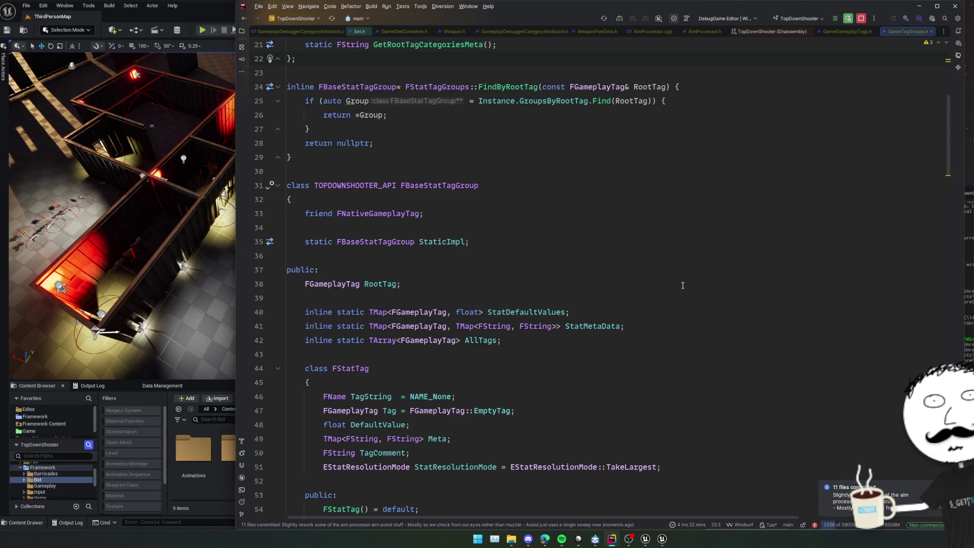
{"action": "scroll", "coordinate": [683, 286], "scroll_direction": "down", "scroll_amount": 20}
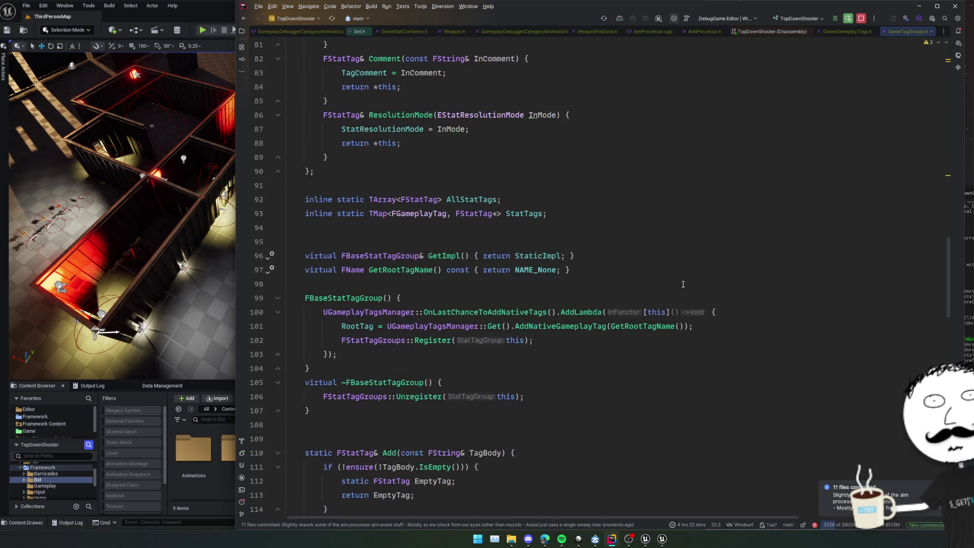
{"action": "scroll", "coordinate": [683, 284], "scroll_direction": "down", "scroll_amount": 15}
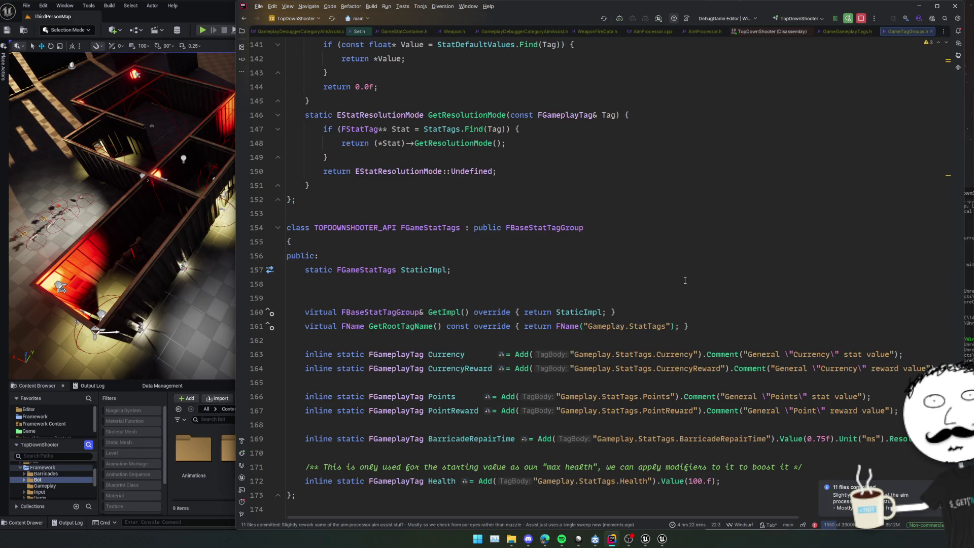
{"action": "scroll", "coordinate": [676, 71], "scroll_direction": "down", "scroll_amount": 8}
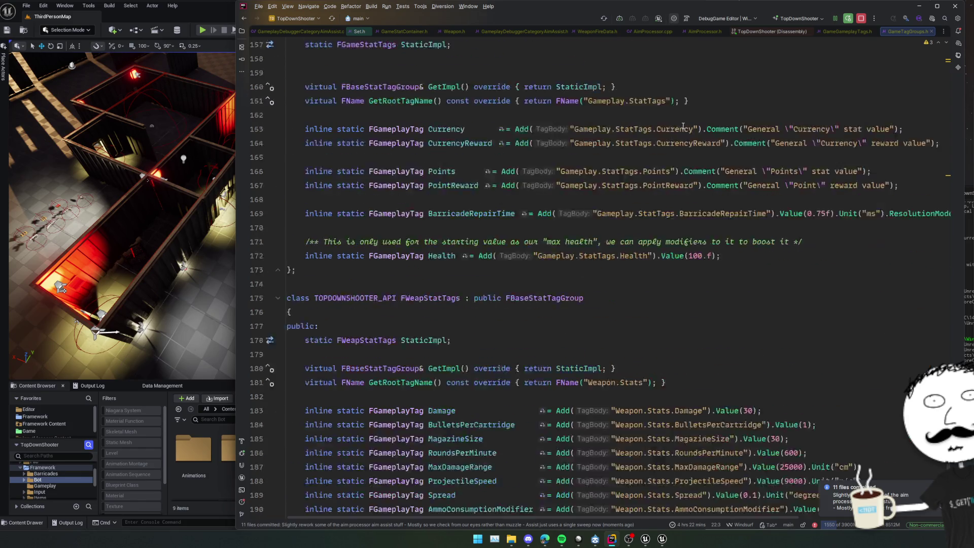
{"action": "double_click", "coordinate": [735, 286]}
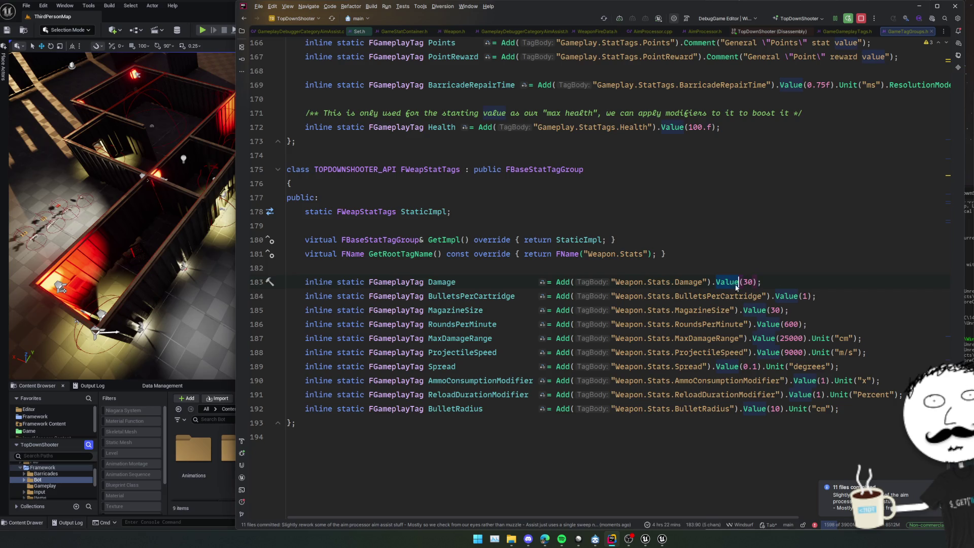
{"action": "double_click", "coordinate": [784, 296]}
Review GameTagGroups.h from line 15 back down to the Value members around lines 178-184
{"action": "scroll", "coordinate": [791, 314], "scroll_direction": "up", "scroll_amount": 15}
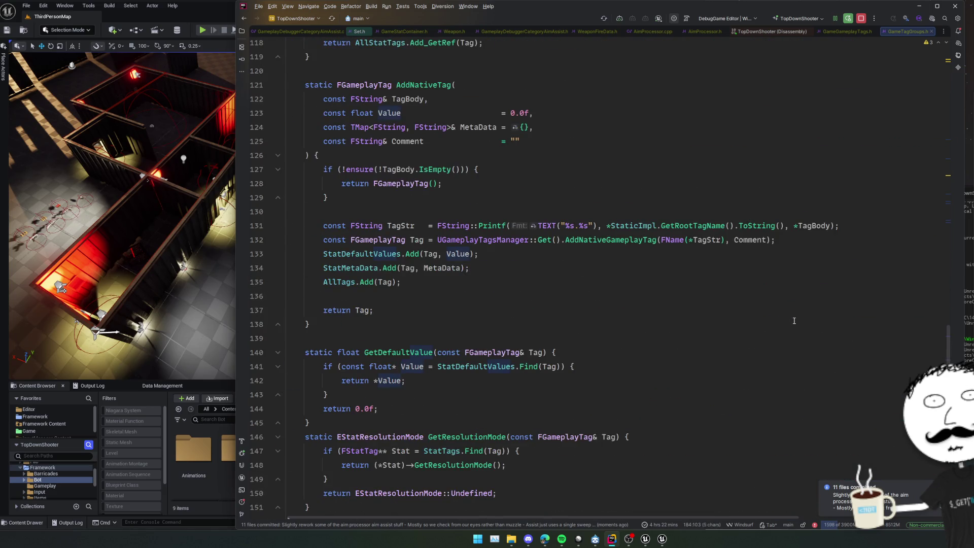
{"action": "scroll", "coordinate": [795, 321], "scroll_direction": "up", "scroll_amount": 3}
{"action": "scroll", "coordinate": [794, 322], "scroll_direction": "up", "scroll_amount": 20}
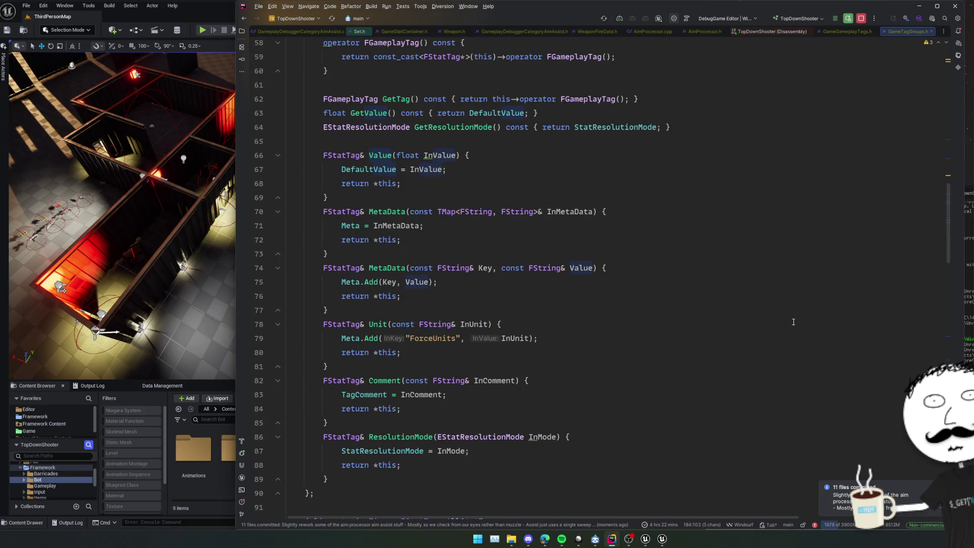
{"action": "scroll", "coordinate": [792, 317], "scroll_direction": "down", "scroll_amount": 8}
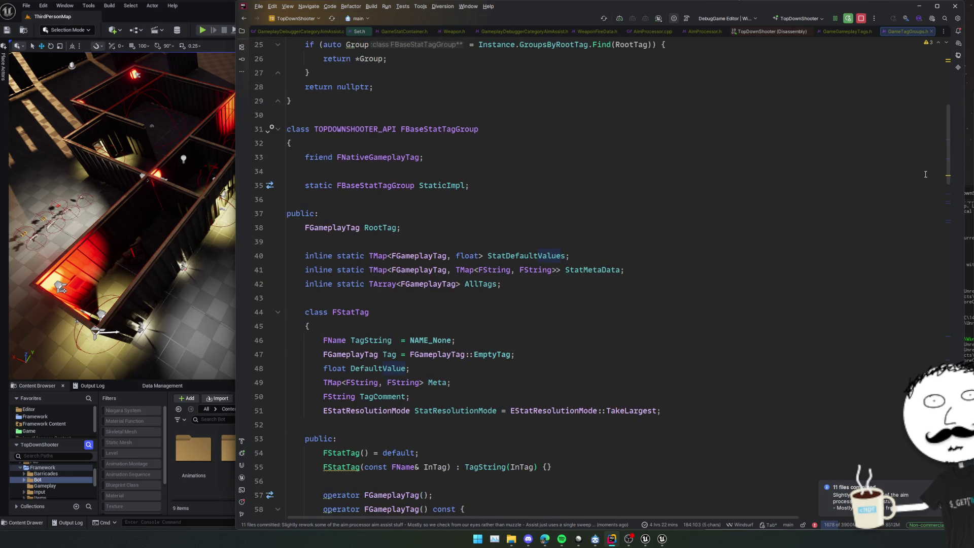
{"action": "scroll", "coordinate": [748, 203], "scroll_direction": "up", "scroll_amount": 8}
{"action": "key", "text": "Down"}
{"action": "key", "text": "Down"}
{"action": "key", "text": "Down"}
{"action": "scroll", "coordinate": [746, 224], "scroll_direction": "down", "scroll_amount": 20}
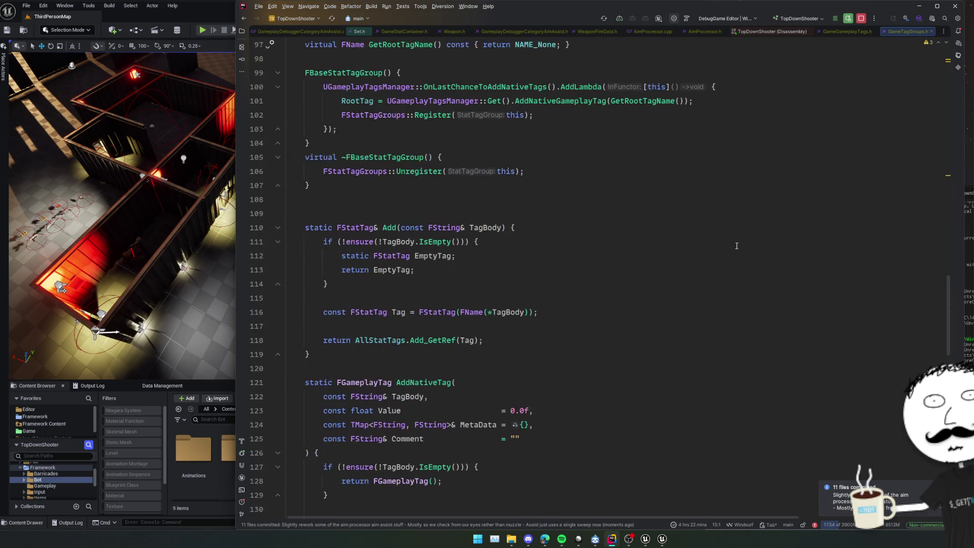
{"action": "scroll", "coordinate": [737, 246], "scroll_direction": "down", "scroll_amount": 20}
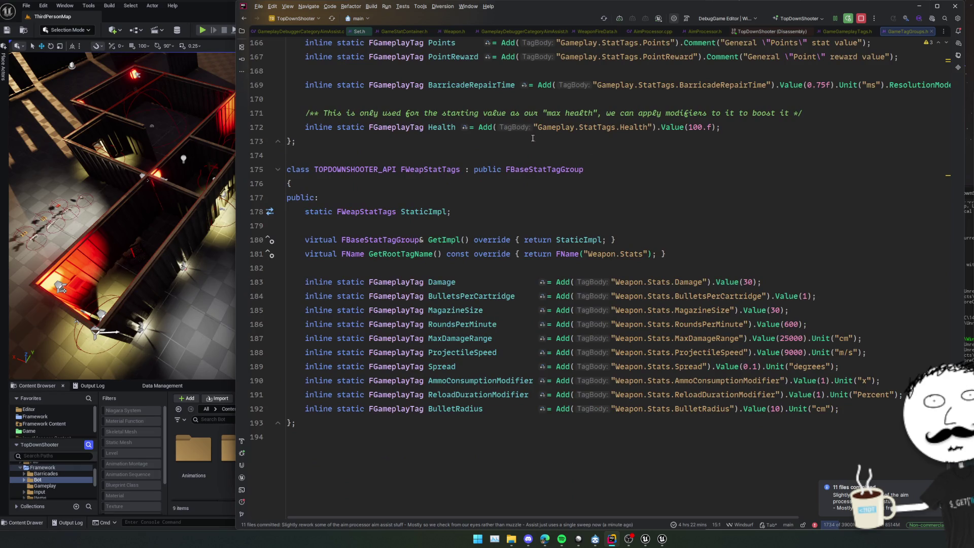
{"action": "left_click", "coordinate": [701, 268]}
{"action": "mouse_move", "coordinate": [557, 250]}
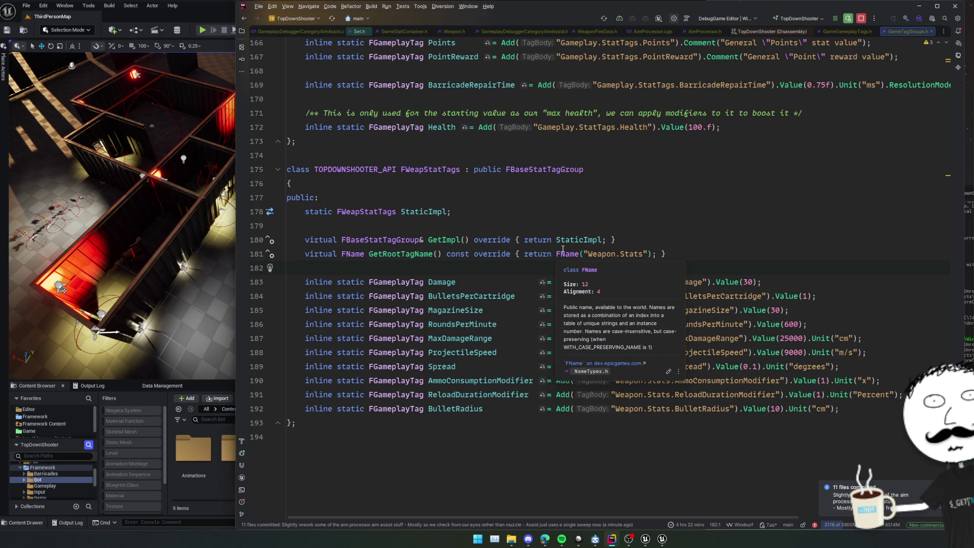
{"action": "double_click", "coordinate": [787, 296]}
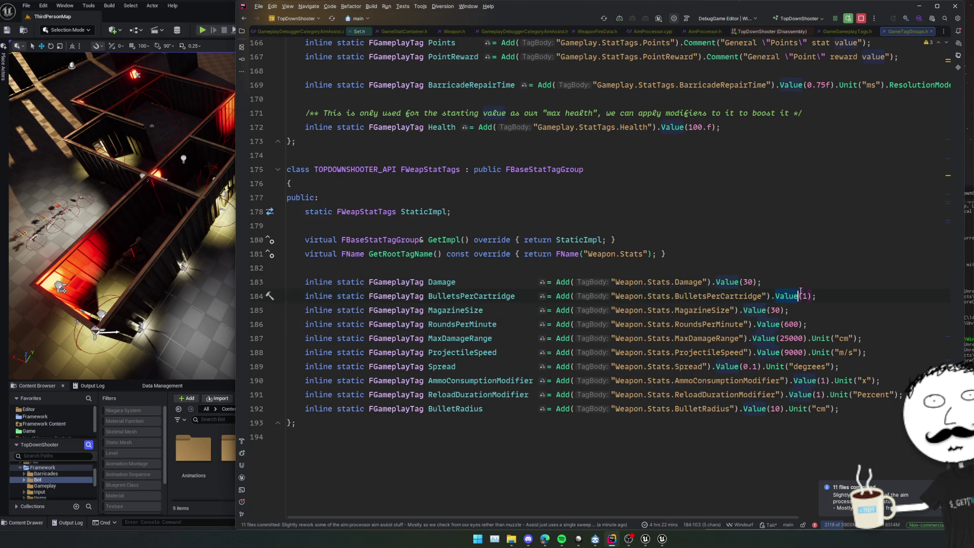
{"action": "left_click", "coordinate": [812, 268]}
{"action": "left_click", "coordinate": [828, 228]}
{"action": "key", "text": "Left"}
Select the FBaseStatTagGroup class name on line 175
{"action": "scroll", "coordinate": [620, 249], "scroll_direction": "up", "scroll_amount": 10}
{"action": "scroll", "coordinate": [620, 248], "scroll_direction": "down", "scroll_amount": 6}
{"action": "scroll", "coordinate": [620, 249], "scroll_direction": "down", "scroll_amount": 5}
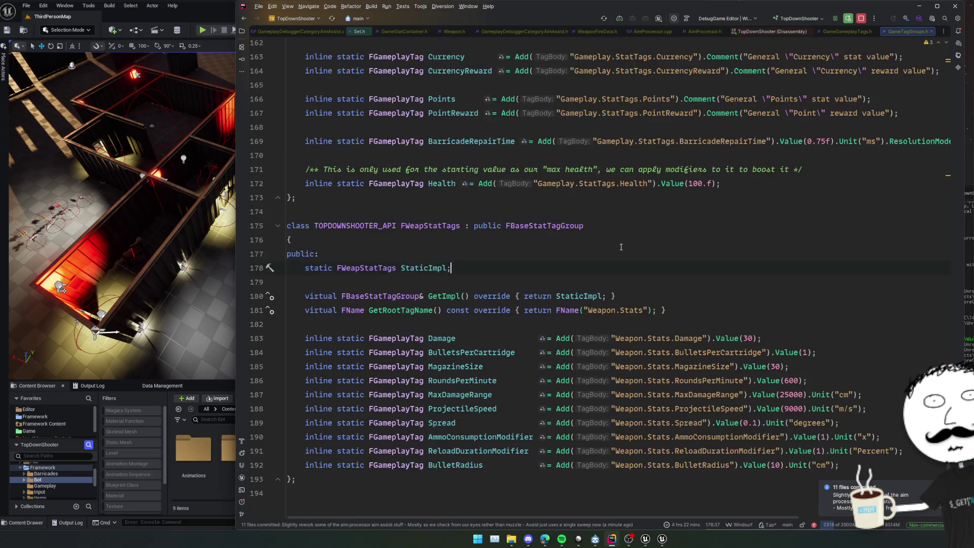
{"action": "scroll", "coordinate": [620, 249], "scroll_direction": "up", "scroll_amount": 1}
{"action": "left_click", "coordinate": [620, 249]}
{"action": "key", "text": "ctrl+w"}
{"action": "scroll", "coordinate": [622, 269], "scroll_direction": "up", "scroll_amount": 3}
{"action": "scroll", "coordinate": [624, 290], "scroll_direction": "up", "scroll_amount": 15}
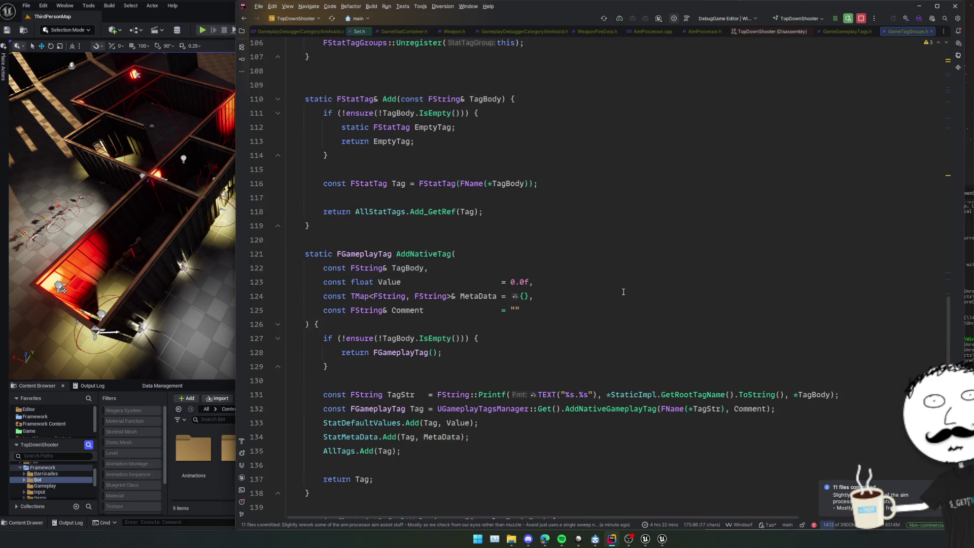
Search for GameplayTags to reopen GameGameplayTags.h at FTypedTagContainer
{"action": "key", "text": "ctrl+t"}
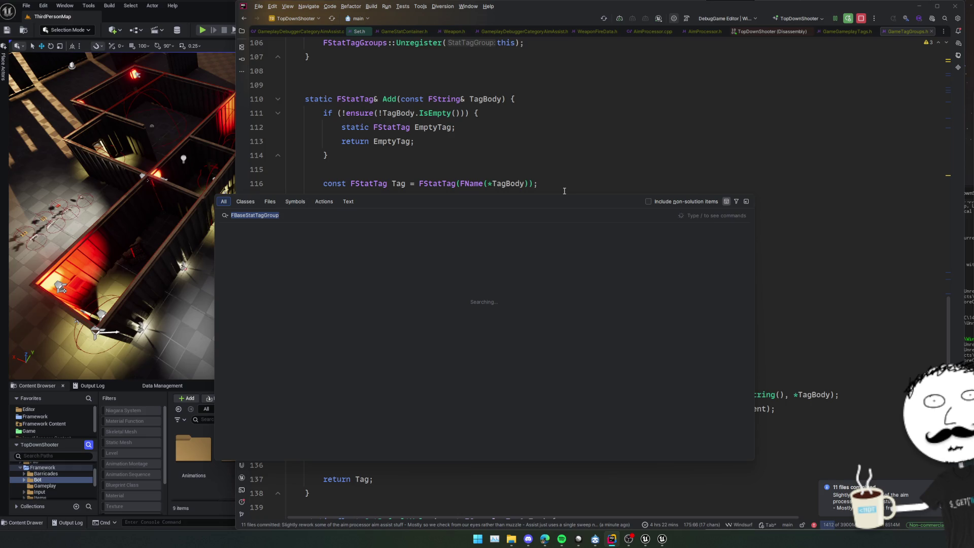
{"action": "left_click", "coordinate": [224, 215]}
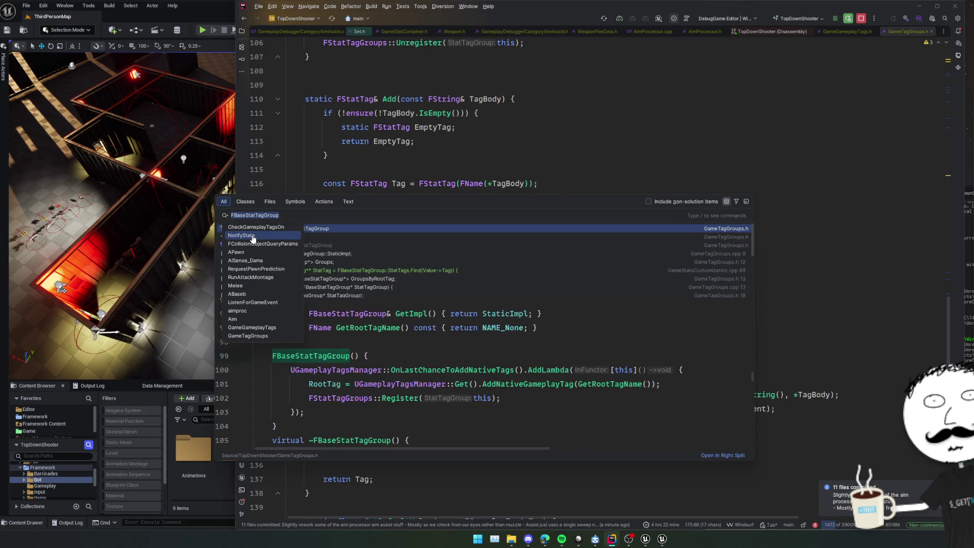
{"action": "key", "text": "Escape"}
{"action": "left_click", "coordinate": [303, 214]}
{"action": "key", "text": "ctrl+BackSpace"}
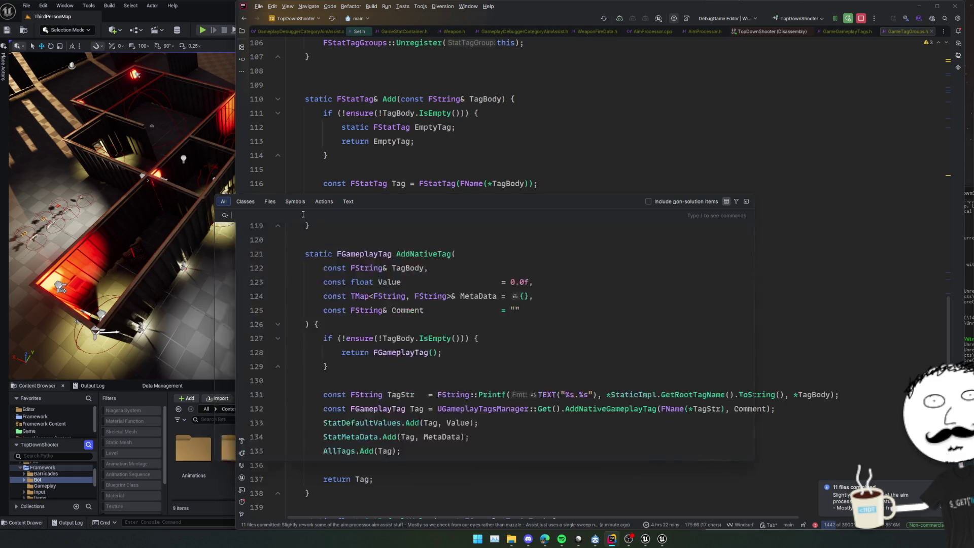
{"action": "type", "text": "GameGameplayTags"}
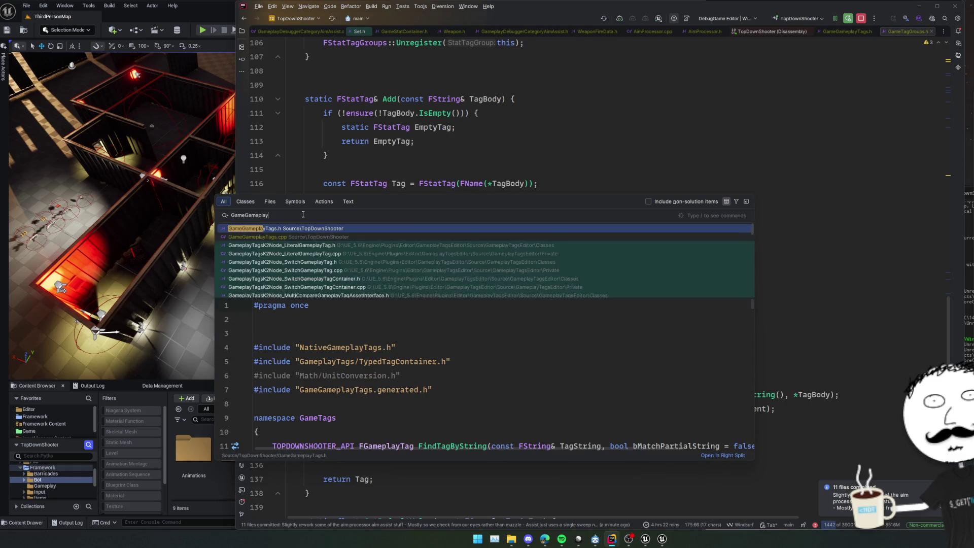
{"action": "key", "text": "Return"}
{"action": "left_click", "coordinate": [592, 302]}
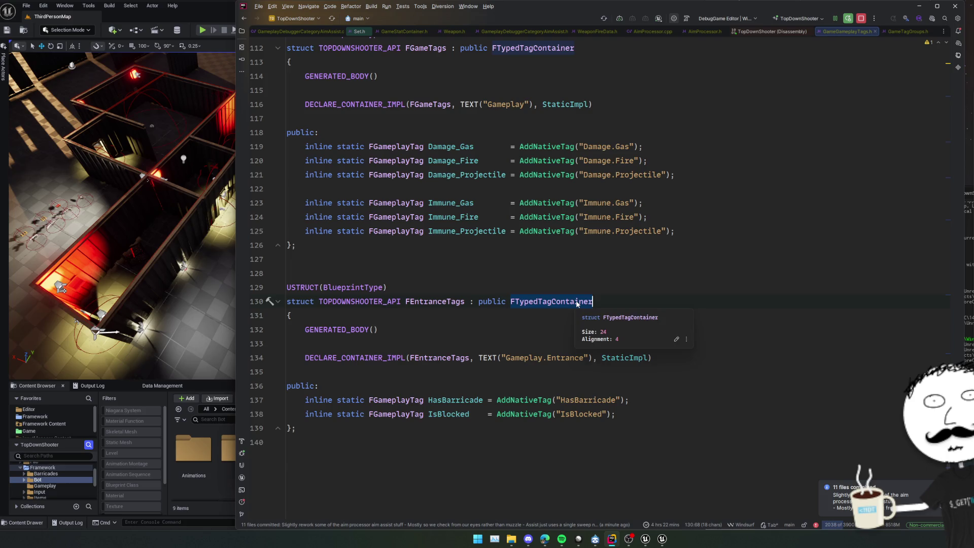
Inspect the FTypedTagContainer declaration, then go back to line 130 of GameGameplayTags.h
{"action": "left_click", "coordinate": [584, 302], "text": "ctrl"}
{"action": "scroll", "coordinate": [592, 288], "scroll_direction": "down", "scroll_amount": 3}
{"action": "scroll", "coordinate": [593, 287], "scroll_direction": "up", "scroll_amount": 3}
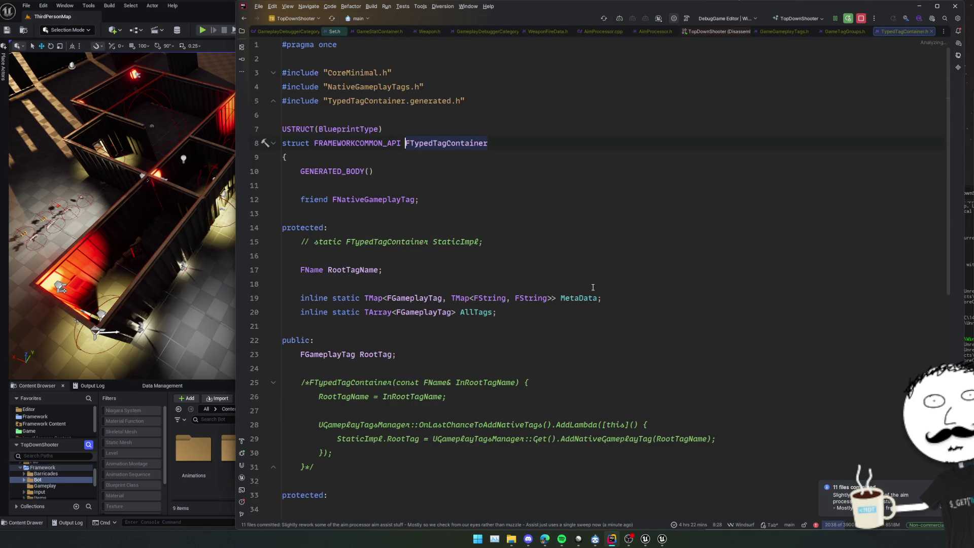
{"action": "key", "text": "ctrl+alt+Left"}
{"action": "left_click", "coordinate": [702, 301]}
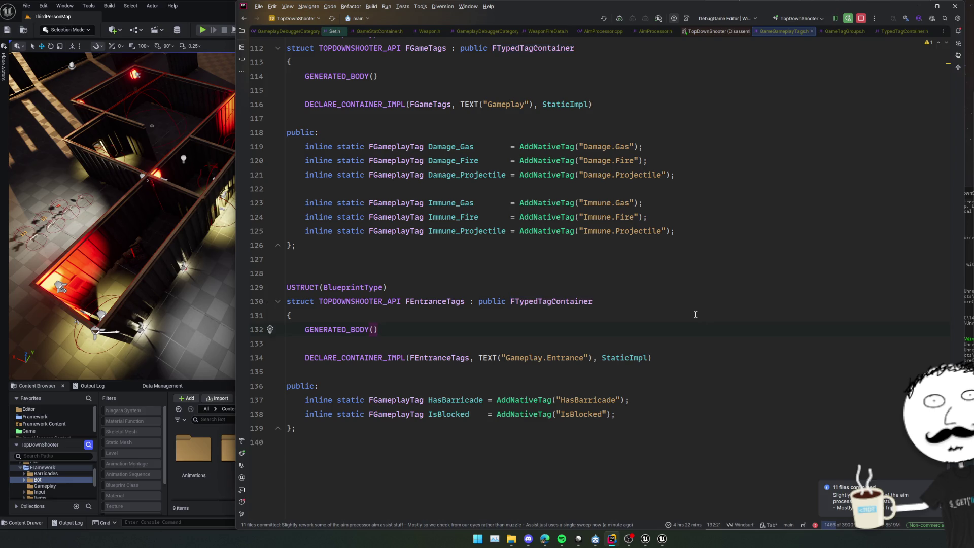
Review the FEntranceTags struct and the tag structs above it in GameGameplayTags.h
{"action": "scroll", "coordinate": [698, 314], "scroll_direction": "up", "scroll_amount": 3}
{"action": "scroll", "coordinate": [700, 313], "scroll_direction": "up", "scroll_amount": 4}
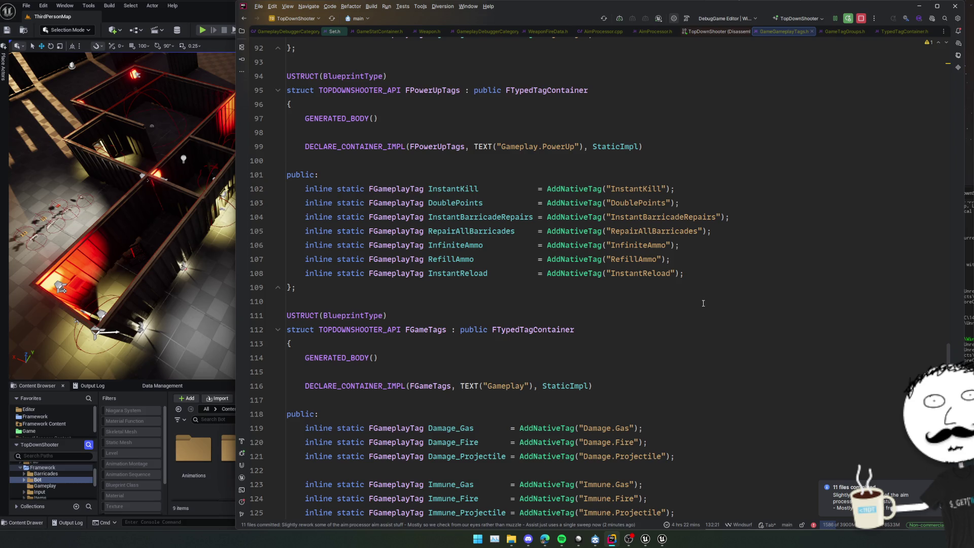
{"action": "scroll", "coordinate": [650, 278], "scroll_direction": "down", "scroll_amount": 7}
{"action": "key", "text": "Down"}
{"action": "key", "text": "Down"}
{"action": "key", "text": "Down"}
{"action": "key", "text": "Up"}
{"action": "key", "text": "Up"}
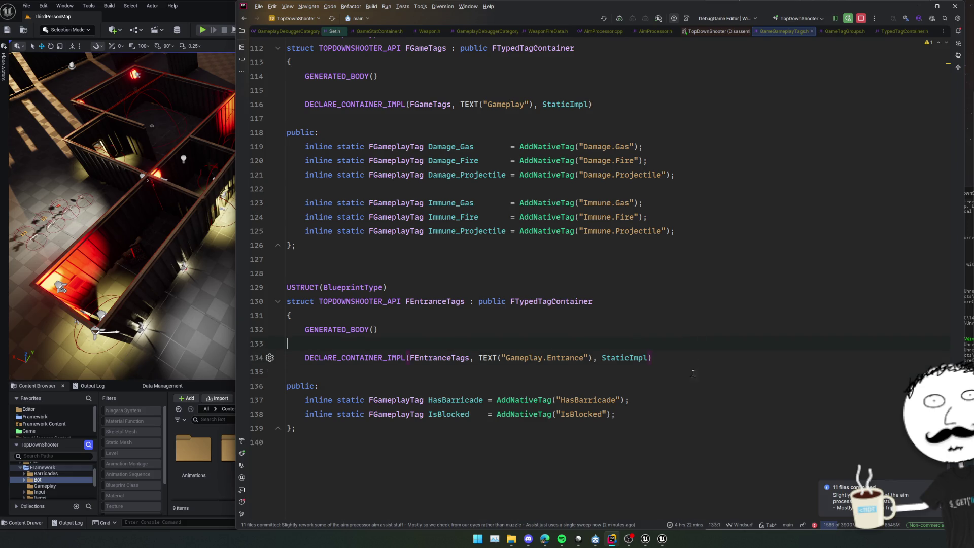
{"action": "key", "text": "Up"}
{"action": "key", "text": "Up"}
{"action": "key", "text": "Up"}
{"action": "double_click", "coordinate": [567, 301]}
{"action": "left_click", "coordinate": [634, 388]}
{"action": "key", "text": "Up"}
{"action": "key", "text": "Up"}
{"action": "key", "text": "Up"}
{"action": "key", "text": "End"}
{"action": "key", "text": "Up"}
{"action": "key", "text": "Up"}
{"action": "key", "text": "Up"}
{"action": "left_click", "coordinate": [718, 265]}
{"action": "scroll", "coordinate": [718, 265], "scroll_direction": "up", "scroll_amount": 5}
{"action": "left_click", "coordinate": [720, 264]}
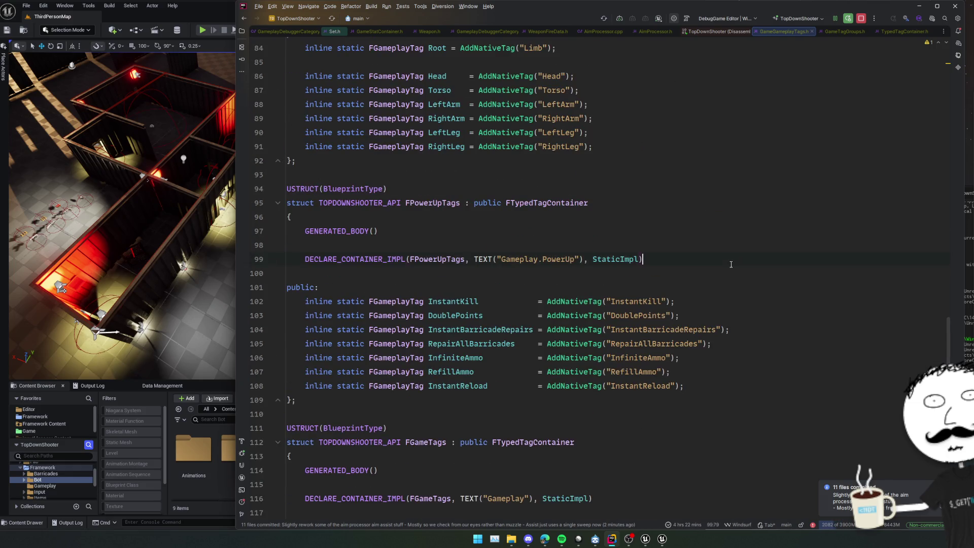
Close the GameGameplayTags.h, Disassembly and TypedTagContainer.h tabs
{"action": "middle_click", "coordinate": [784, 33]}
{"action": "middle_click", "coordinate": [785, 31]}
{"action": "left_click", "coordinate": [855, 31]}
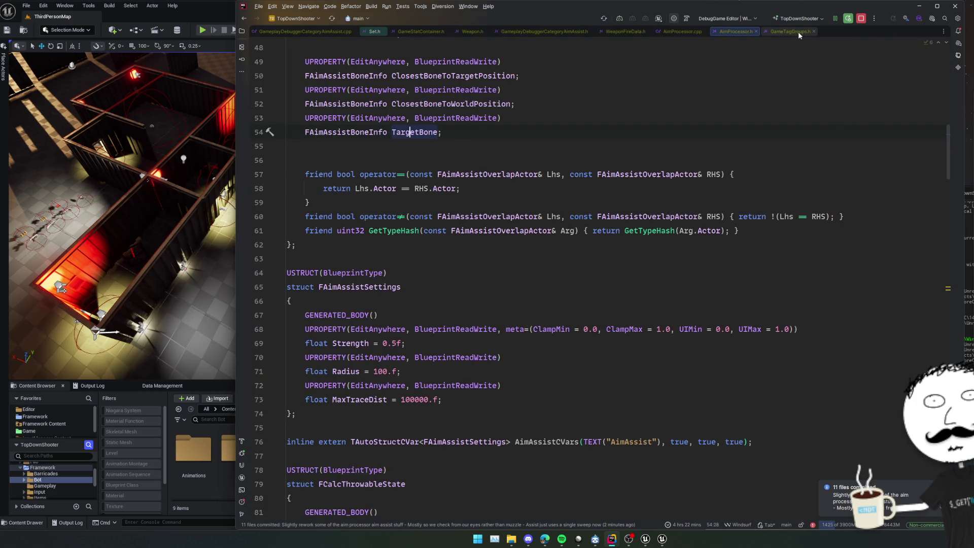
Switch to GameTagGroups.h and scroll through its stat tag group classes
{"action": "left_click", "coordinate": [799, 31]}
{"action": "scroll", "coordinate": [786, 137], "scroll_direction": "down", "scroll_amount": 10}
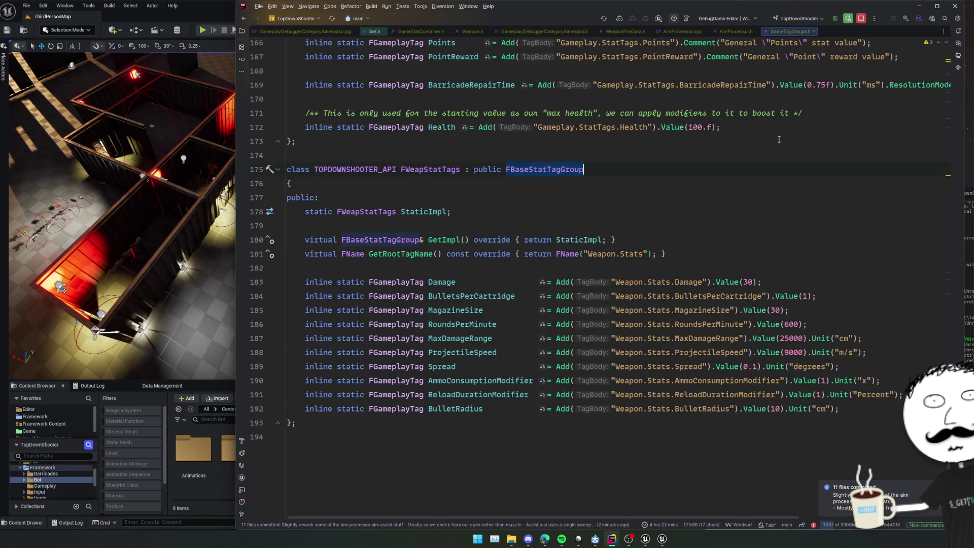
{"action": "scroll", "coordinate": [779, 139], "scroll_direction": "up", "scroll_amount": 10}
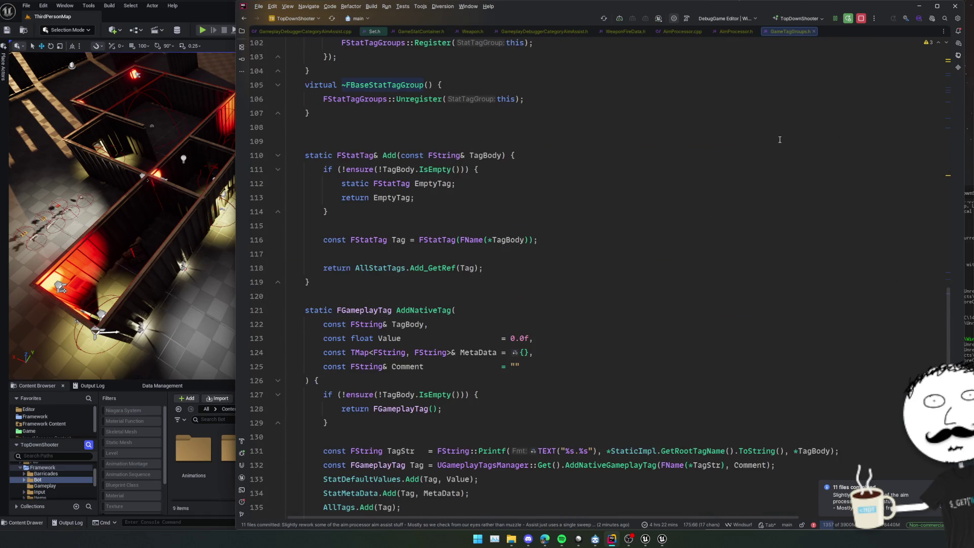
{"action": "scroll", "coordinate": [780, 139], "scroll_direction": "up", "scroll_amount": 4}
{"action": "scroll", "coordinate": [780, 140], "scroll_direction": "up", "scroll_amount": 9}
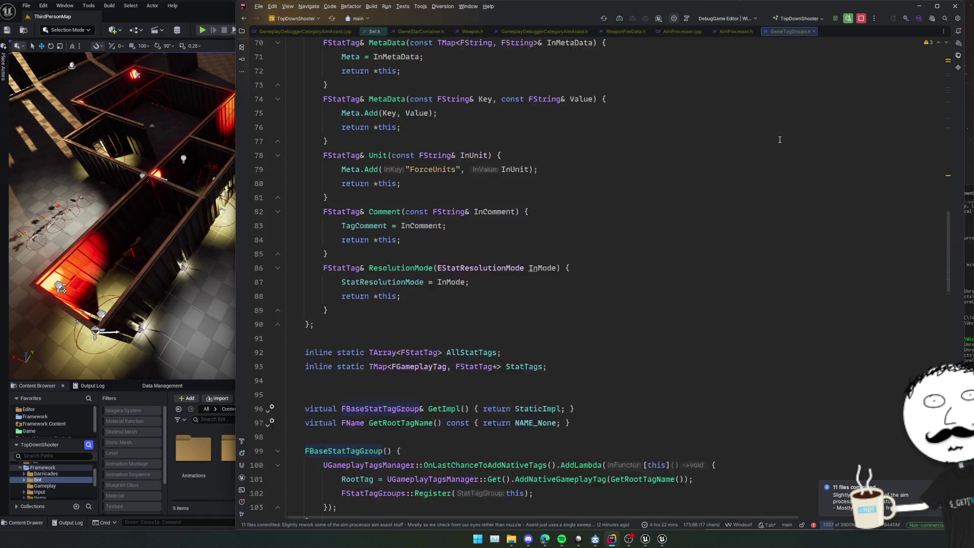
{"action": "scroll", "coordinate": [780, 140], "scroll_direction": "up", "scroll_amount": 3}
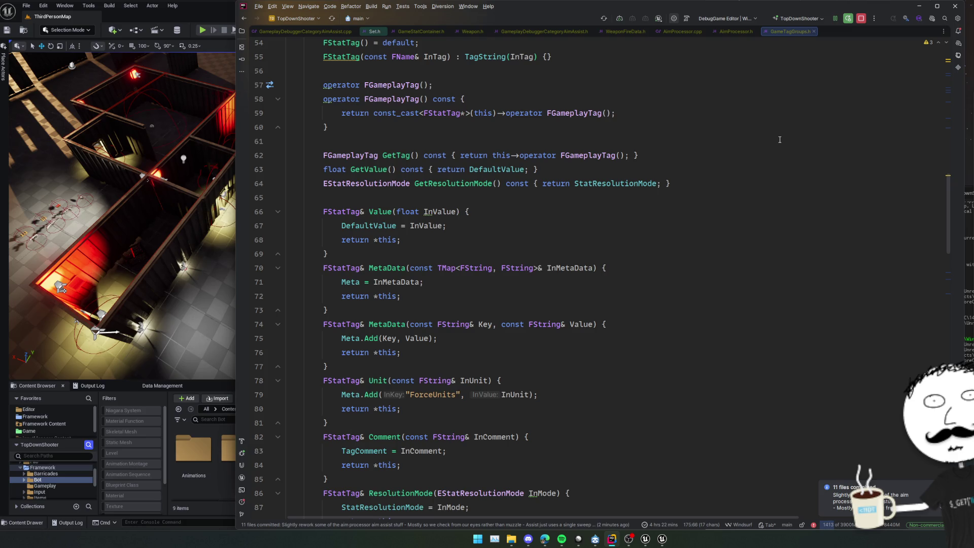
{"action": "scroll", "coordinate": [780, 140], "scroll_direction": "up", "scroll_amount": 8}
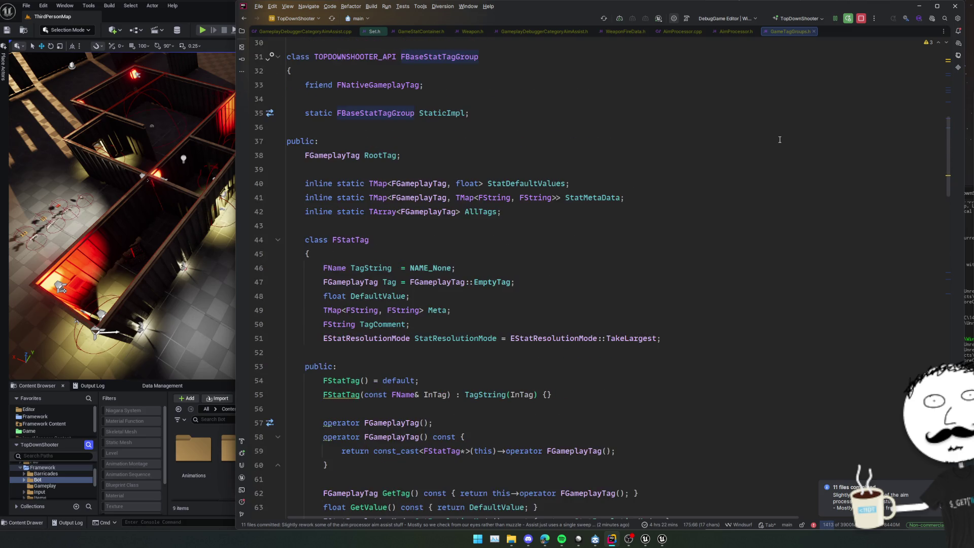
{"action": "scroll", "coordinate": [780, 139], "scroll_direction": "up", "scroll_amount": 1}
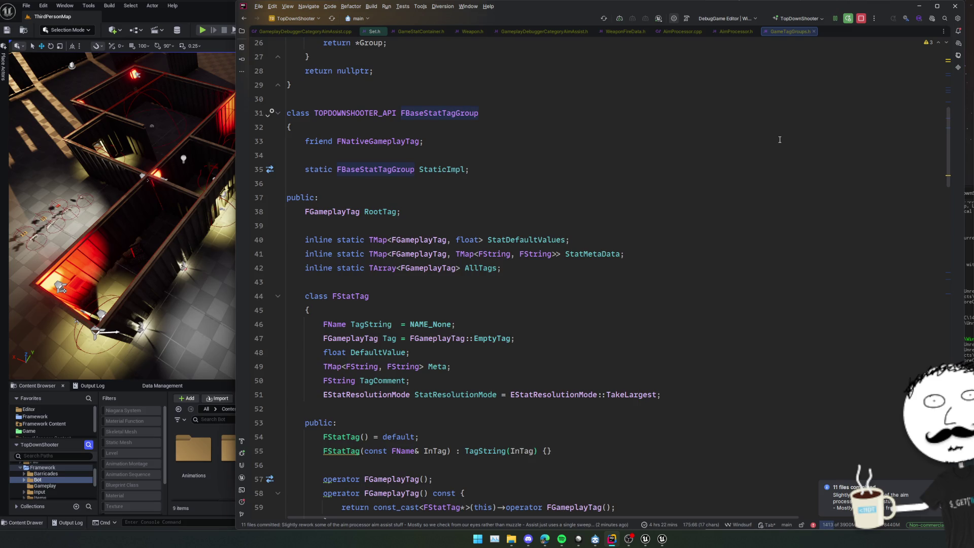
{"action": "scroll", "coordinate": [507, 190], "scroll_direction": "up", "scroll_amount": 8}
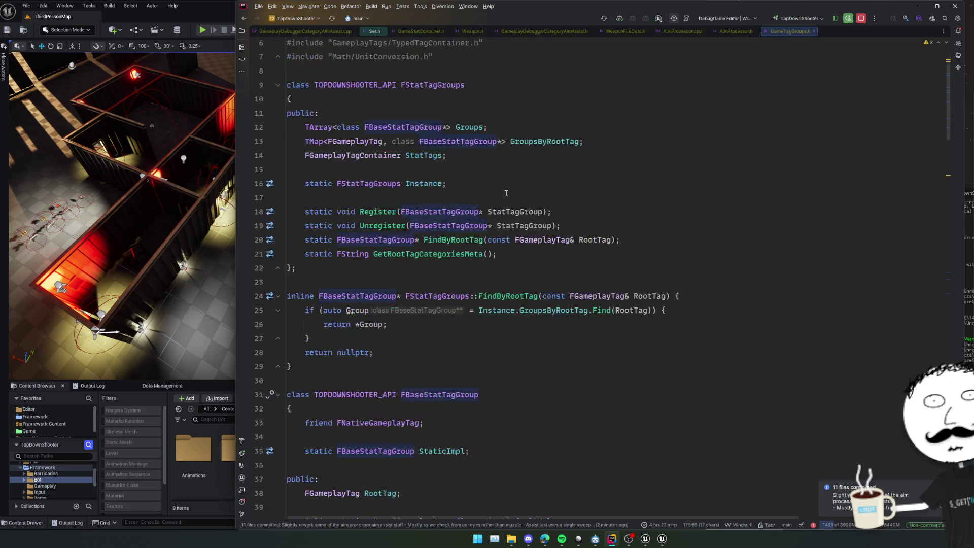
{"action": "scroll", "coordinate": [507, 190], "scroll_direction": "down", "scroll_amount": 20}
{"action": "scroll", "coordinate": [507, 191], "scroll_direction": "down", "scroll_amount": 20}
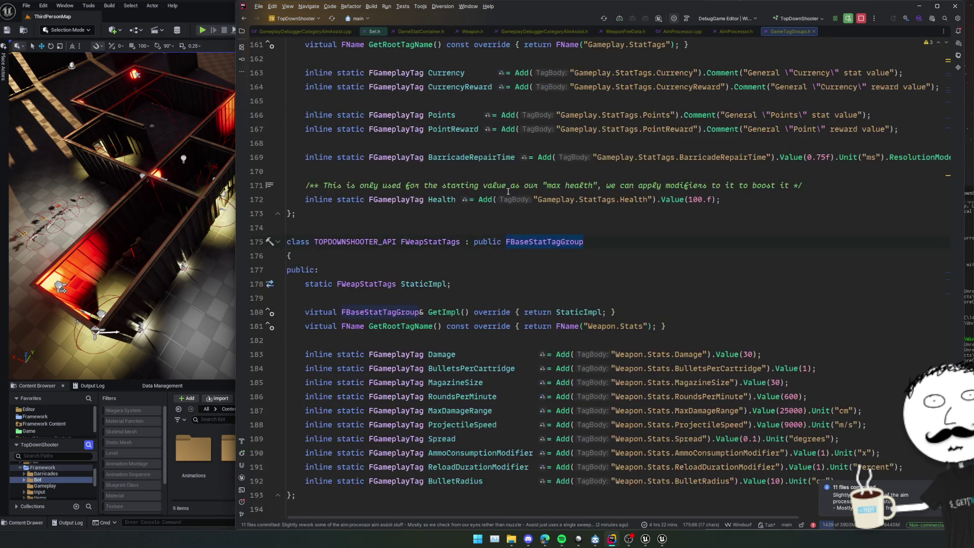
Select the Spread stat's degrees unit in FWeapStatTags, then show Linear's ZombieShooter issue list
{"action": "left_click", "coordinate": [833, 271]}
{"action": "scroll", "coordinate": [833, 271], "scroll_direction": "down", "scroll_amount": 1}
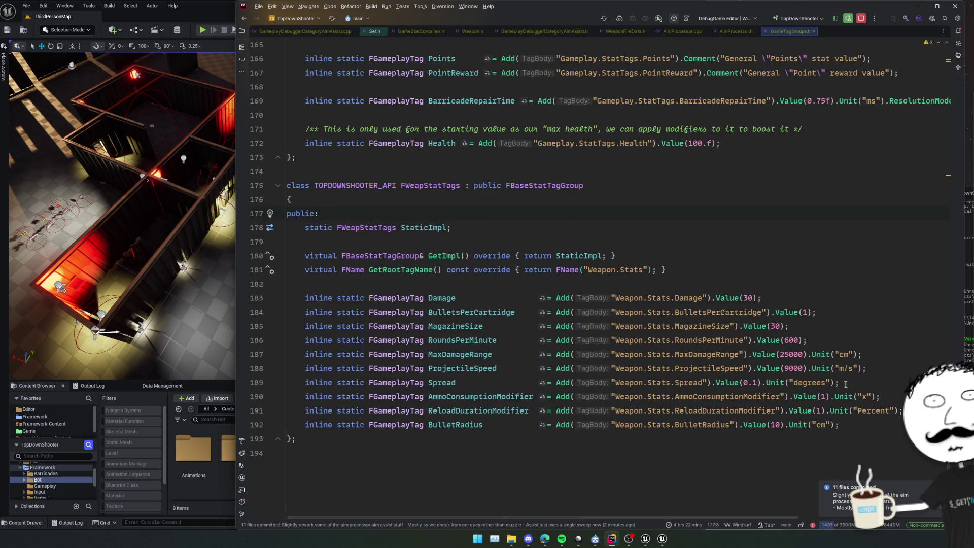
{"action": "double_click", "coordinate": [807, 383]}
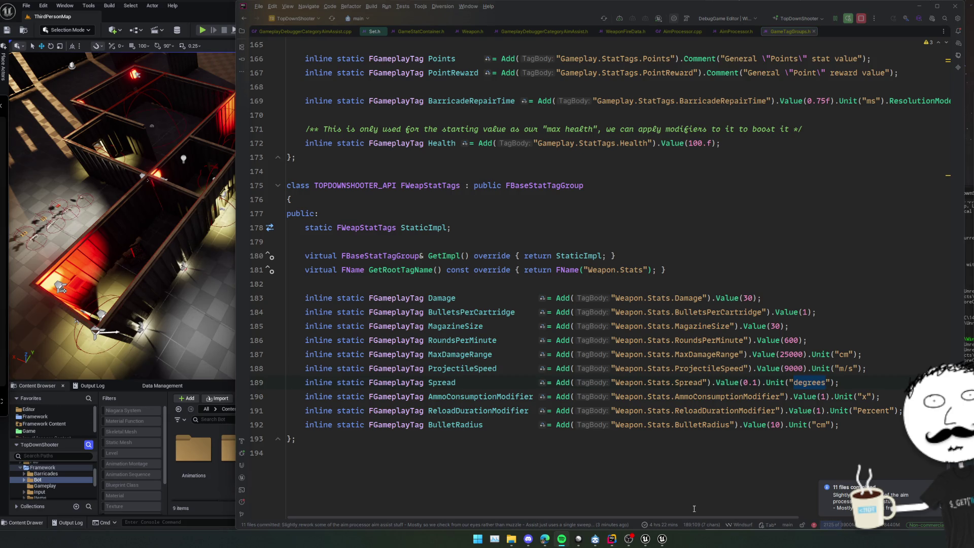
{"action": "left_click", "coordinate": [579, 539]}
{"action": "scroll", "coordinate": [503, 352], "scroll_direction": "up", "scroll_amount": 2}
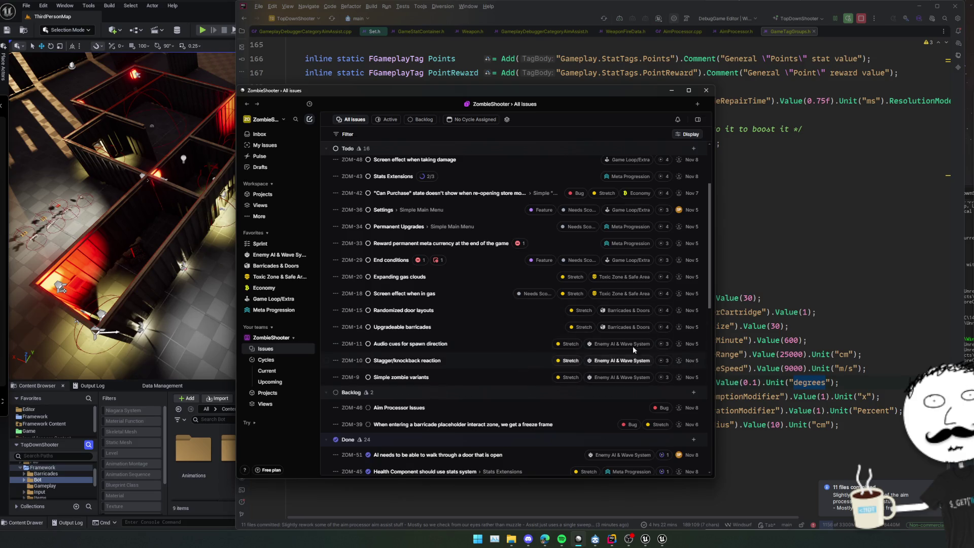
Open the ZOM-14 Upgradeable barricades issue in Linear and select its description text
{"action": "scroll", "coordinate": [438, 299], "scroll_direction": "up", "scroll_amount": 2}
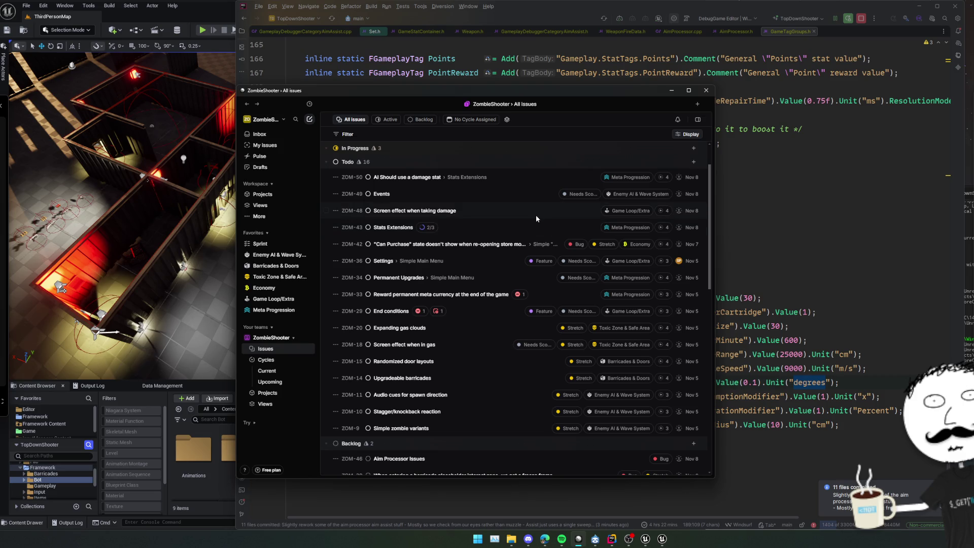
{"action": "scroll", "coordinate": [536, 218], "scroll_direction": "down", "scroll_amount": 1}
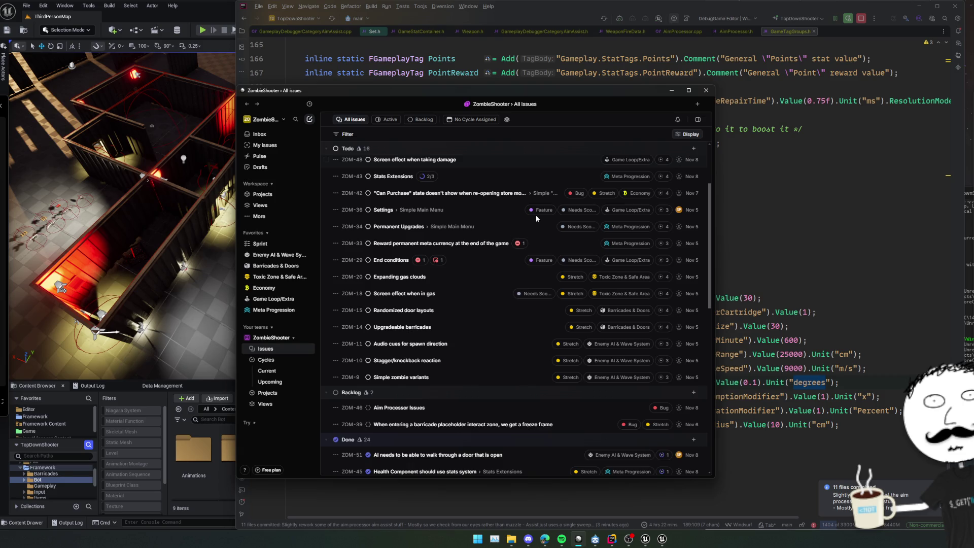
{"action": "scroll", "coordinate": [536, 217], "scroll_direction": "down", "scroll_amount": 1}
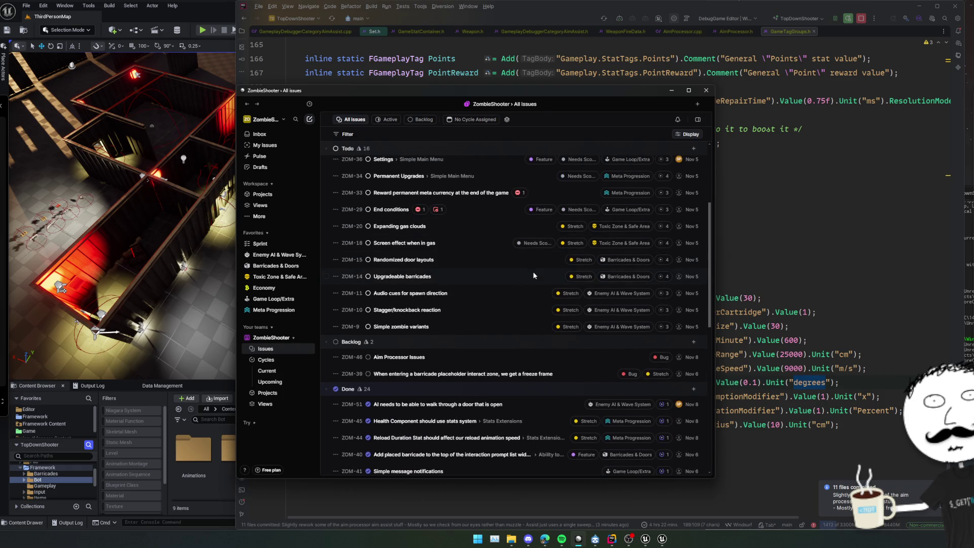
{"action": "left_click", "coordinate": [534, 276]}
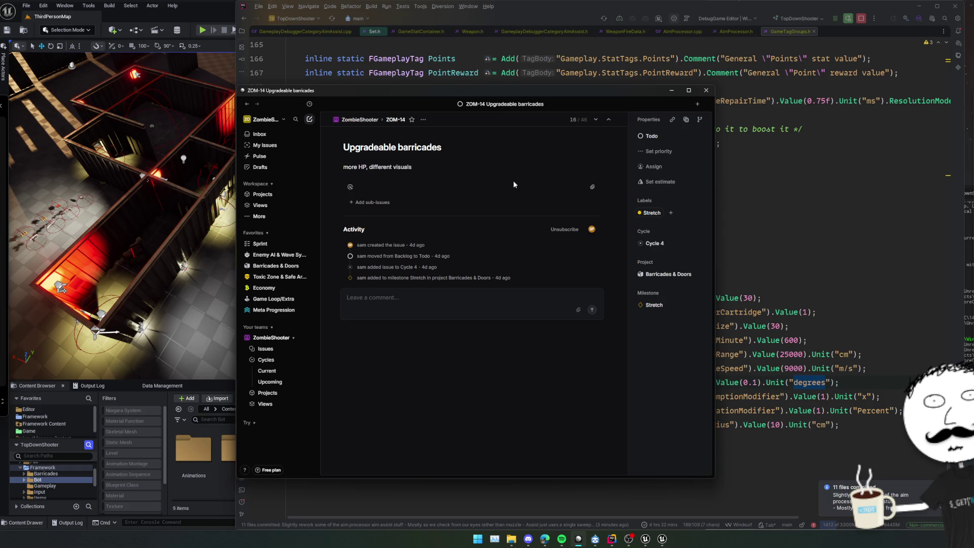
{"action": "mouse_move", "coordinate": [471, 161]}
{"action": "left_mouse_down"}
{"action": "mouse_move", "coordinate": [316, 167]}
{"action": "mouse_move", "coordinate": [330, 130]}
{"action": "mouse_move", "coordinate": [324, 138]}
{"action": "mouse_move", "coordinate": [354, 161]}
{"action": "left_mouse_up"}
Move the issue window to the right and bring the Unreal level editor forward
{"action": "left_click_drag", "start_coordinate": [401, 94], "coordinate": [424, 95]}
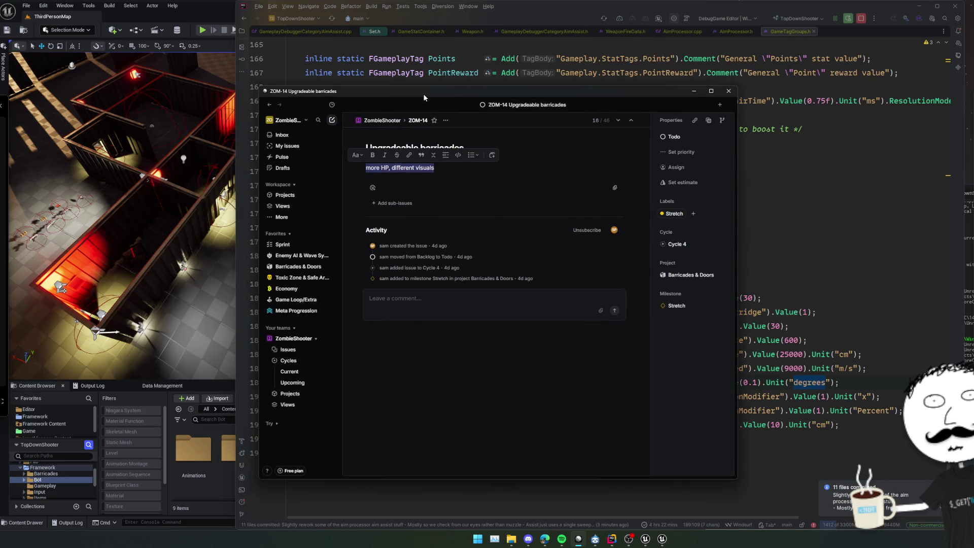
{"action": "left_click", "coordinate": [459, 178]}
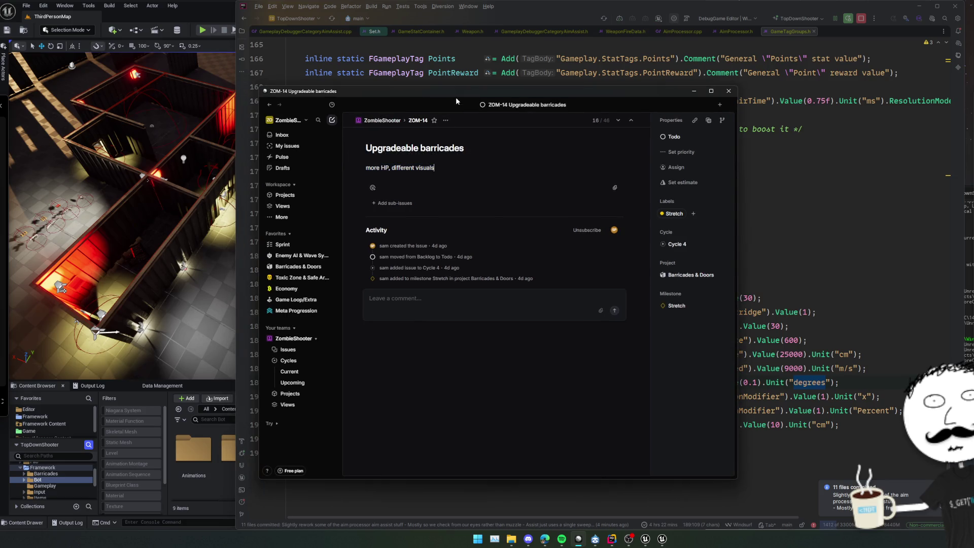
{"action": "left_click", "coordinate": [222, 193]}
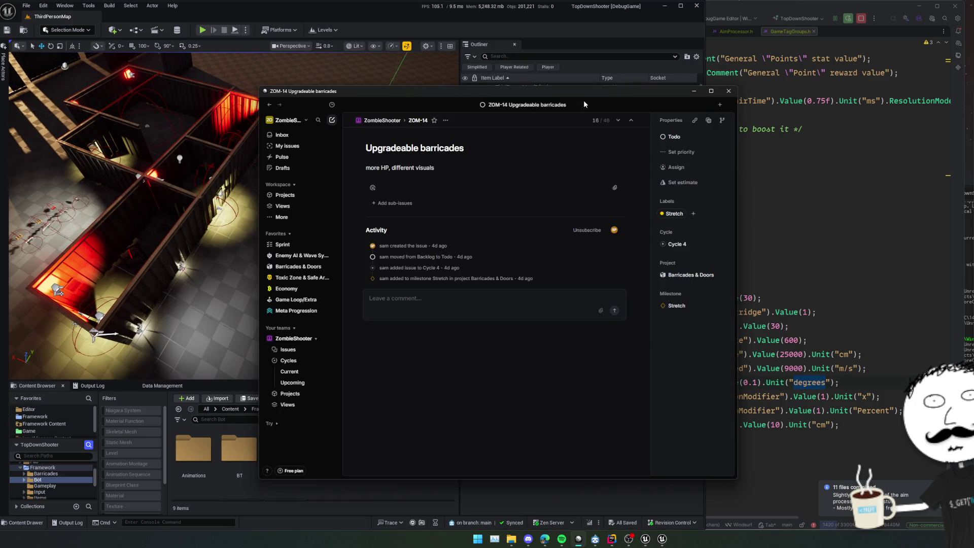
{"action": "left_click_drag", "start_coordinate": [617, 99], "coordinate": [656, 91]}
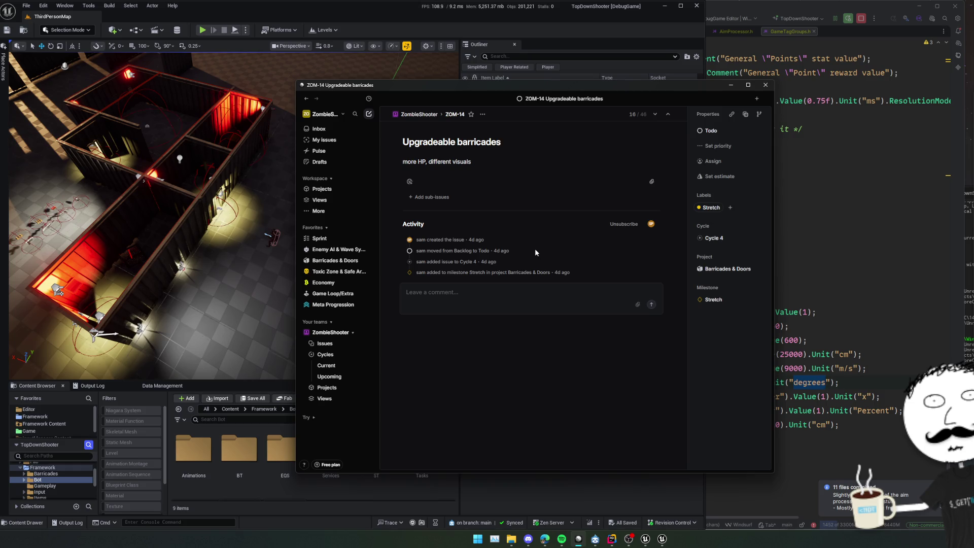
{"action": "key", "text": "alt+Tab"}
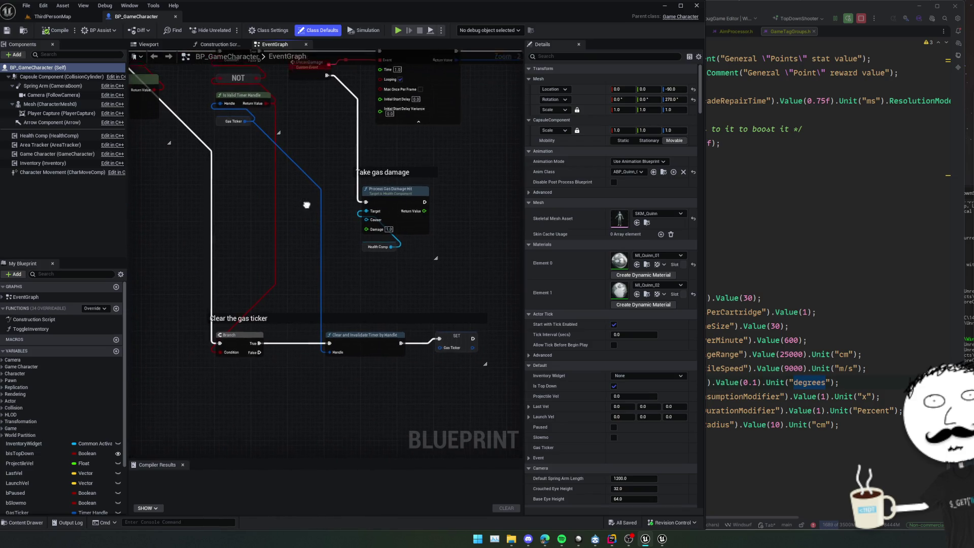
Inspect BP_GameCharacter's Event Tick logic: Has Stat Tag, Sequence, Wave Manager, SET, NOT and Branch nodes
{"action": "left_click_drag", "start_coordinate": [283, 244], "coordinate": [361, 262]}
{"action": "scroll", "coordinate": [368, 269], "scroll_direction": "up", "scroll_amount": 1}
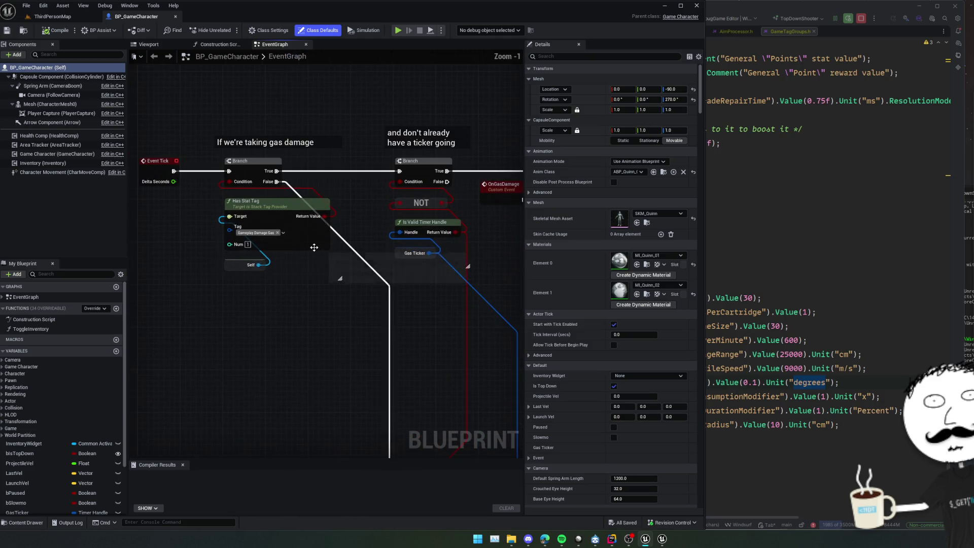
{"action": "left_click", "coordinate": [301, 253]}
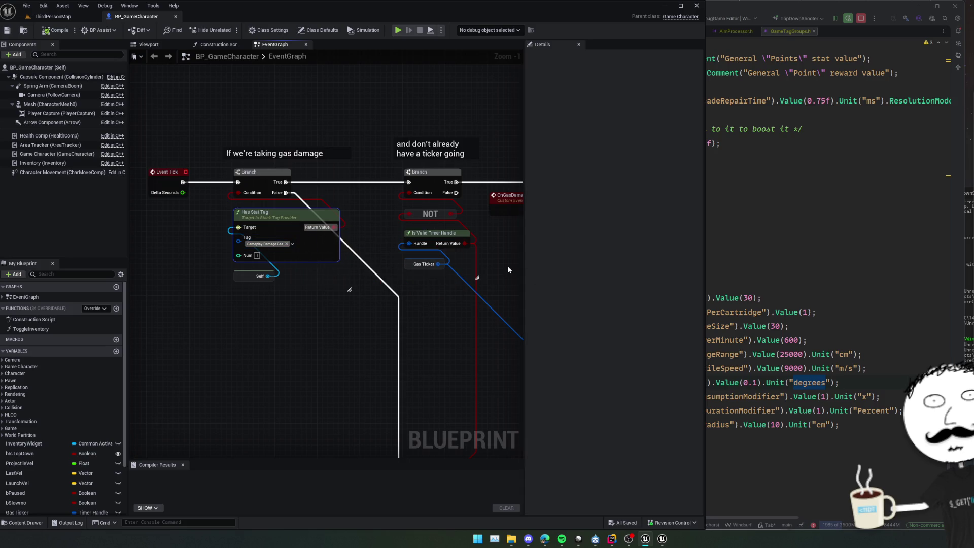
{"action": "scroll", "coordinate": [507, 265], "scroll_direction": "up", "scroll_amount": 1}
{"action": "mouse_move", "coordinate": [507, 266]}
{"action": "left_mouse_down"}
{"action": "mouse_move", "coordinate": [351, 248]}
{"action": "mouse_move", "coordinate": [392, 270]}
{"action": "left_mouse_up"}
{"action": "scroll", "coordinate": [393, 270], "scroll_direction": "down", "scroll_amount": 1}
{"action": "scroll", "coordinate": [394, 306], "scroll_direction": "down", "scroll_amount": 1}
{"action": "mouse_move", "coordinate": [457, 192]}
{"action": "left_mouse_down"}
{"action": "mouse_move", "coordinate": [296, 168]}
{"action": "mouse_move", "coordinate": [334, 215]}
{"action": "mouse_move", "coordinate": [326, 211]}
{"action": "mouse_move", "coordinate": [442, 227]}
{"action": "mouse_move", "coordinate": [400, 281]}
{"action": "mouse_move", "coordinate": [359, 220]}
{"action": "mouse_move", "coordinate": [361, 240]}
{"action": "mouse_move", "coordinate": [381, 233]}
{"action": "mouse_move", "coordinate": [400, 246]}
{"action": "mouse_move", "coordinate": [395, 277]}
{"action": "mouse_move", "coordinate": [412, 266]}
{"action": "mouse_move", "coordinate": [394, 213]}
{"action": "left_mouse_up"}
View the BeginPlay and movement-updated events, zoom out over the whole graph, then return to ThirdPersonMap
{"action": "scroll", "coordinate": [394, 213], "scroll_direction": "up", "scroll_amount": 1}
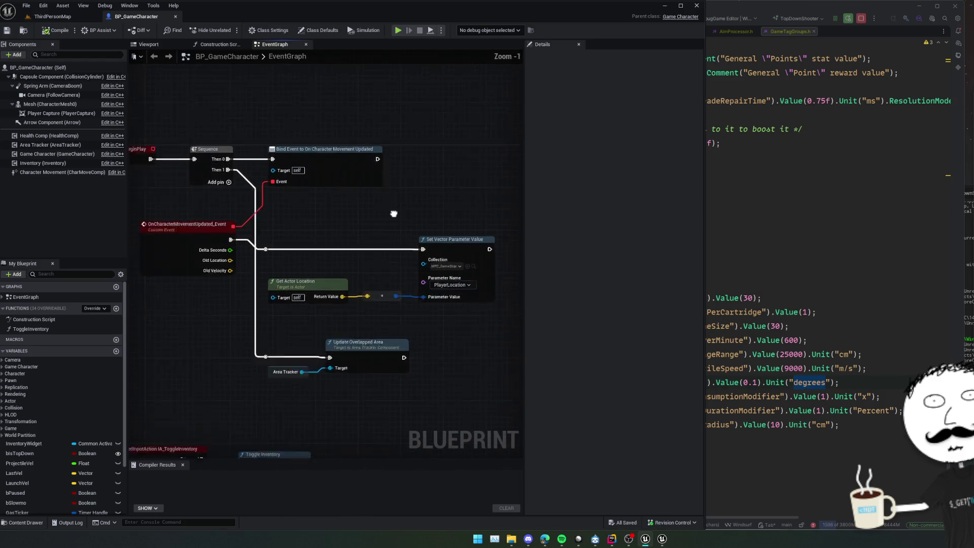
{"action": "scroll", "coordinate": [394, 213], "scroll_direction": "up", "scroll_amount": 1}
{"action": "scroll", "coordinate": [393, 214], "scroll_direction": "down", "scroll_amount": 1}
{"action": "mouse_move", "coordinate": [394, 213]}
{"action": "left_mouse_down"}
{"action": "mouse_move", "coordinate": [444, 256]}
{"action": "mouse_move", "coordinate": [345, 173]}
{"action": "mouse_move", "coordinate": [397, 269]}
{"action": "left_mouse_up"}
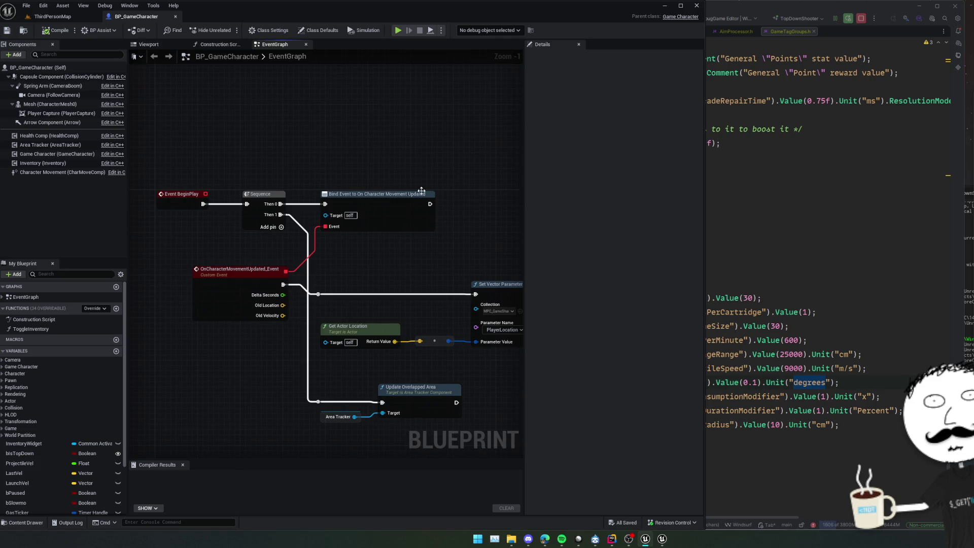
{"action": "left_click_drag", "start_coordinate": [421, 191], "coordinate": [415, 211]}
{"action": "scroll", "coordinate": [418, 252], "scroll_direction": "down", "scroll_amount": 6}
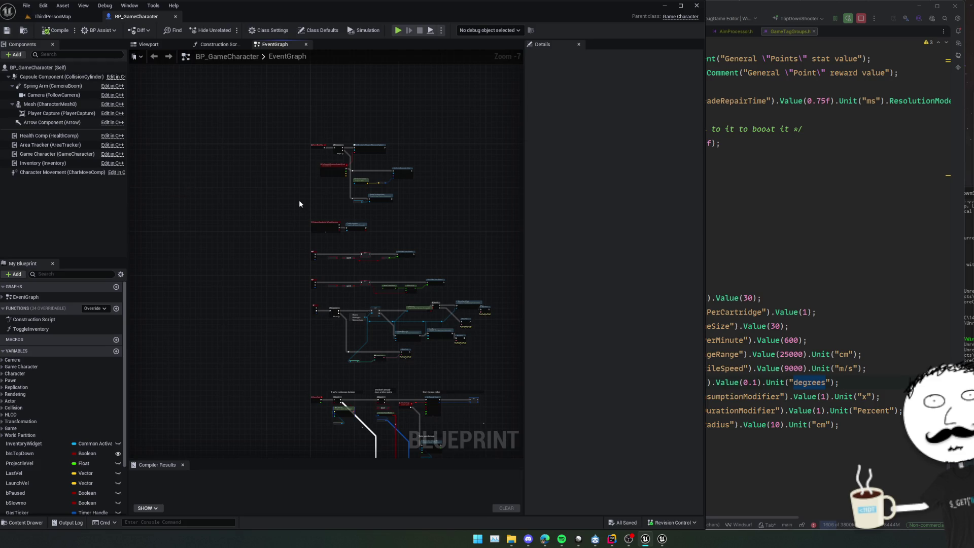
{"action": "left_click_drag", "start_coordinate": [299, 204], "coordinate": [278, 192]}
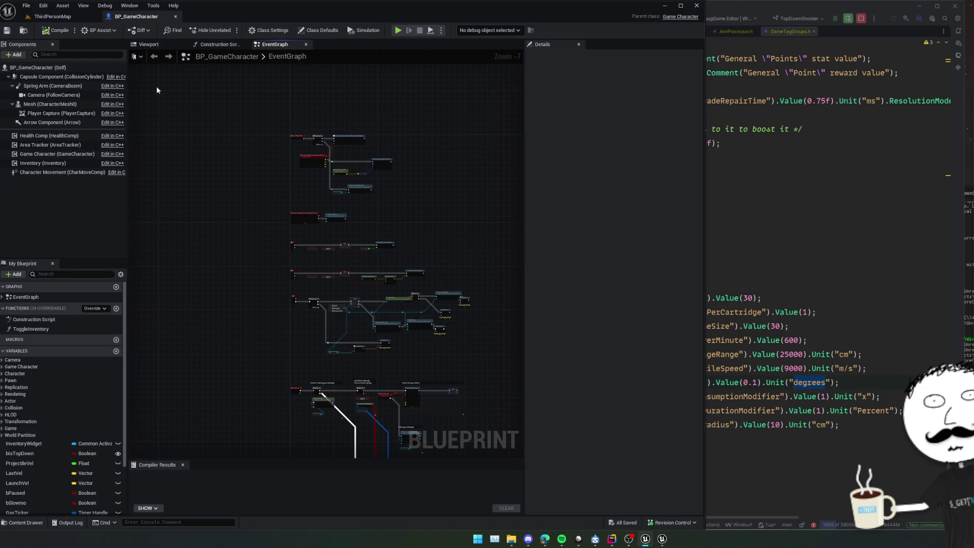
{"action": "left_click", "coordinate": [75, 20]}
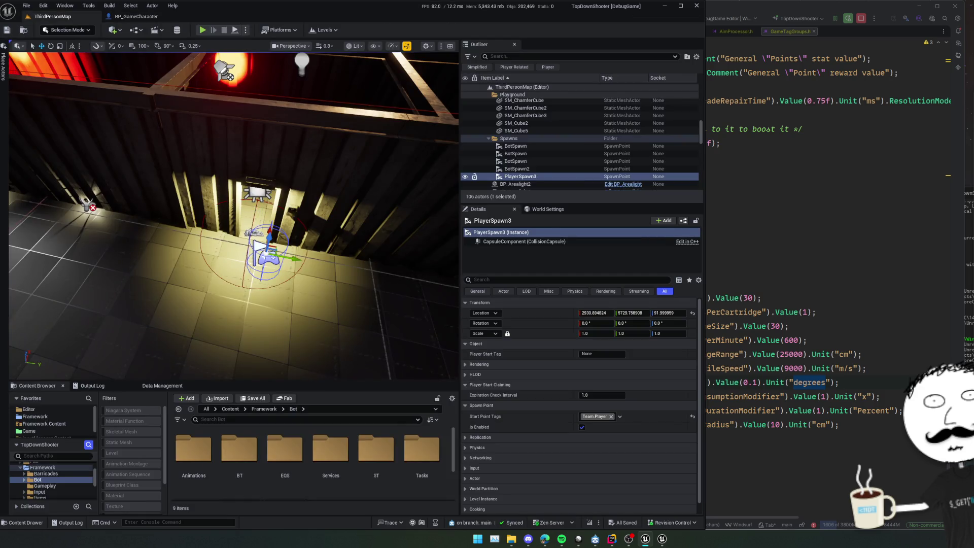
Open BP_Entrance from the BP_Entrance_South actor and bring its Add Mapping Context nodes into view
{"action": "left_click", "coordinate": [256, 208]}
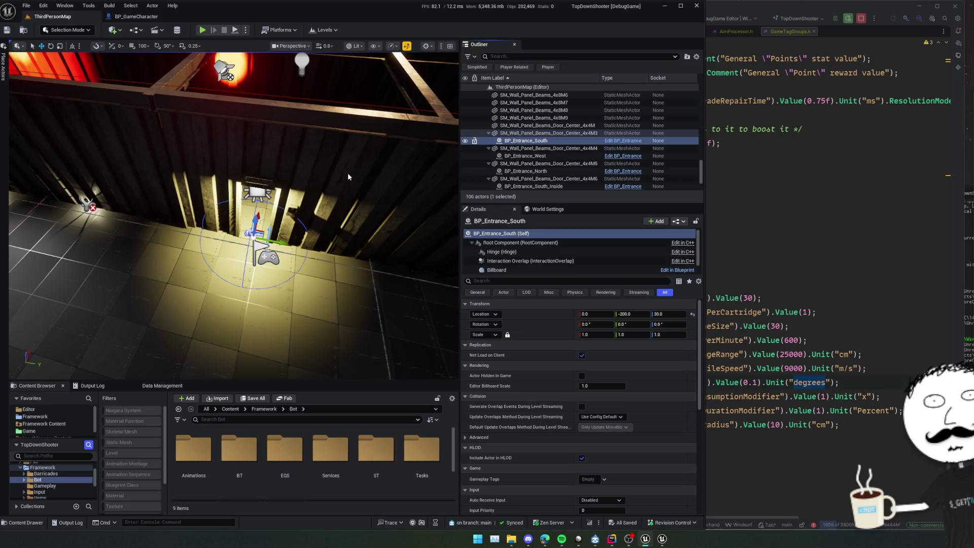
{"action": "key", "text": "ctrl+e"}
{"action": "scroll", "coordinate": [333, 243], "scroll_direction": "up", "scroll_amount": 1}
{"action": "left_click_drag", "start_coordinate": [454, 284], "coordinate": [254, 258]}
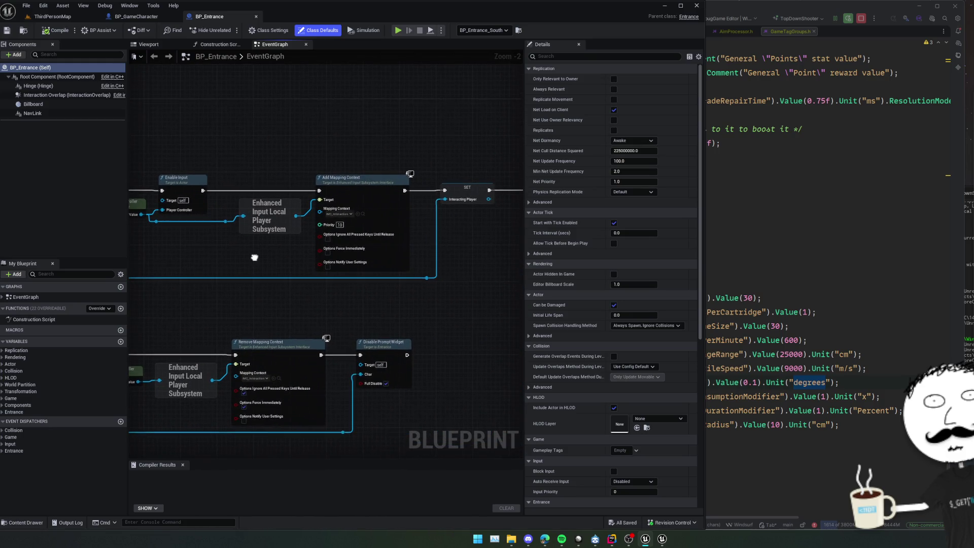
{"action": "scroll", "coordinate": [279, 258], "scroll_direction": "up", "scroll_amount": 1}
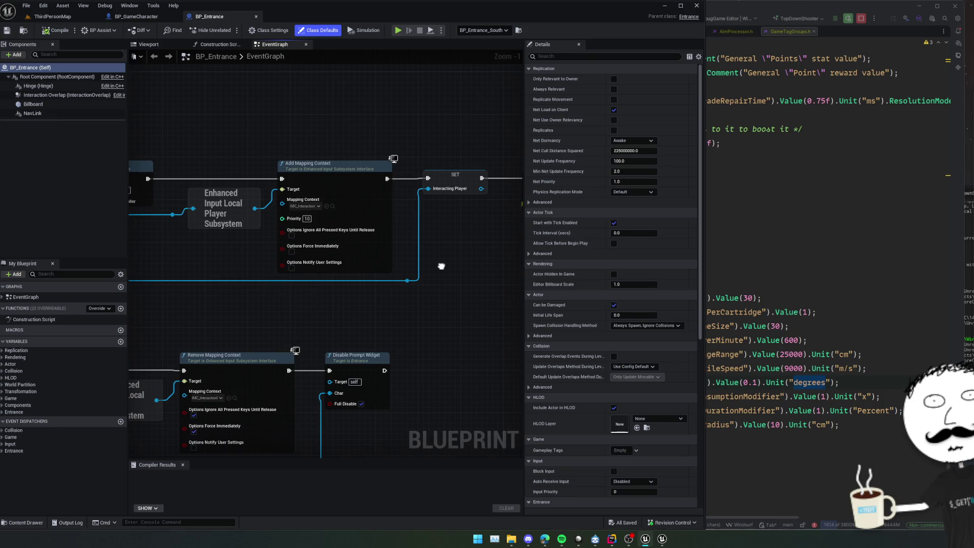